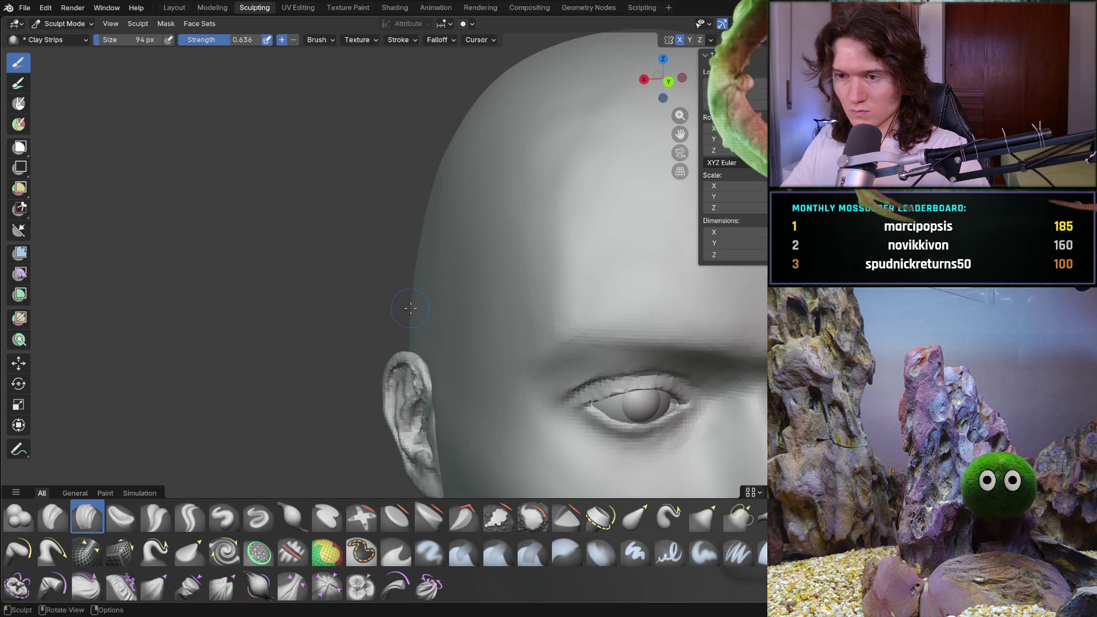
- Enlarge the Clay Strips brush to 244 px
middle_click_drag(442, 308, 423, 216)
key("f")
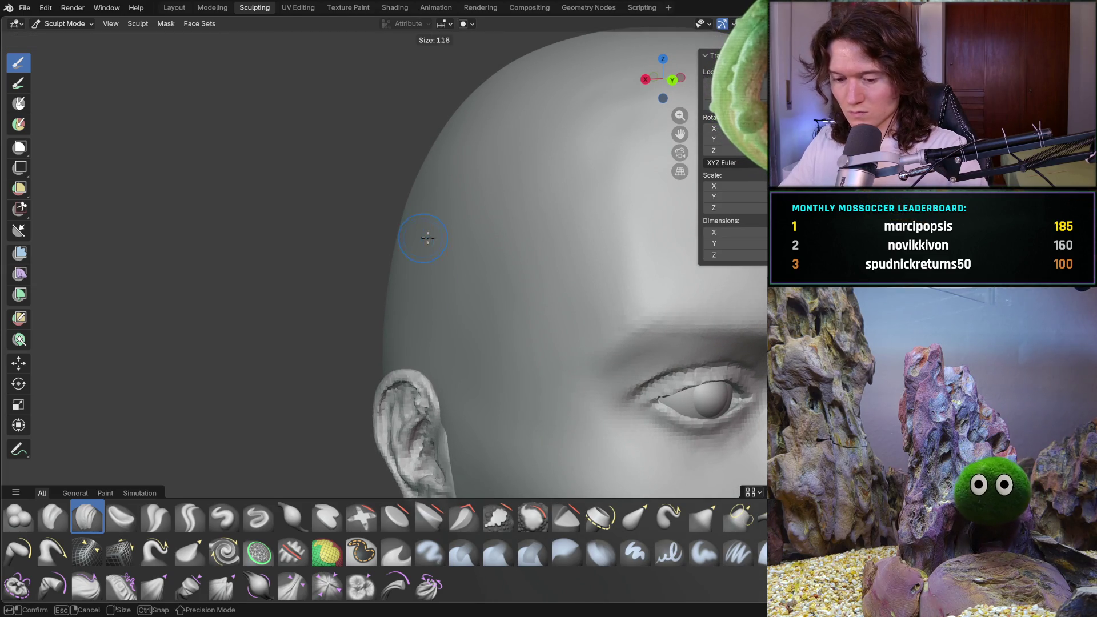
left_click(444, 243)
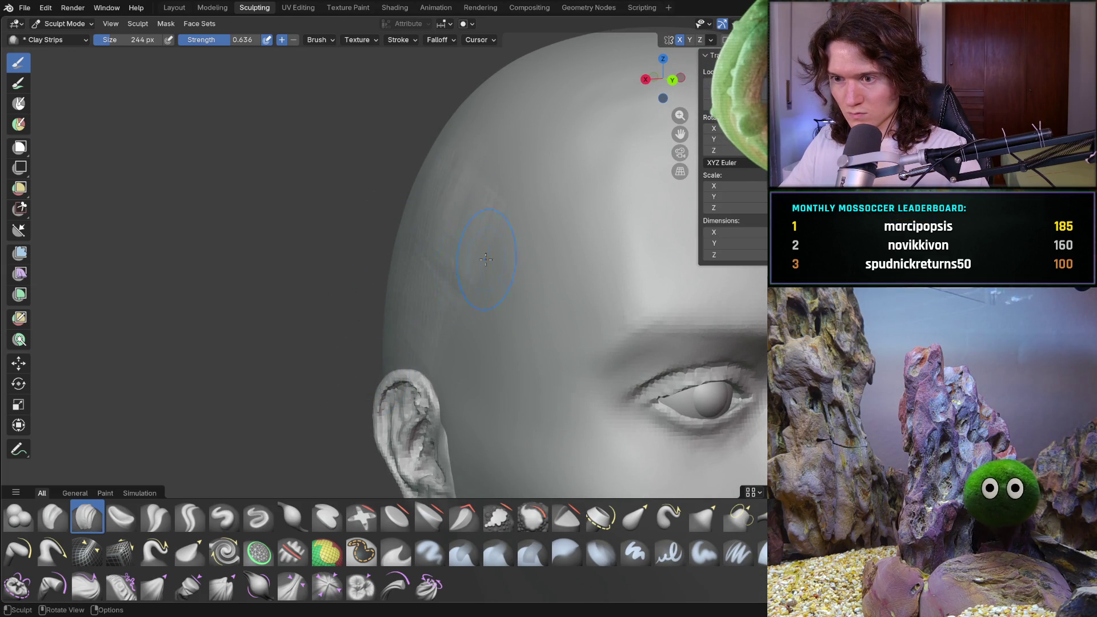
- Lay crisscrossing clay strips across the skull above the ear
middle_click_drag(412, 329, 478, 339)
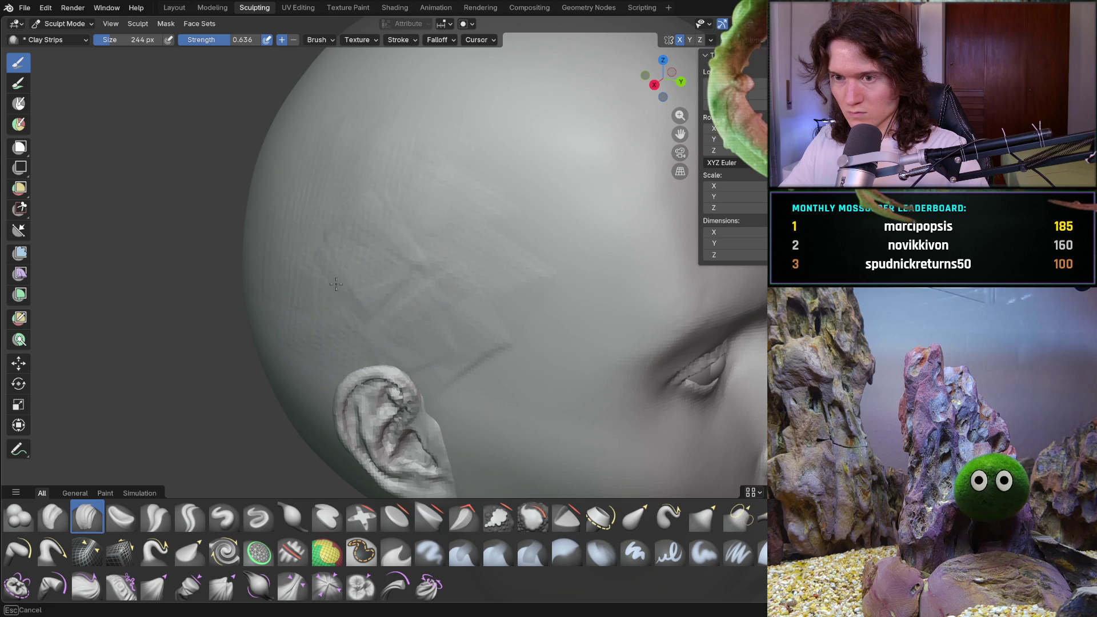
middle_click_drag(383, 248, 382, 248)
left_click_drag(216, 297, 253, 397)
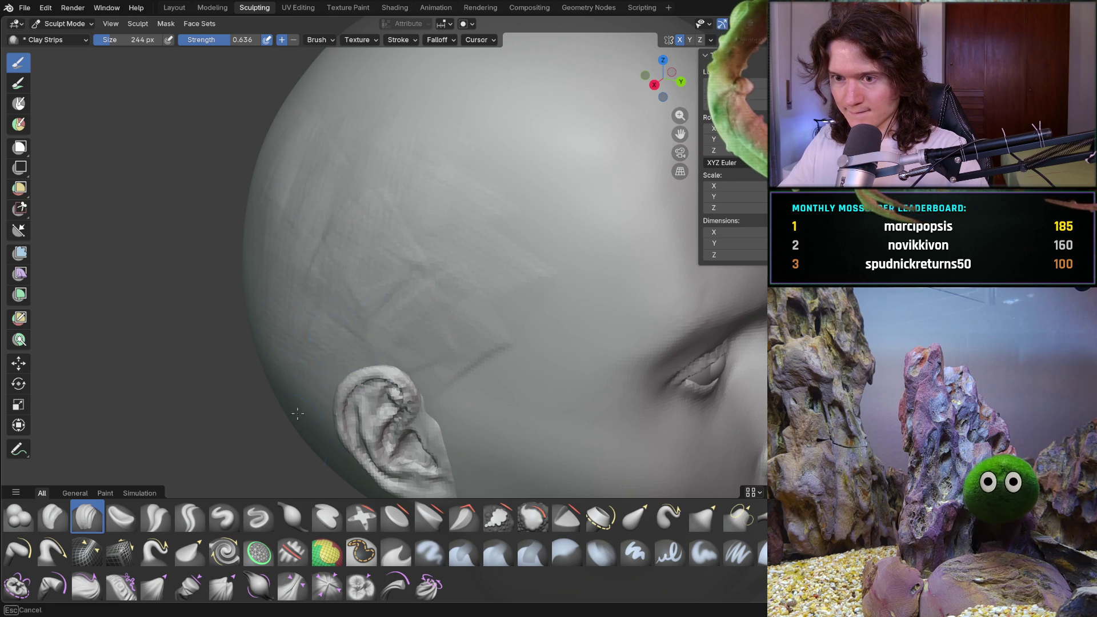
left_click_drag(337, 355, 317, 292)
left_click_drag(252, 164, 463, 191)
mouse_move(379, 410)
middle_mouse_down()
mouse_move(433, 281)
mouse_move(373, 172)
middle_mouse_up()
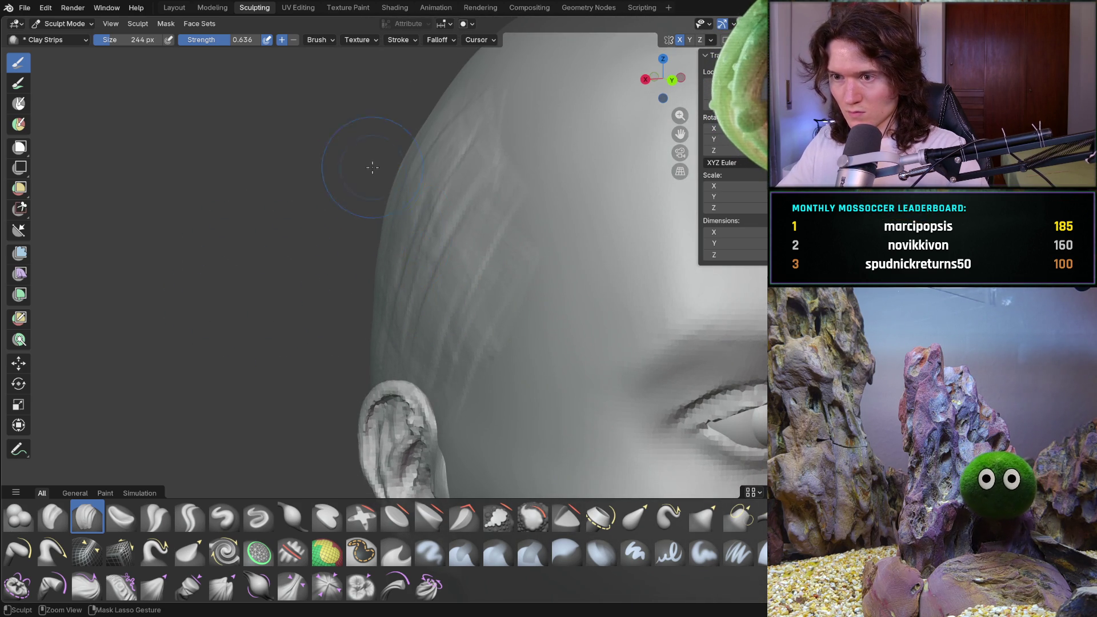
middle_click_drag(444, 251, 413, 227, "ctrl")
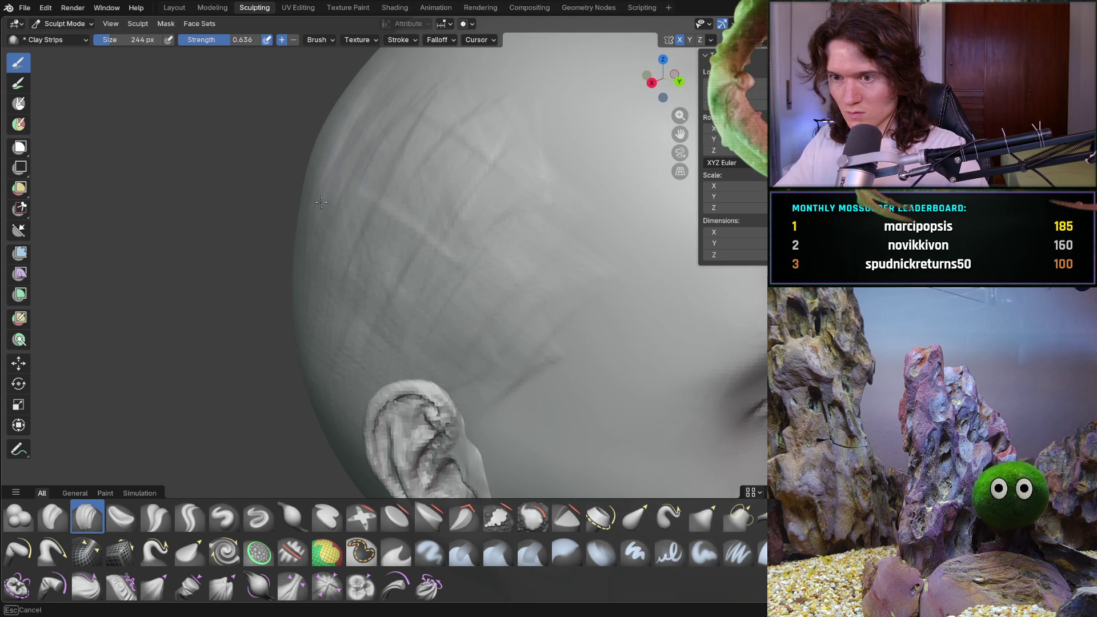
left_click_drag(480, 317, 489, 184)
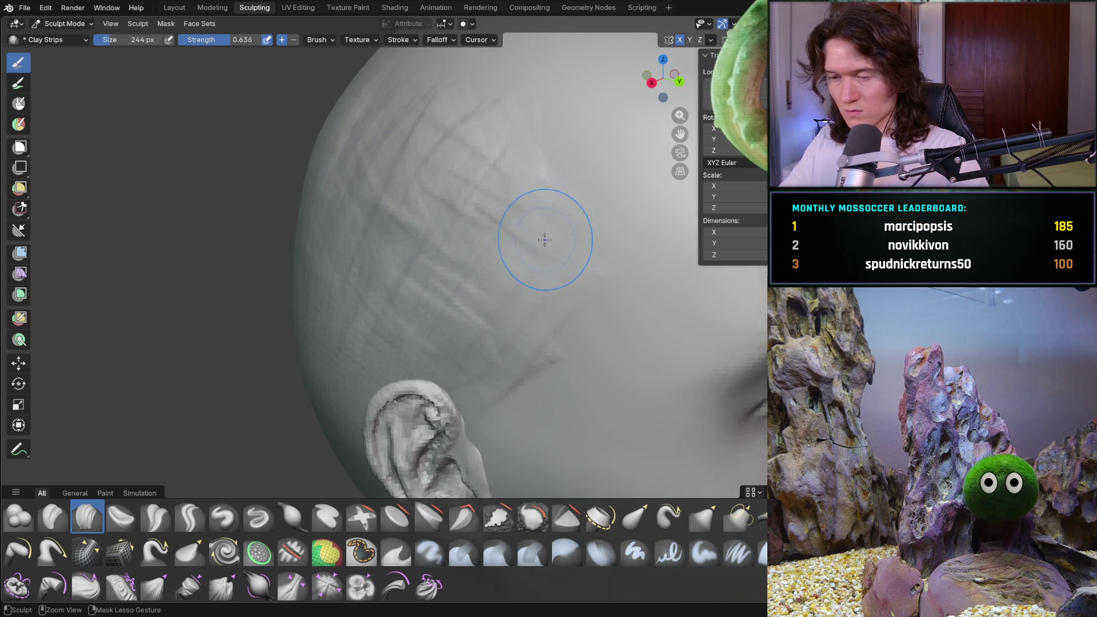
scroll(551, 215, "down", 5)
- Add more clay-strip marks on the skull side, checking from front and side views
mouse_move(480, 274)
middle_mouse_down()
mouse_move(405, 284)
mouse_move(392, 269)
middle_mouse_up()
scroll(409, 311, "up", 4)
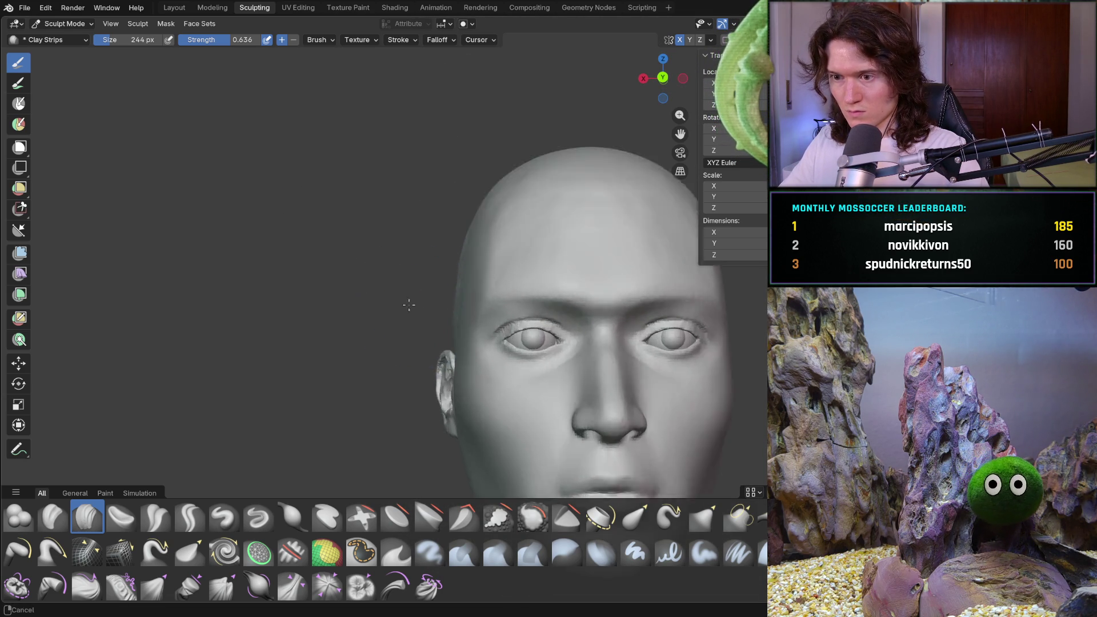
middle_click_drag(409, 312, 418, 310)
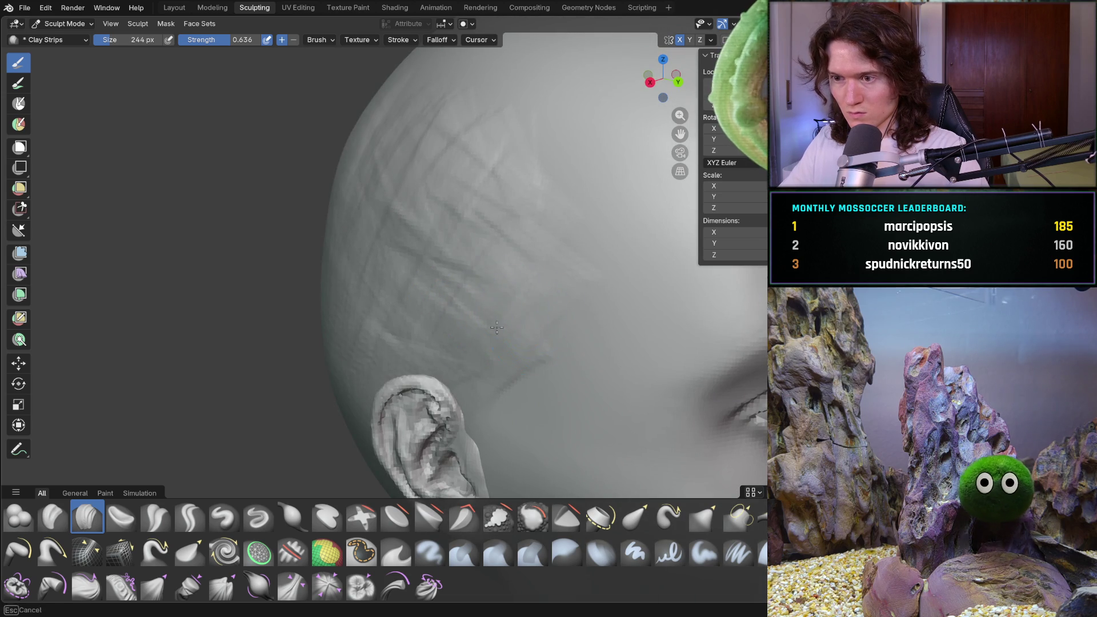
middle_click_drag(539, 306, 506, 300)
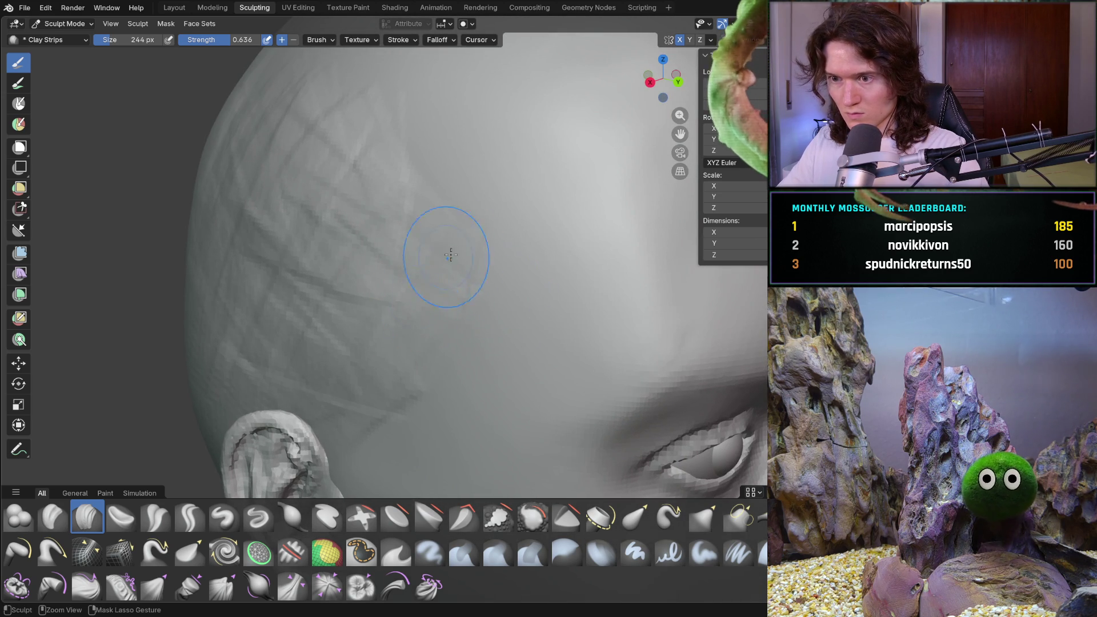
mouse_move(456, 327)
left_mouse_down()
mouse_move(392, 245)
mouse_move(506, 245)
mouse_move(381, 382)
left_mouse_up()
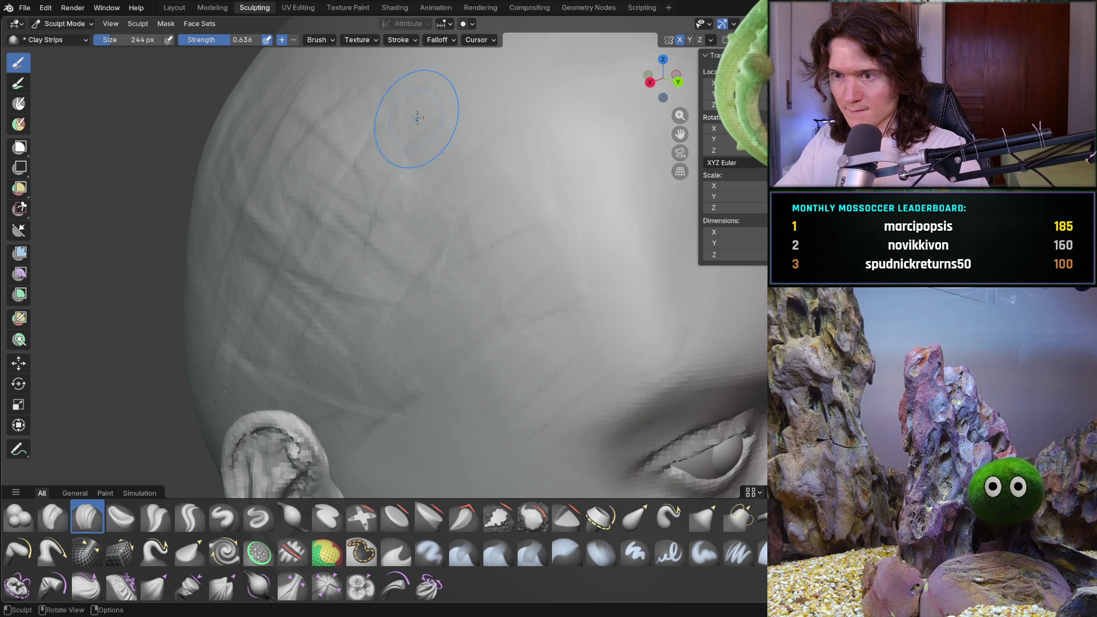
scroll(476, 258, "down", 2)
scroll(445, 274, "down", 1)
scroll(380, 311, "down", 5)
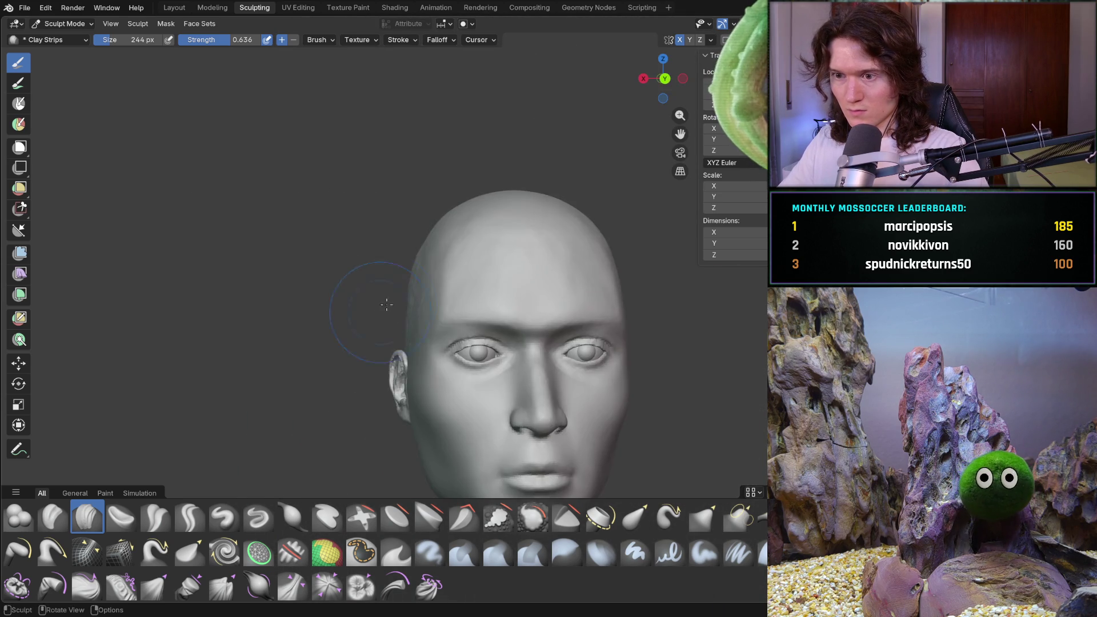
scroll(355, 309, "down", 1)
middle_click_drag(356, 308, 361, 317)
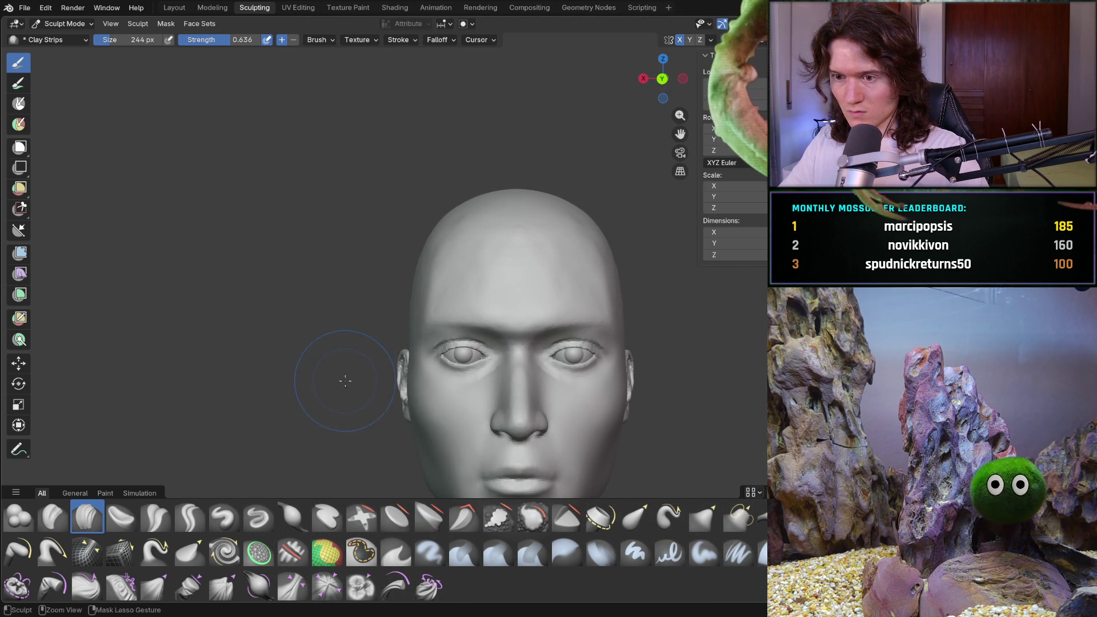
scroll(345, 380, "up", 3)
middle_click_drag(345, 380, 404, 306)
scroll(488, 323, "up", 3)
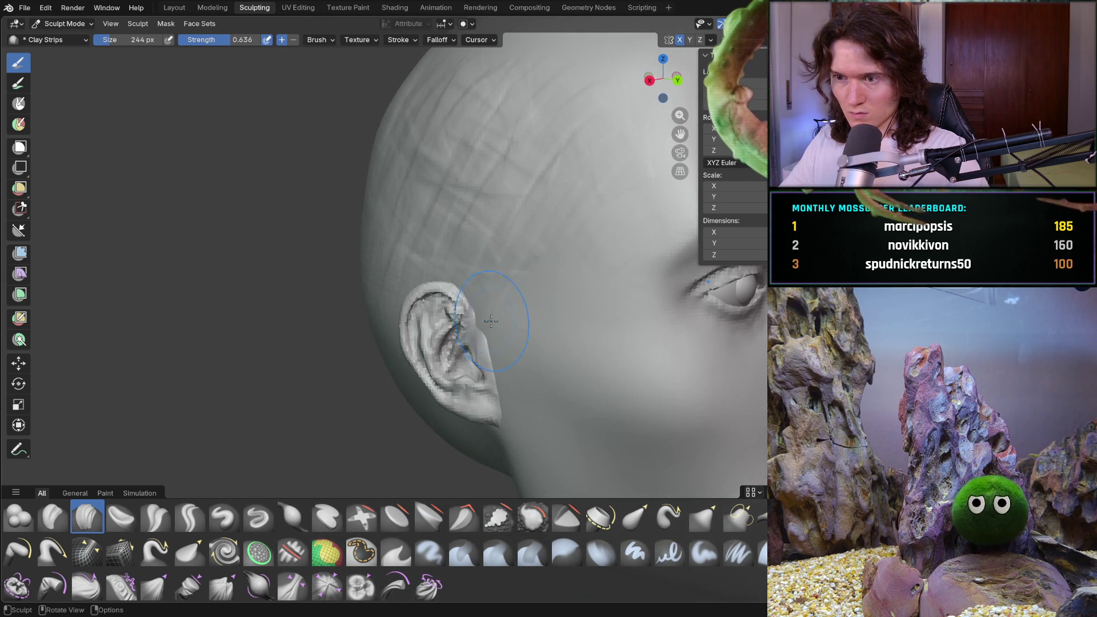
scroll(488, 323, "up", 2)
scroll(417, 233, "up", 2)
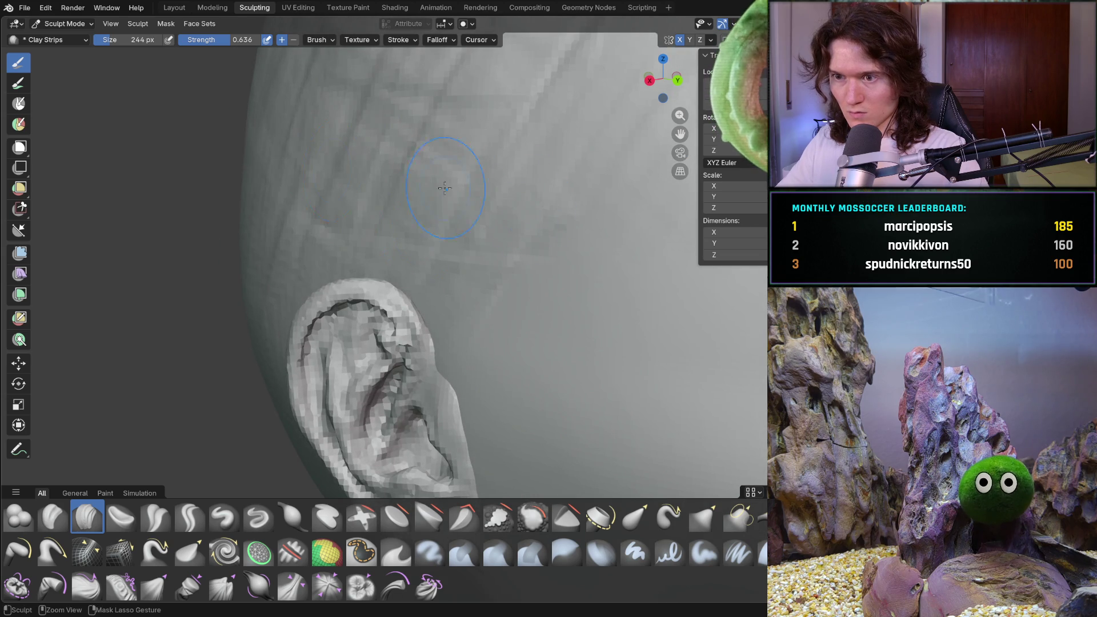
middle_click_drag(599, 155, 428, 245, "ctrl")
key("KP_1")
scroll(433, 257, "up", 4)
mouse_move(441, 269)
middle_mouse_down()
mouse_move(527, 301)
mouse_move(454, 274)
middle_mouse_up()
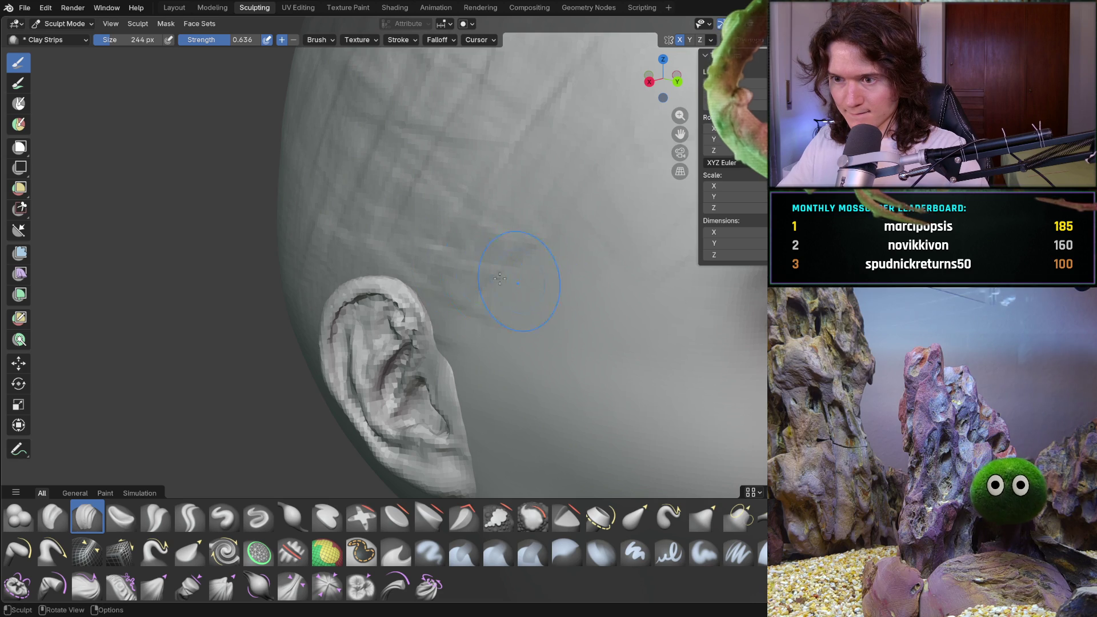
mouse_move(531, 236)
middle_mouse_down("ctrl")
mouse_move(514, 257)
mouse_move(410, 305)
middle_mouse_up("ctrl")
scroll(390, 338, "up", 4)
- Streak clay strips across the top of the head and switch to the Smooth brush
mouse_move(389, 338)
middle_mouse_down()
mouse_move(446, 303)
mouse_move(326, 295)
middle_mouse_up()
scroll(446, 305, "up", 5)
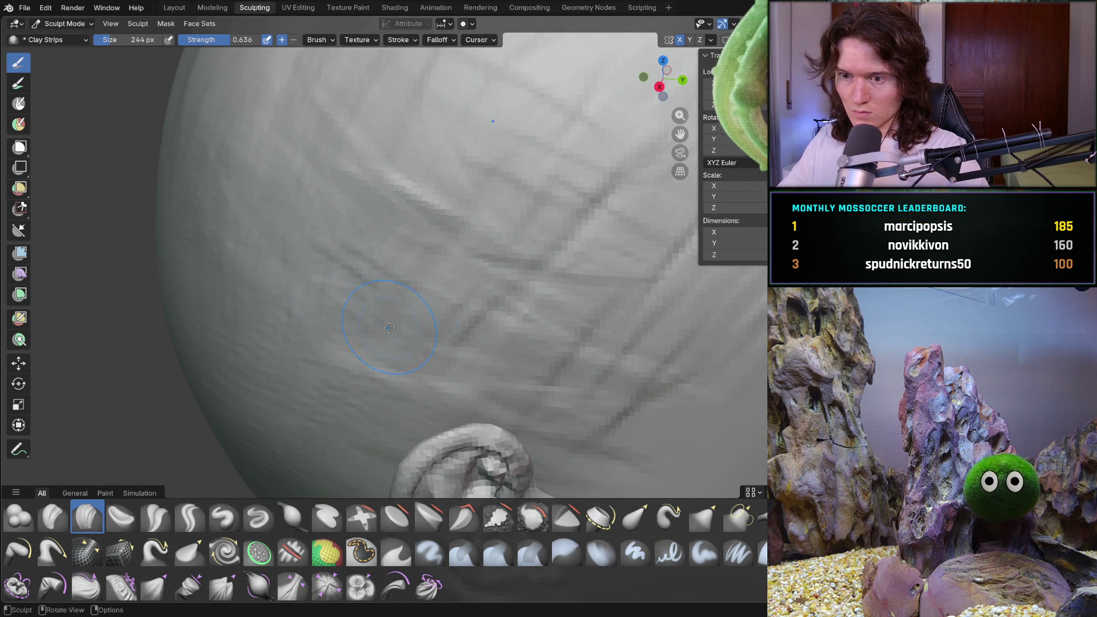
left_click_drag(406, 231, 441, 318)
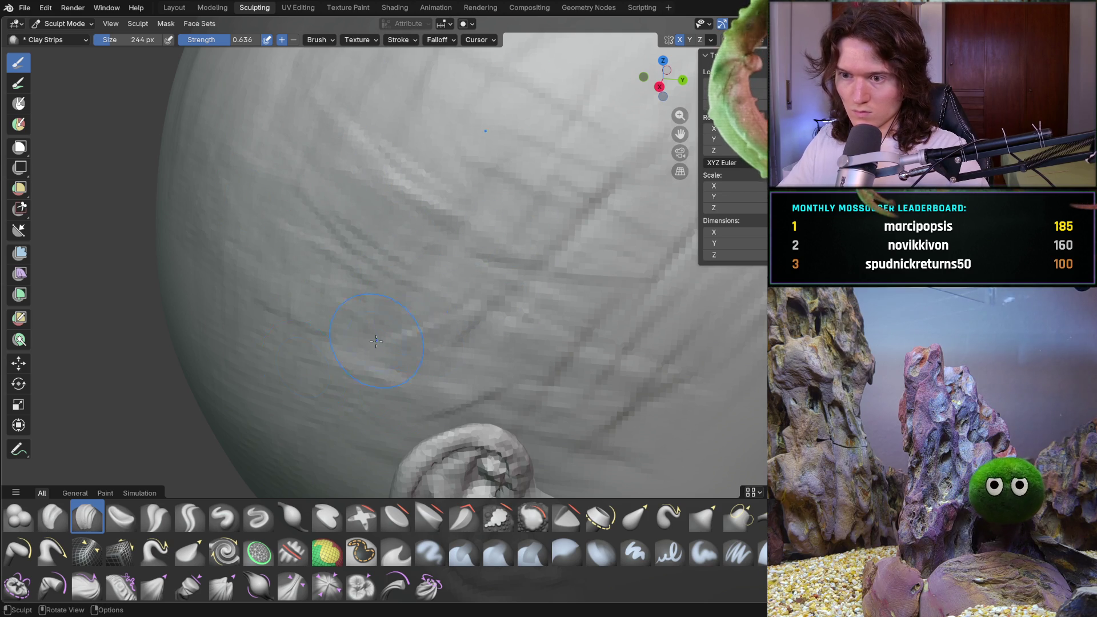
scroll(421, 191, "down", 8)
mouse_move(421, 192)
middle_mouse_down()
mouse_move(442, 306)
mouse_move(281, 260)
middle_mouse_up()
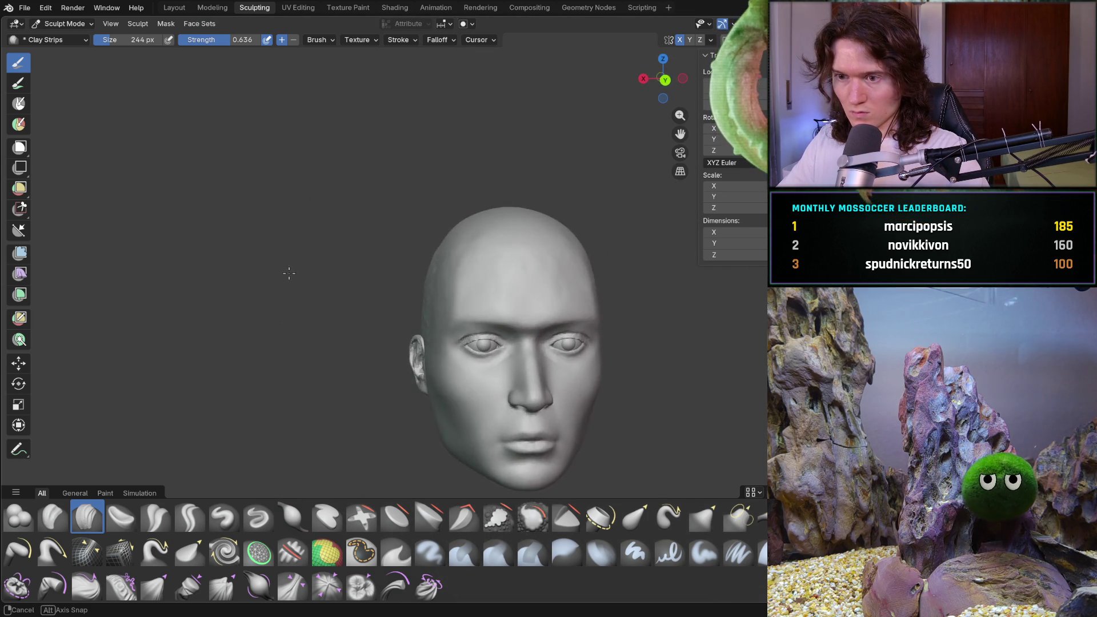
scroll(362, 289, "up", 3)
scroll(363, 289, "up", 3)
mouse_move(362, 289)
middle_mouse_down()
mouse_move(369, 295)
mouse_move(355, 294)
middle_mouse_up()
scroll(404, 257, "up", 2)
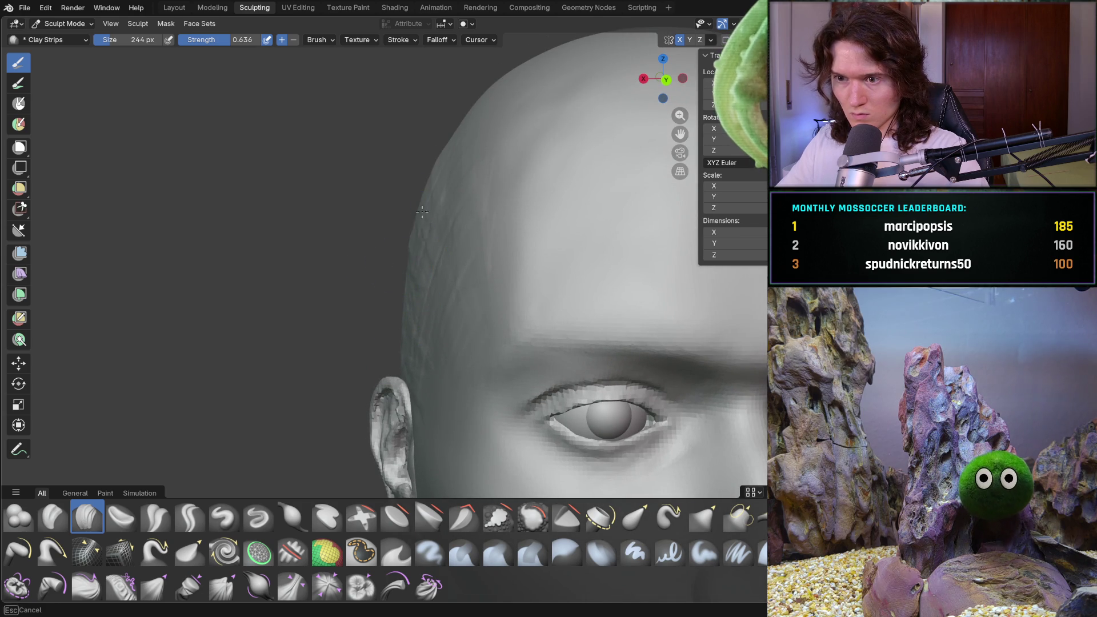
key("shift+s")
key("f")
- Smooth the forehead, temple, skull side and upper back of the head
left_click(417, 232)
middle_click_drag(417, 233, 411, 228)
left_click_drag(377, 203, 537, 197)
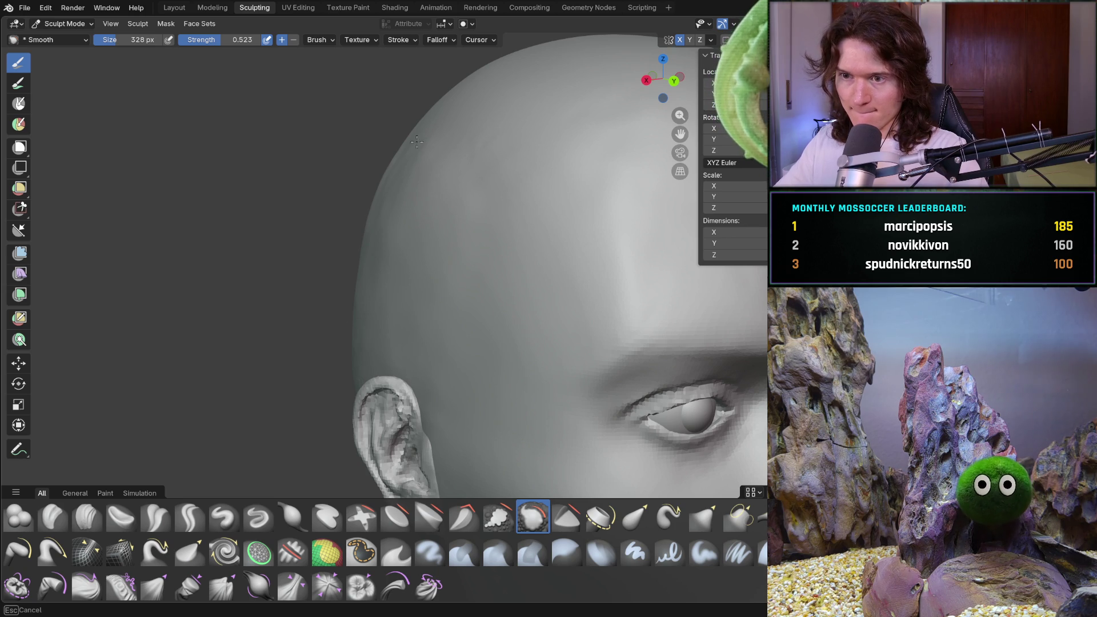
middle_click_drag(514, 152, 390, 165)
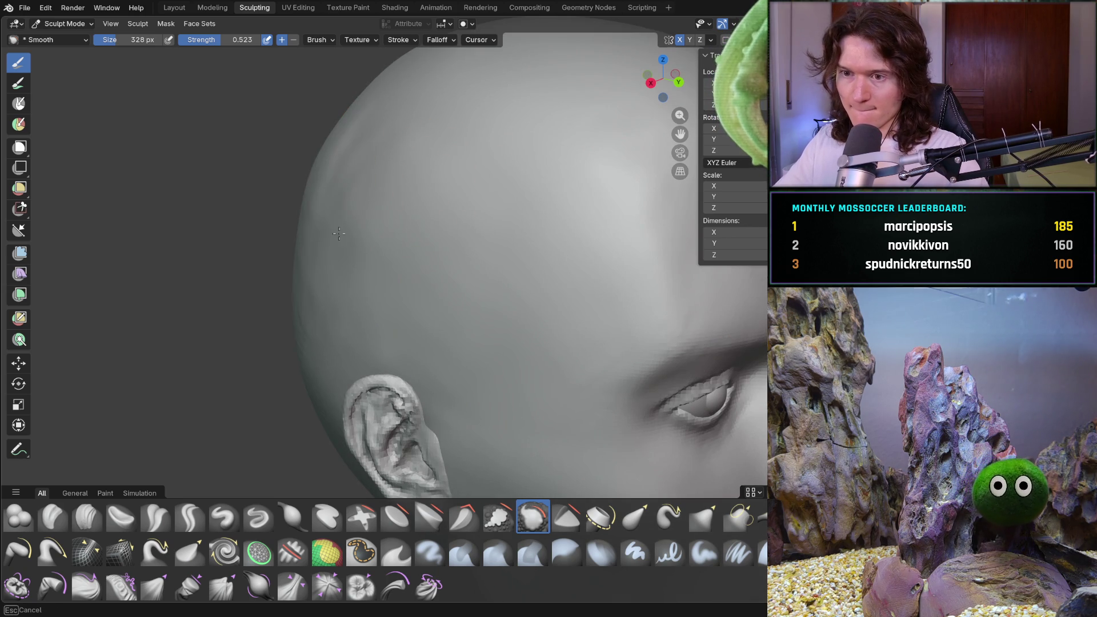
left_click_drag(372, 108, 338, 158)
mouse_move(391, 225)
left_mouse_down()
mouse_move(374, 306)
mouse_move(448, 313)
left_mouse_up()
left_click_drag(445, 238, 371, 177)
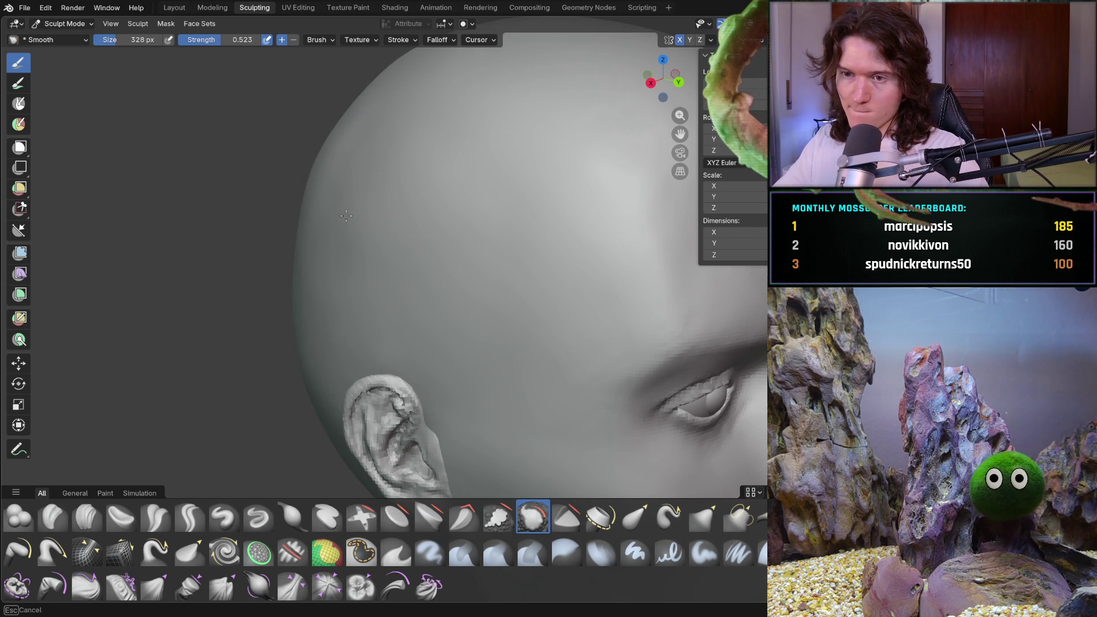
mouse_move(343, 138)
middle_mouse_down()
mouse_move(337, 130)
mouse_move(368, 183)
mouse_move(460, 187)
middle_mouse_up()
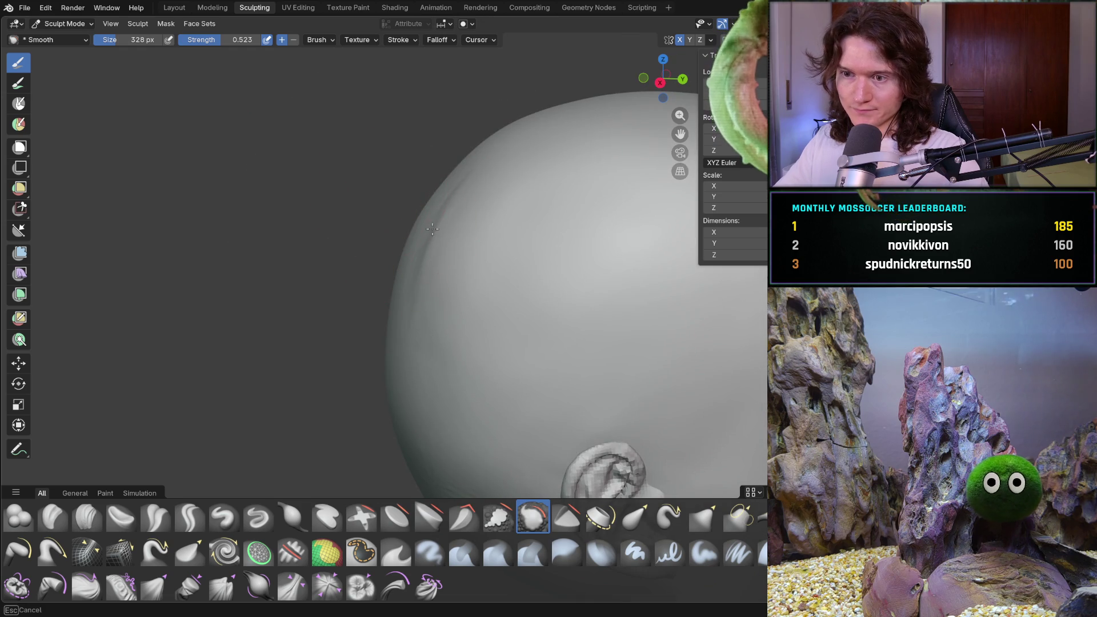
mouse_move(460, 420)
left_mouse_down()
mouse_move(453, 344)
mouse_move(417, 294)
mouse_move(401, 303)
mouse_move(441, 469)
left_mouse_up()
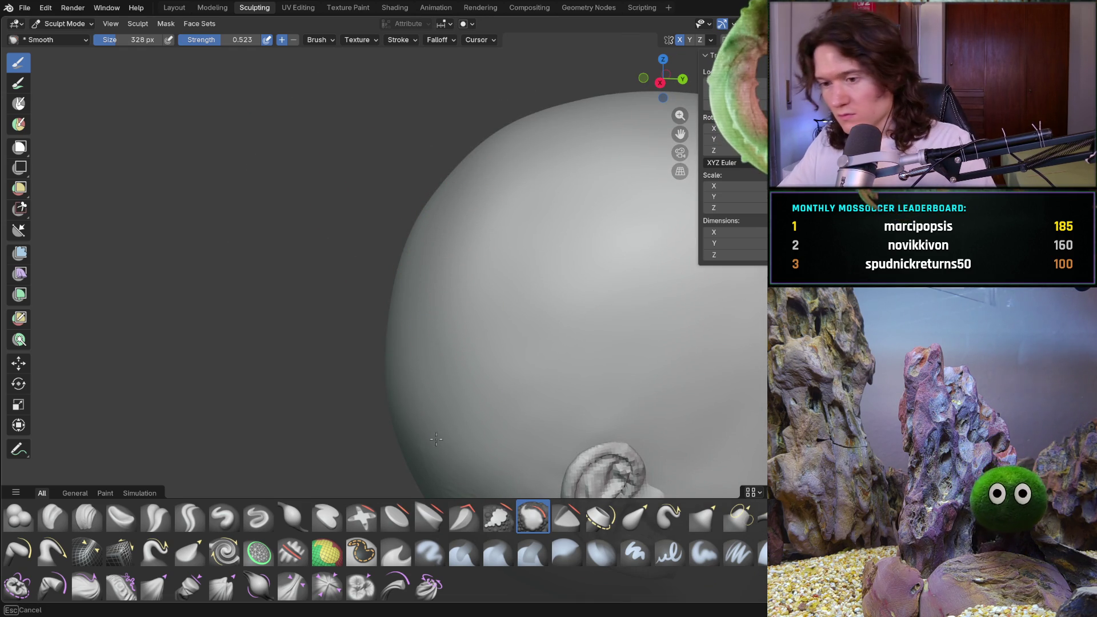
scroll(455, 257, "up", 2)
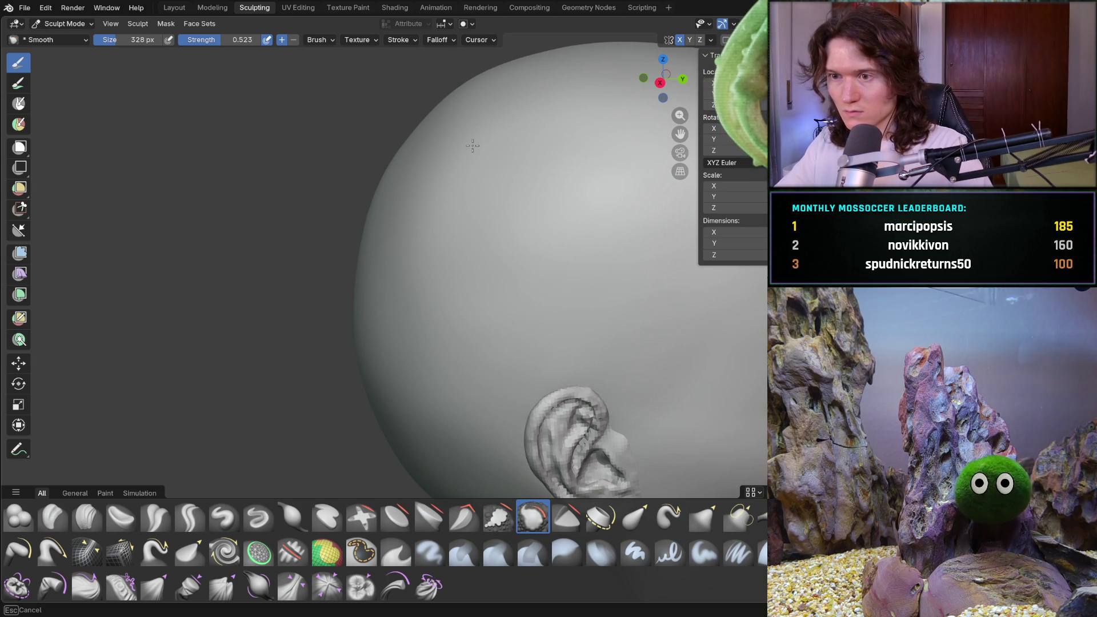
- Orbit around the head to inspect the smoothed skull from profile, front and below
mouse_move(489, 265)
middle_mouse_down()
mouse_move(404, 182)
mouse_move(422, 187)
middle_mouse_up()
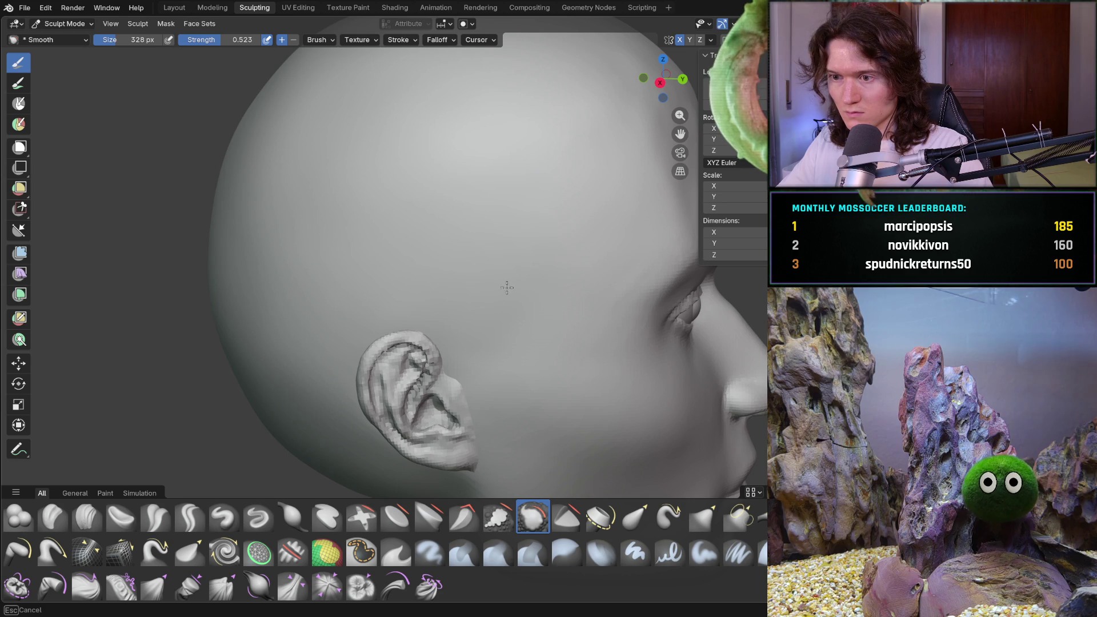
middle_click_drag(506, 264, 465, 269)
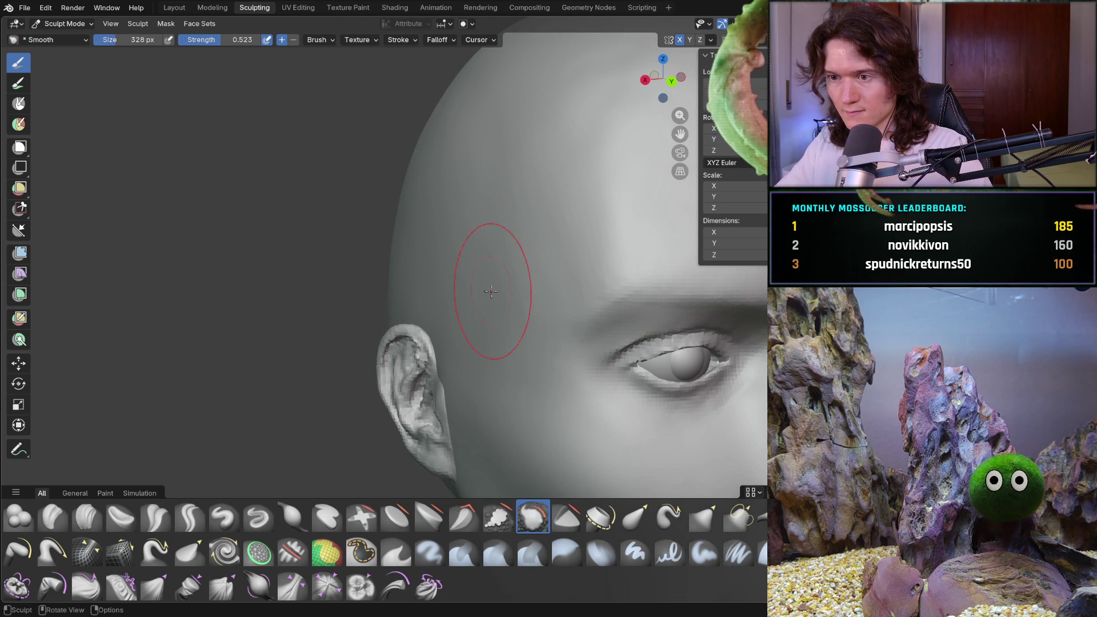
middle_click_drag(502, 324, 489, 152)
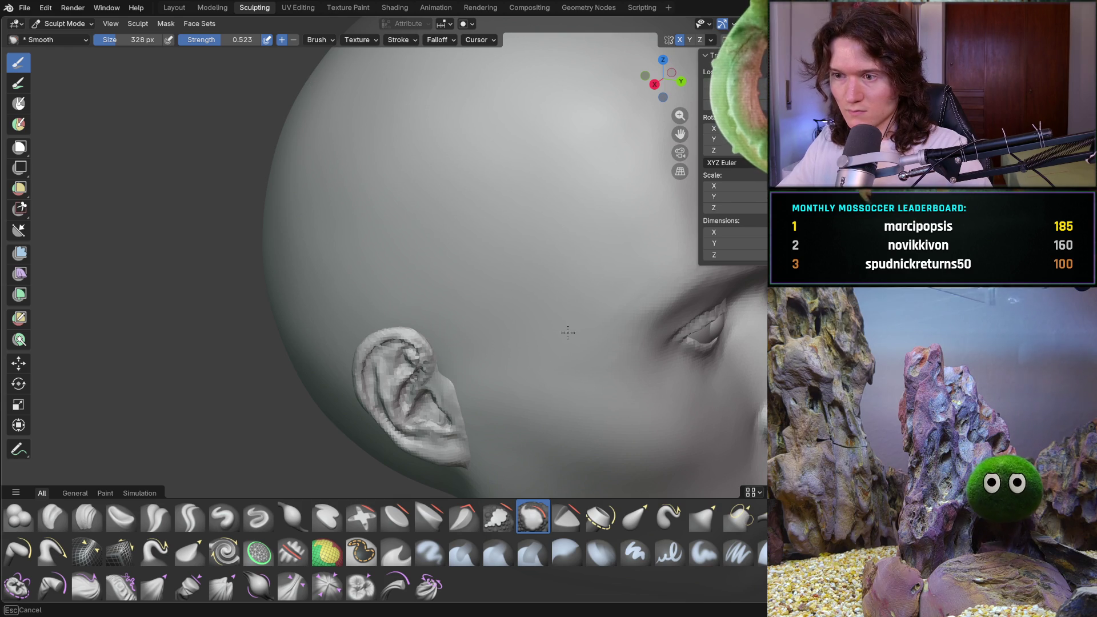
middle_click_drag(641, 208, 520, 183)
scroll(519, 184, "down", 5)
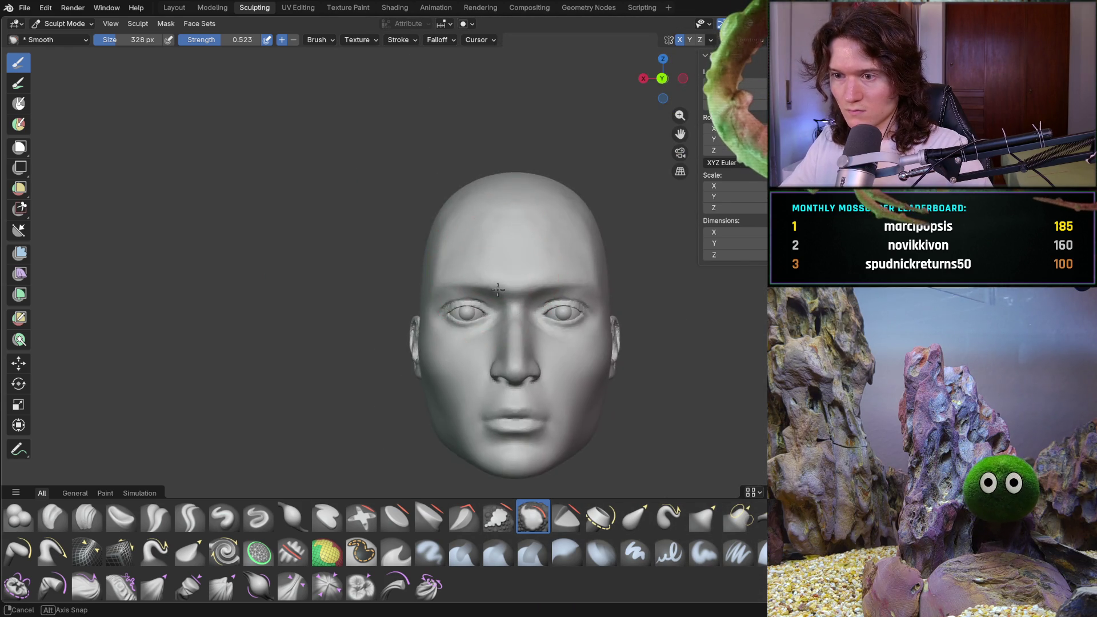
mouse_move(493, 295)
middle_mouse_down()
mouse_move(535, 305)
mouse_move(543, 325)
middle_mouse_up()
mouse_move(568, 289)
middle_mouse_down()
mouse_move(605, 341)
mouse_move(599, 163)
middle_mouse_up()
scroll(605, 341, "up", 3)
scroll(551, 342, "up", 2)
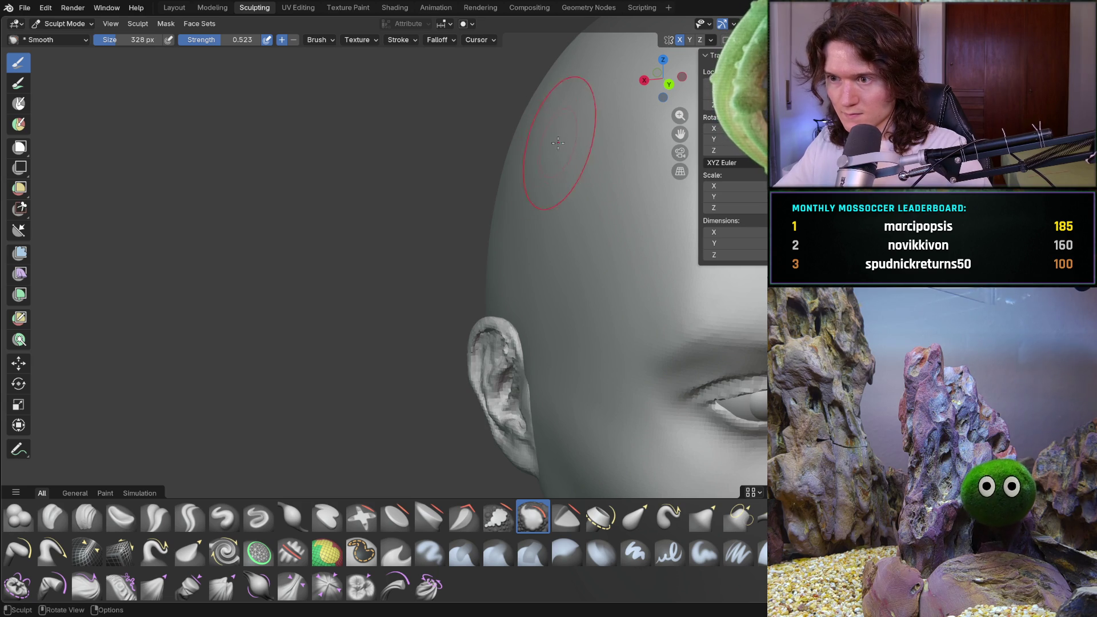
middle_click_drag(558, 144, 546, 225)
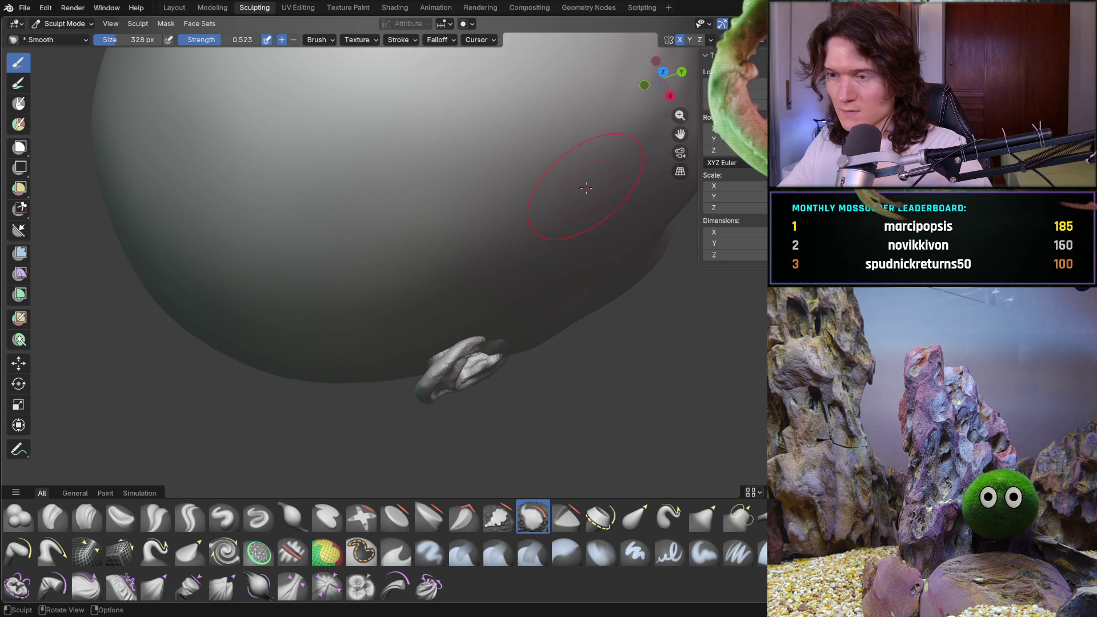
scroll(611, 161, "down", 6)
mouse_move(611, 162)
middle_mouse_down()
mouse_move(446, 200)
mouse_move(466, 232)
middle_mouse_up()
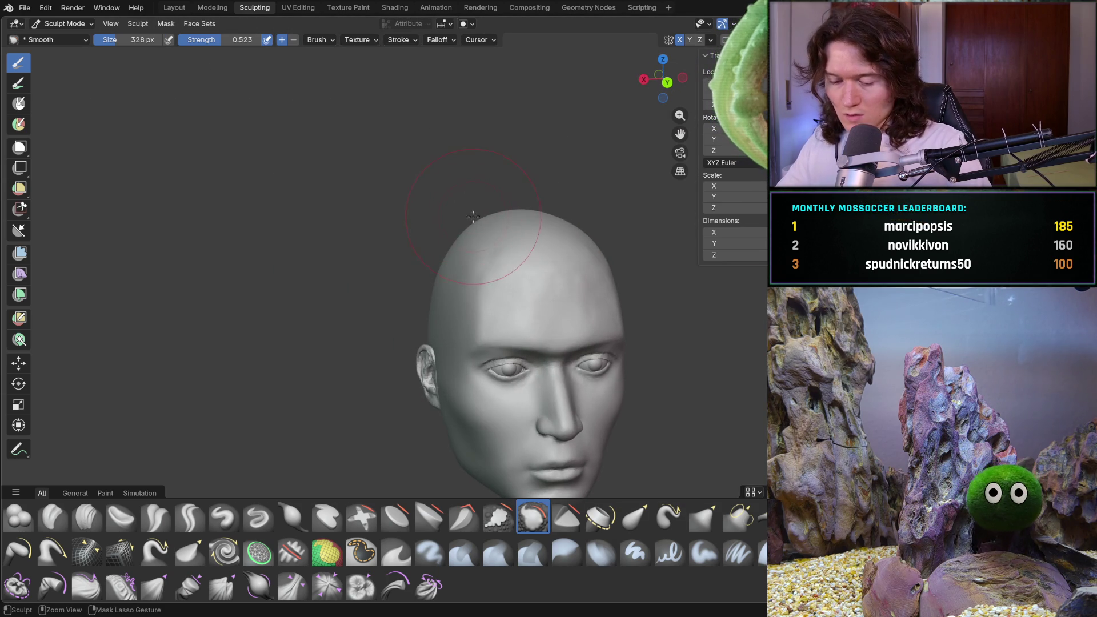
scroll(466, 232, "up", 4)
scroll(484, 313, "up", 4)
scroll(484, 313, "down", 4)
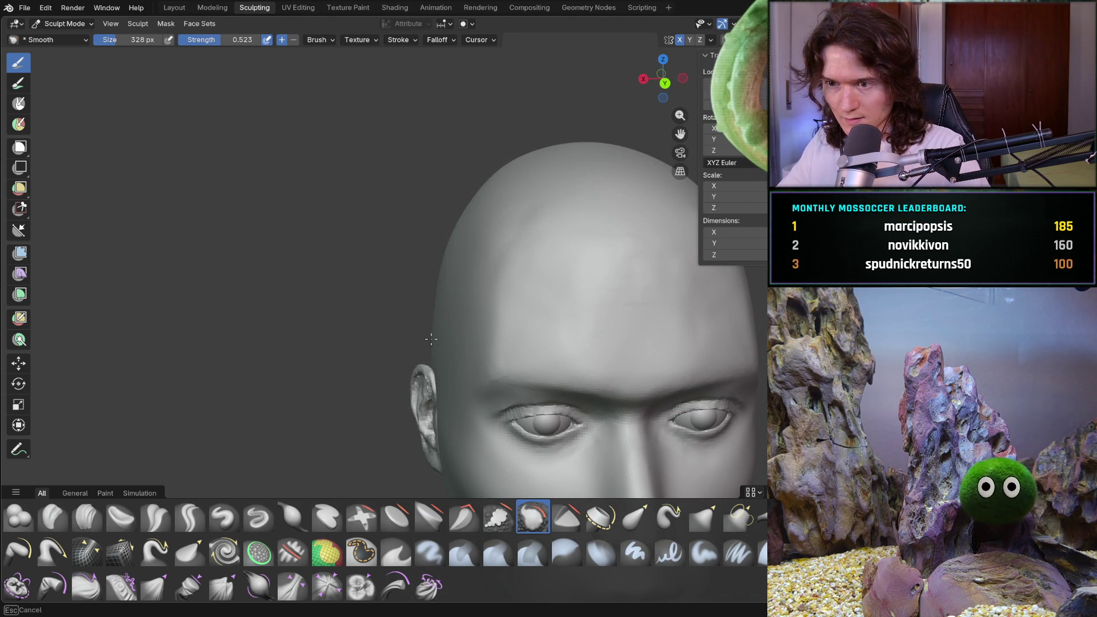
middle_click_drag(434, 364, 471, 358)
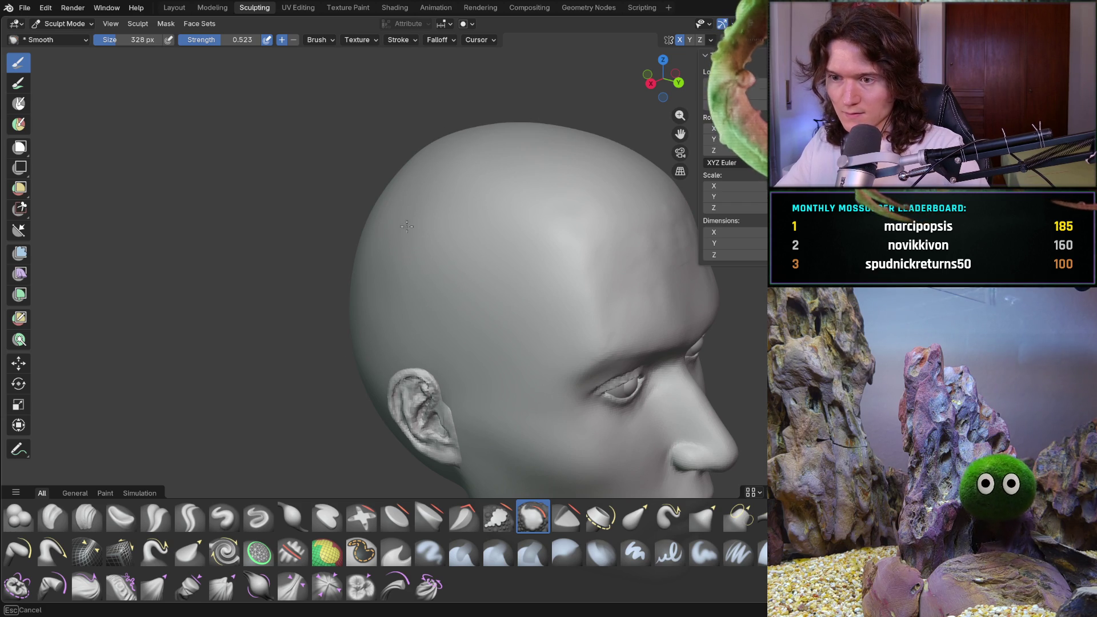
mouse_move(452, 216)
middle_mouse_down()
mouse_move(425, 294)
mouse_move(426, 346)
middle_mouse_up()
scroll(429, 283, "down", 4)
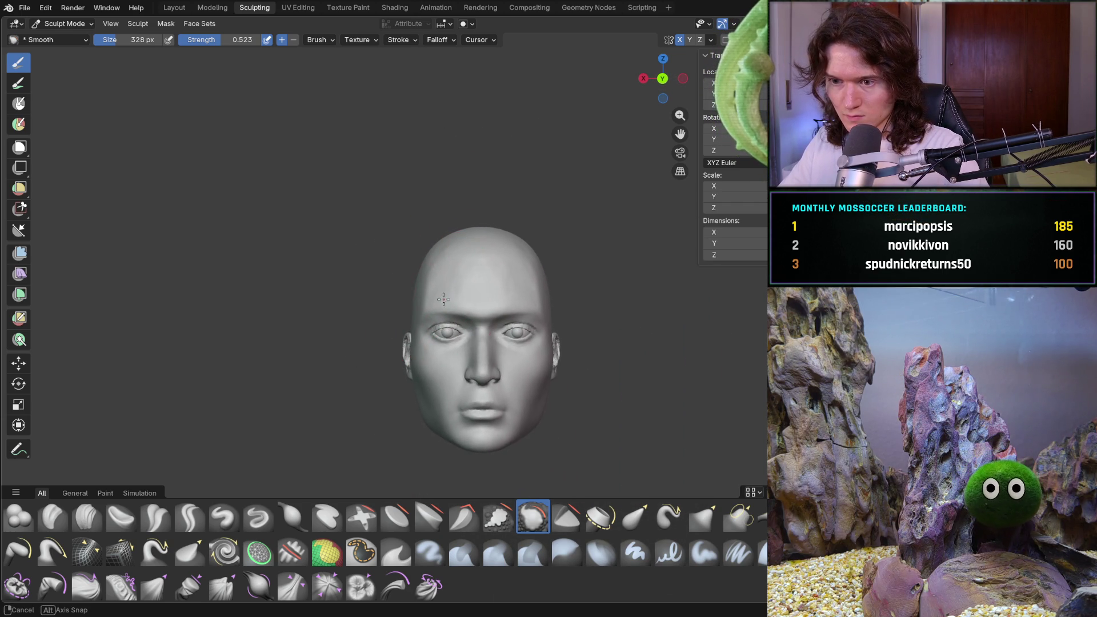
- Inspect the forehead and crown up close, then switch to the Clay Strips brush
mouse_move(424, 348)
middle_mouse_down("ctrl")
mouse_move(465, 257)
mouse_move(462, 321)
mouse_move(448, 311)
mouse_move(458, 317)
mouse_move(456, 170)
middle_mouse_up("ctrl")
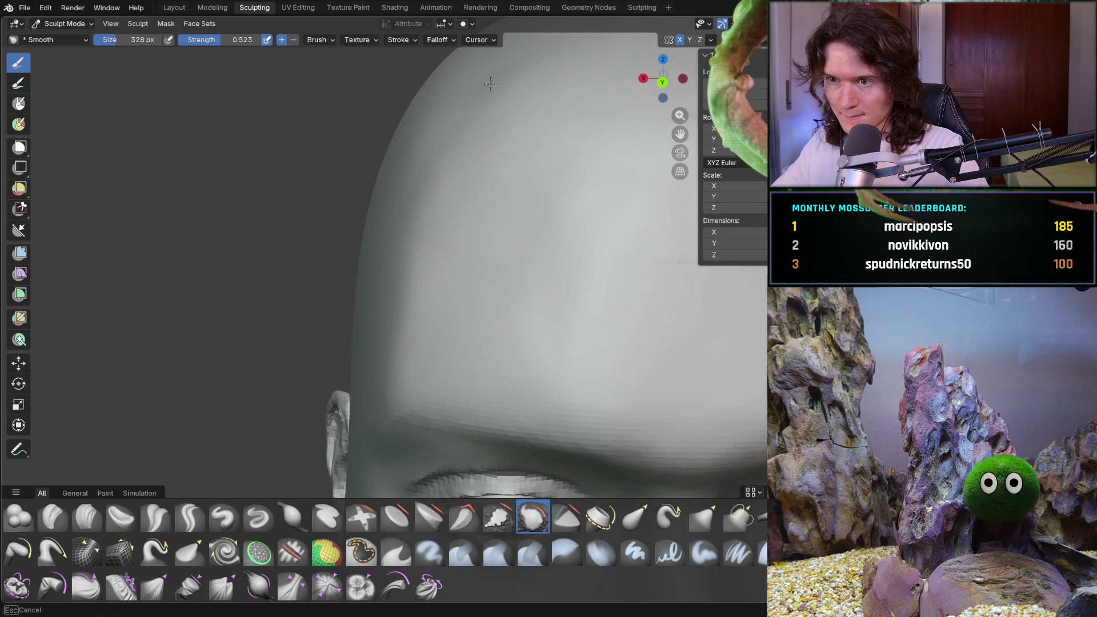
mouse_move(419, 189)
middle_mouse_down()
mouse_move(392, 270)
mouse_move(360, 284)
middle_mouse_up()
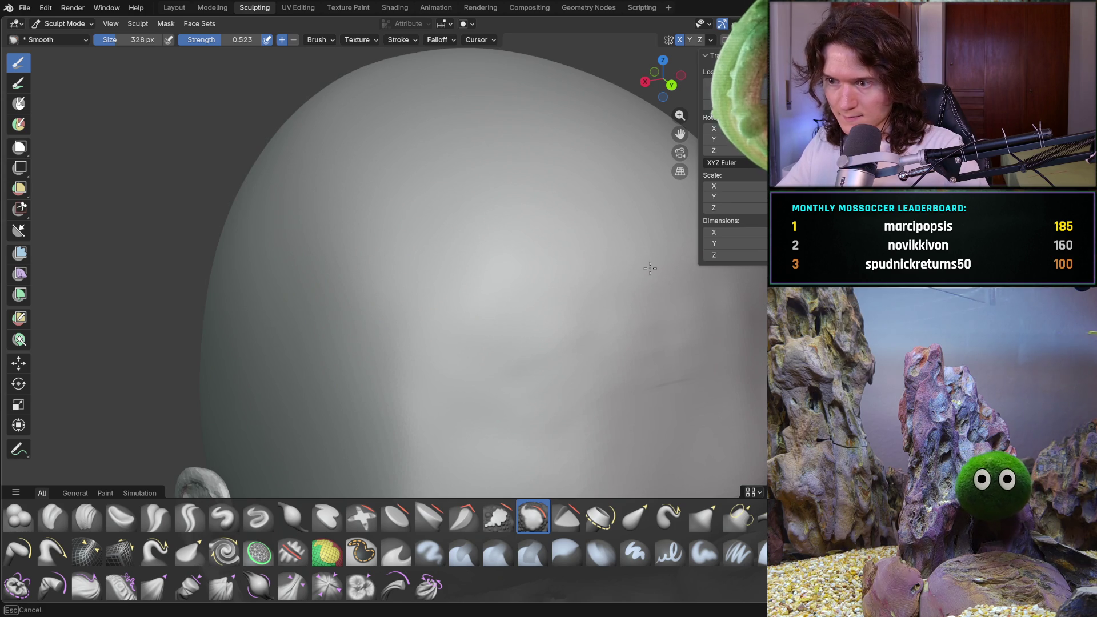
middle_click_drag(651, 256, 530, 242)
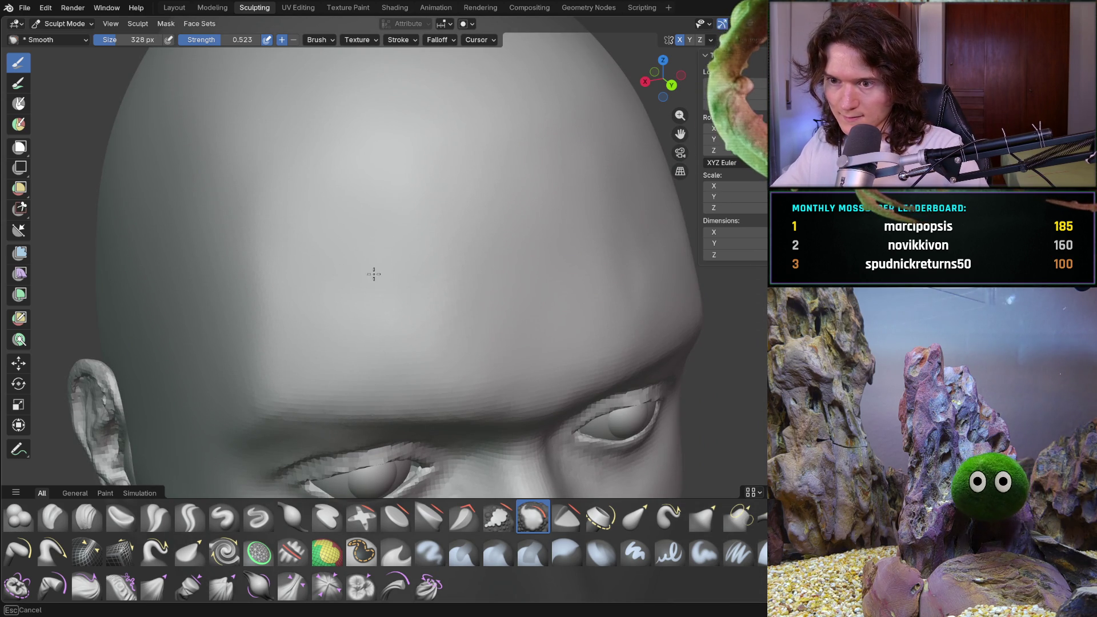
mouse_move(489, 258)
middle_mouse_down()
mouse_move(428, 228)
mouse_move(489, 245)
mouse_move(514, 215)
middle_mouse_up()
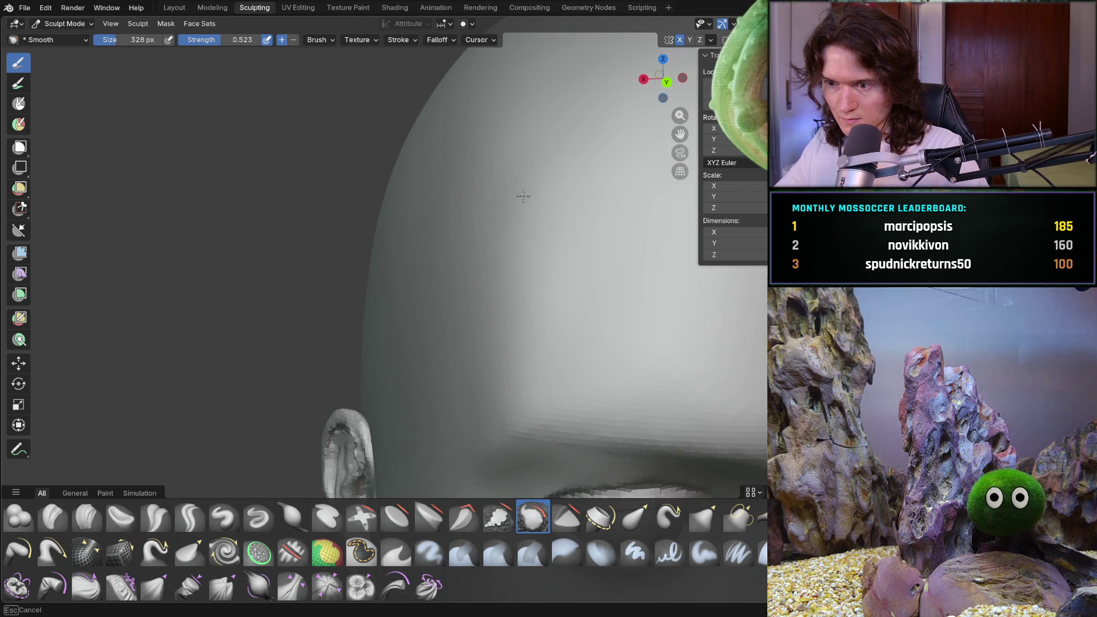
scroll(514, 343, "down", 5)
mouse_move(557, 262)
middle_mouse_down()
mouse_move(633, 285)
mouse_move(594, 362)
middle_mouse_up()
scroll(595, 363, "up", 4)
scroll(407, 271, "up", 2)
middle_click_drag(463, 225, 468, 221)
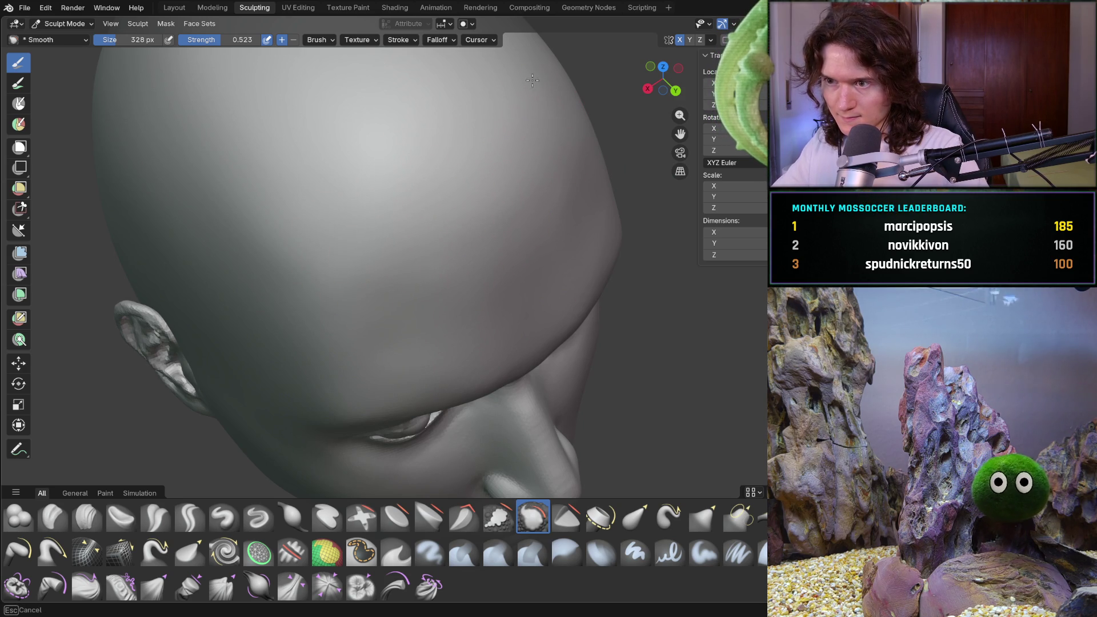
middle_click_drag(590, 134, 576, 86)
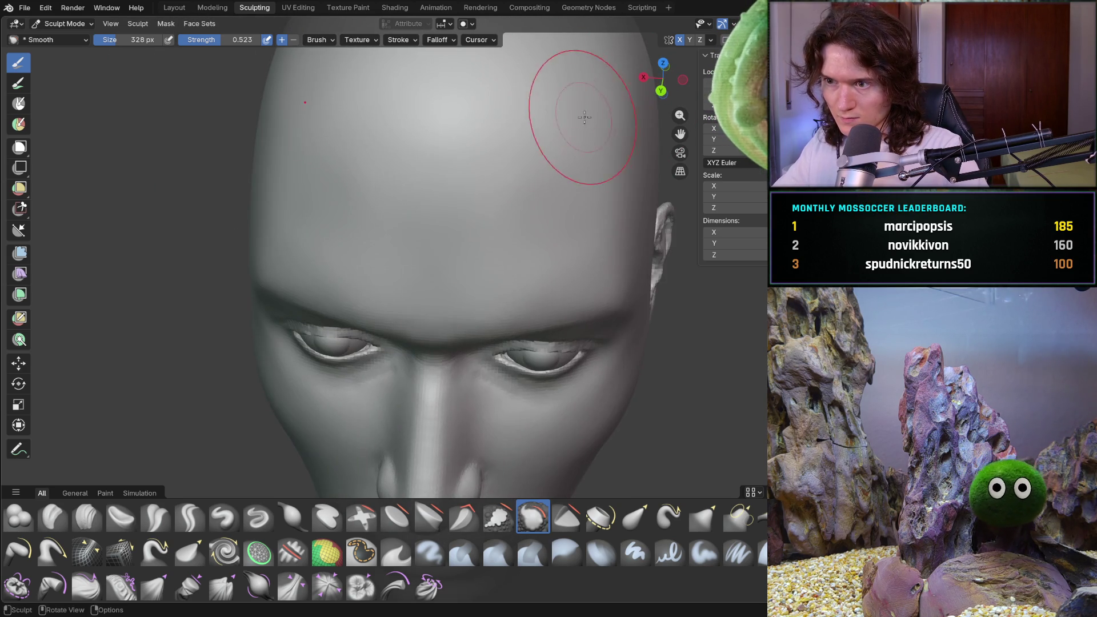
mouse_move(465, 179)
middle_mouse_down()
mouse_move(350, 139)
mouse_move(432, 172)
mouse_move(445, 209)
mouse_move(588, 254)
middle_mouse_up()
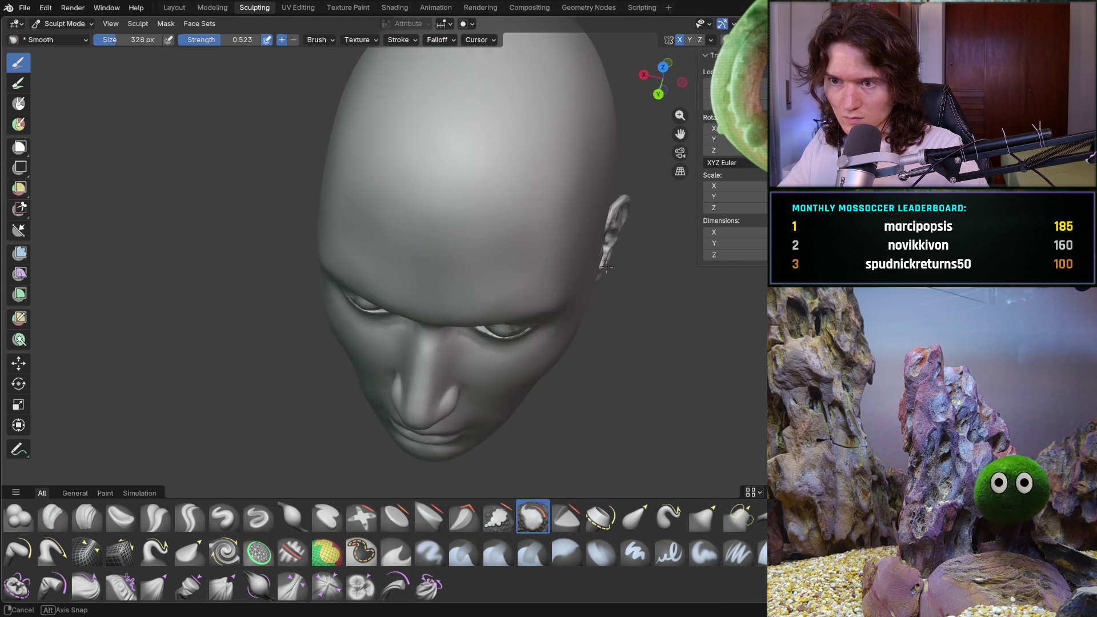
scroll(589, 254, "up", 2)
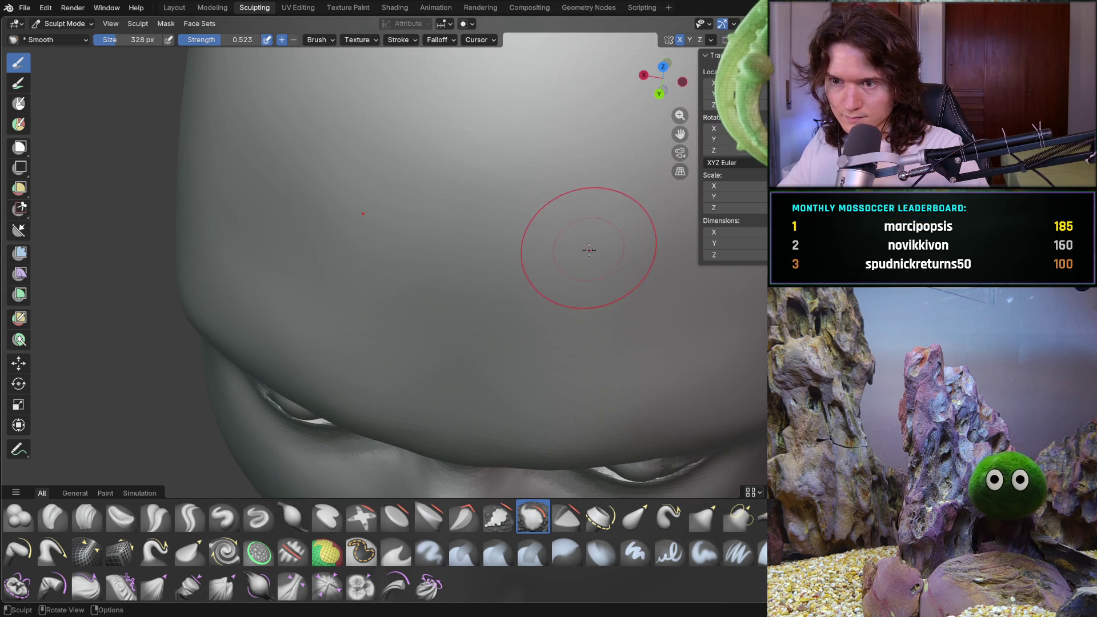
key("c")
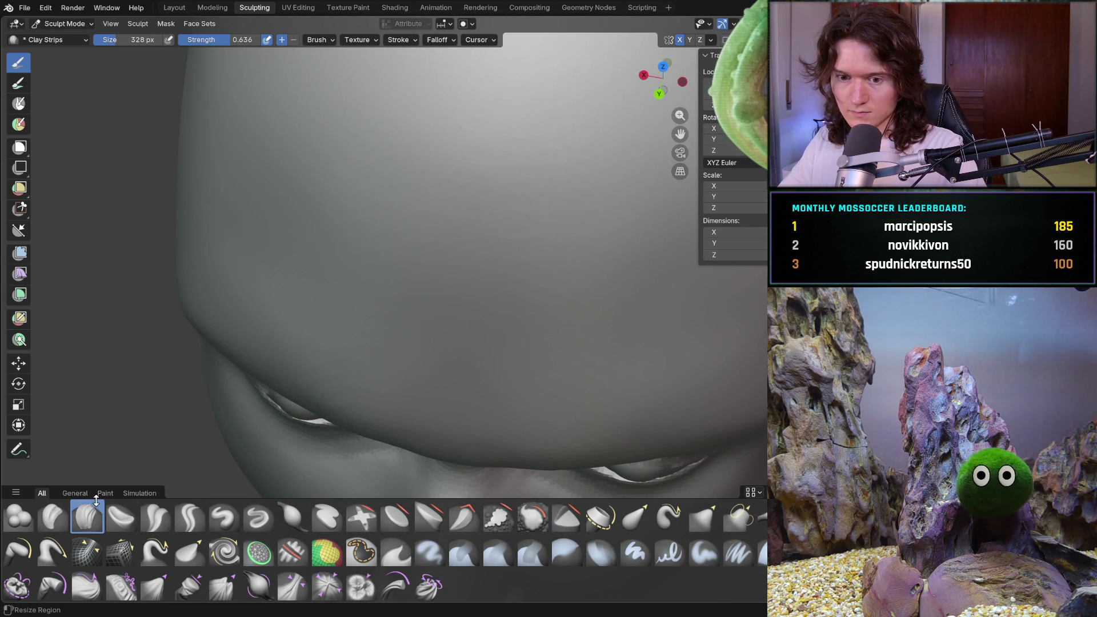
- Draw several horizontal clay-strip ridges across the forehead and return to smoothing
key("f")
mouse_move(379, 183)
left_mouse_down()
mouse_move(351, 199)
mouse_move(404, 197)
mouse_move(350, 187)
left_mouse_up()
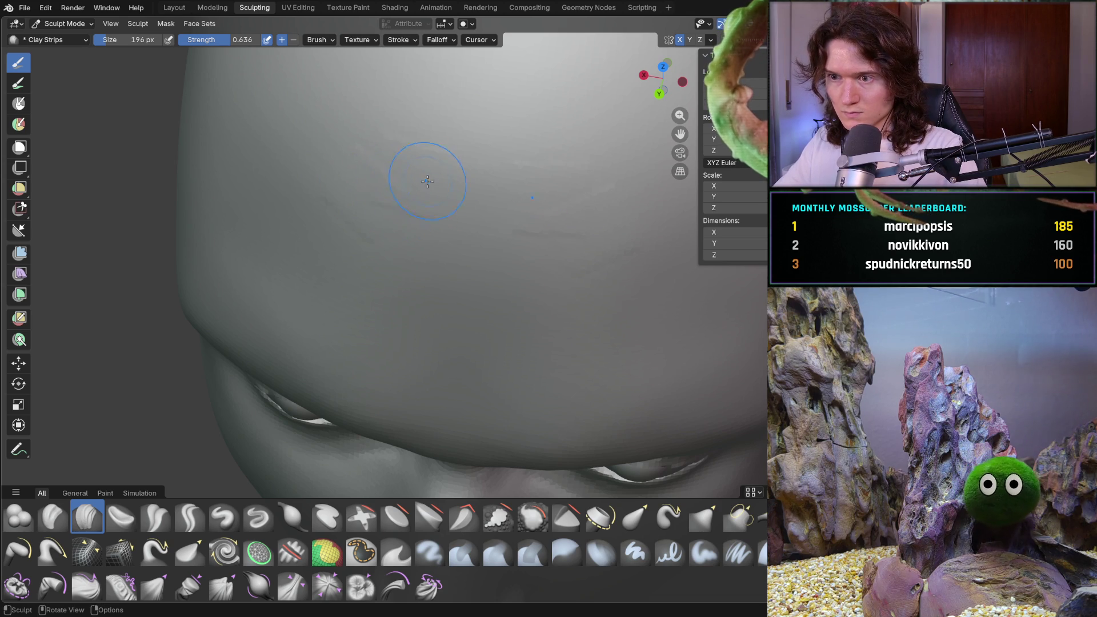
left_click_drag(343, 131, 306, 162)
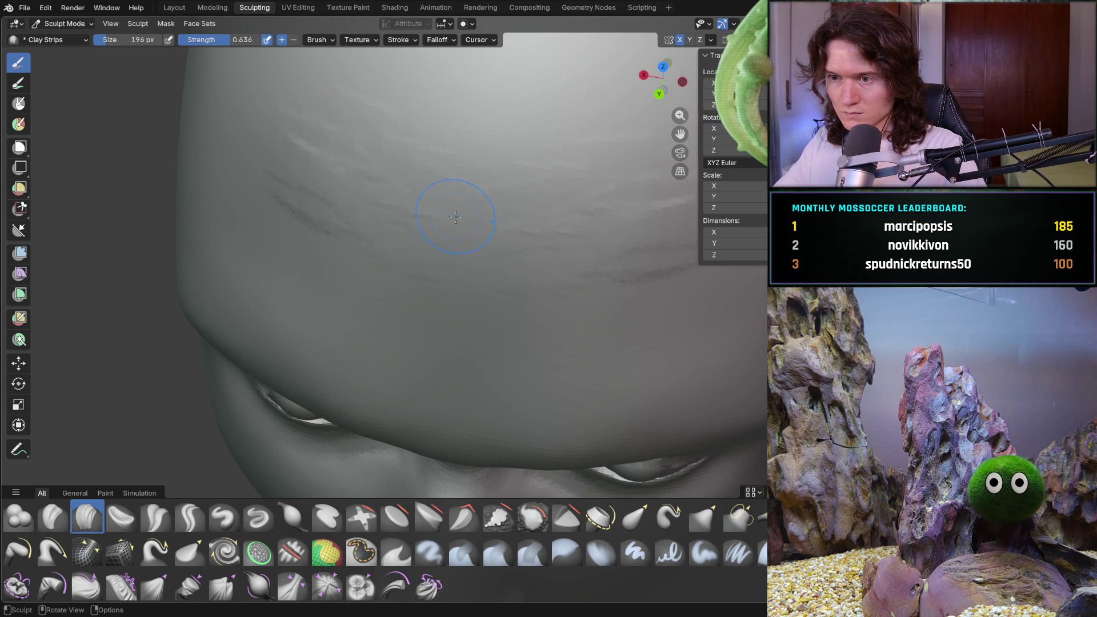
left_click_drag(475, 220, 458, 161)
mouse_move(378, 128)
left_mouse_down()
mouse_move(325, 123)
mouse_move(450, 127)
mouse_move(490, 146)
left_mouse_up()
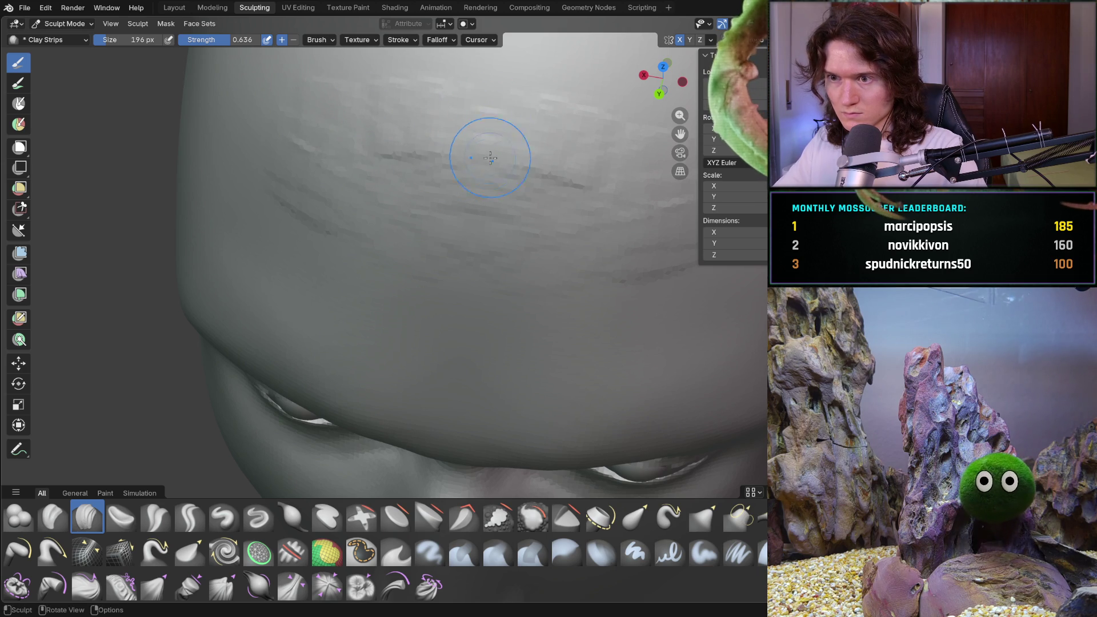
scroll(489, 146, "down", 2)
scroll(506, 125, "down", 2)
scroll(505, 139, "down", 2)
scroll(505, 139, "up", 2)
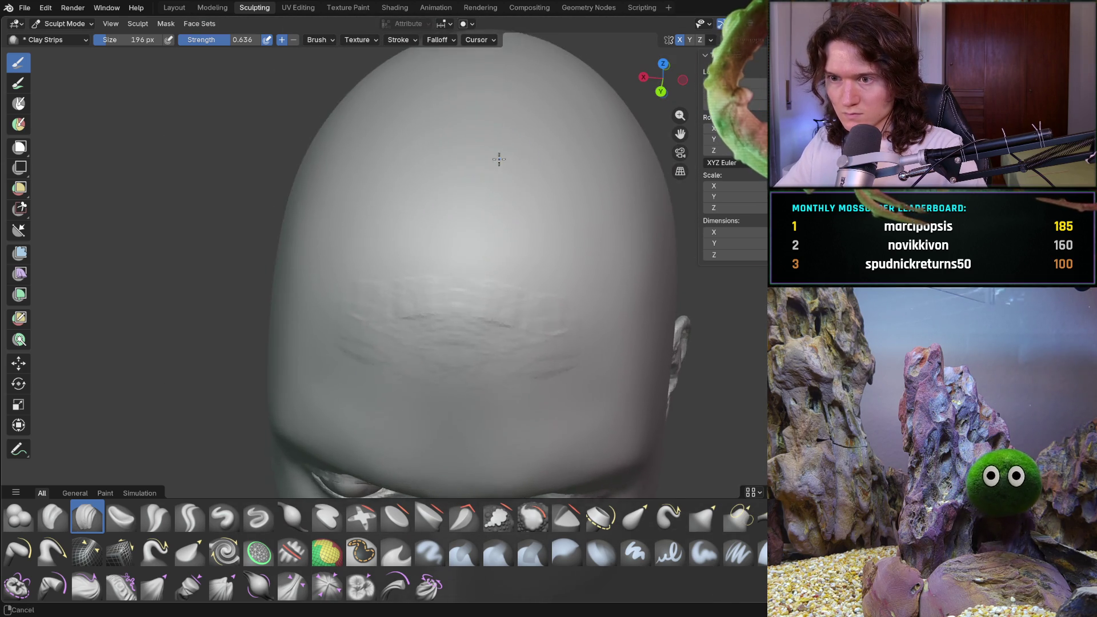
scroll(495, 151, "up", 1)
scroll(463, 157, "up", 1)
scroll(432, 162, "up", 1)
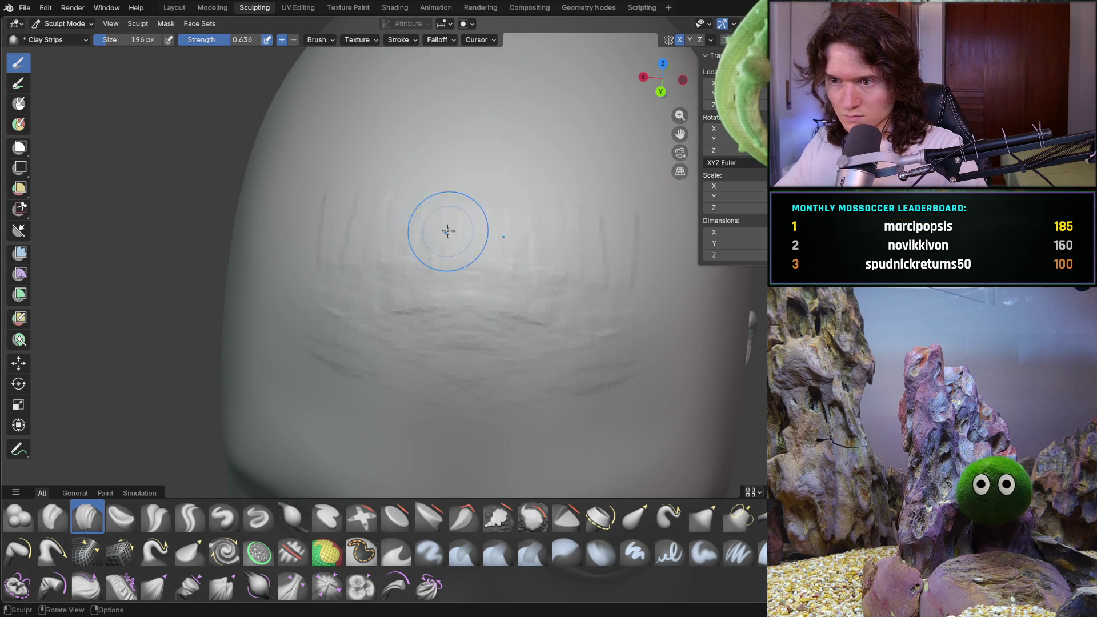
mouse_move(436, 223)
middle_mouse_down()
mouse_move(594, 197)
mouse_move(435, 252)
middle_mouse_up()
scroll(568, 228, "down", 3)
scroll(435, 252, "up", 3)
key("shift+s")
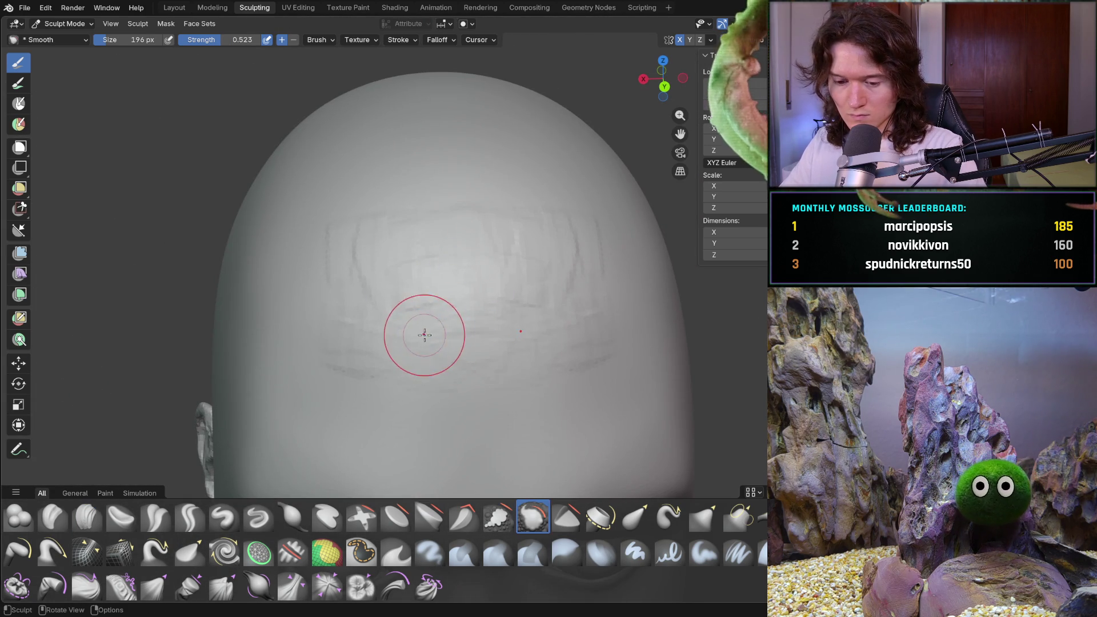
- Soften the forehead clay-strip ridges with a Smooth stroke
left_click_drag(406, 233, 365, 223)
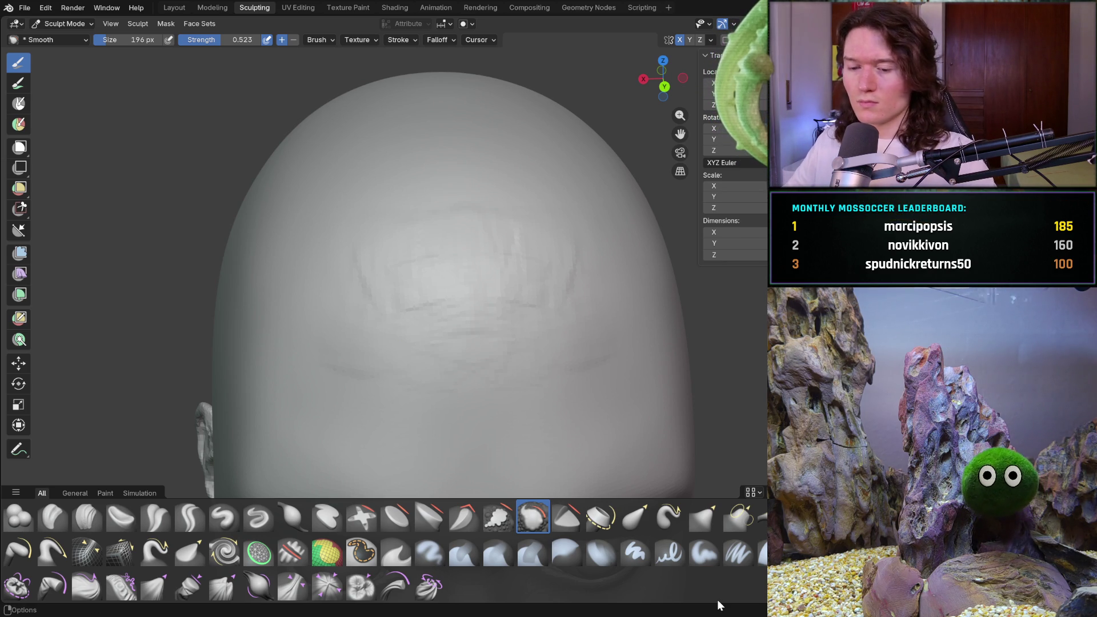
- Smooth the forehead wrinkles into an even surface and inspect the skull from several angles
mouse_move(399, 283)
left_mouse_down()
mouse_move(366, 269)
mouse_move(517, 289)
left_mouse_up()
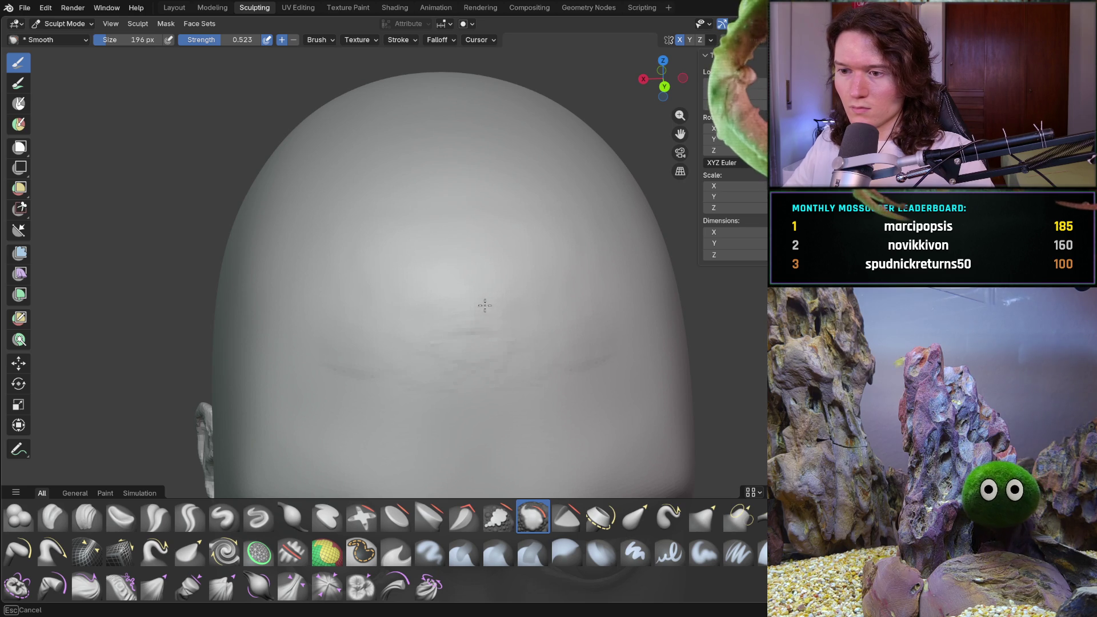
mouse_move(477, 337)
left_mouse_down()
mouse_move(392, 360)
mouse_move(466, 373)
mouse_move(412, 357)
mouse_move(375, 253)
left_mouse_up()
left_click_drag(556, 215, 393, 231)
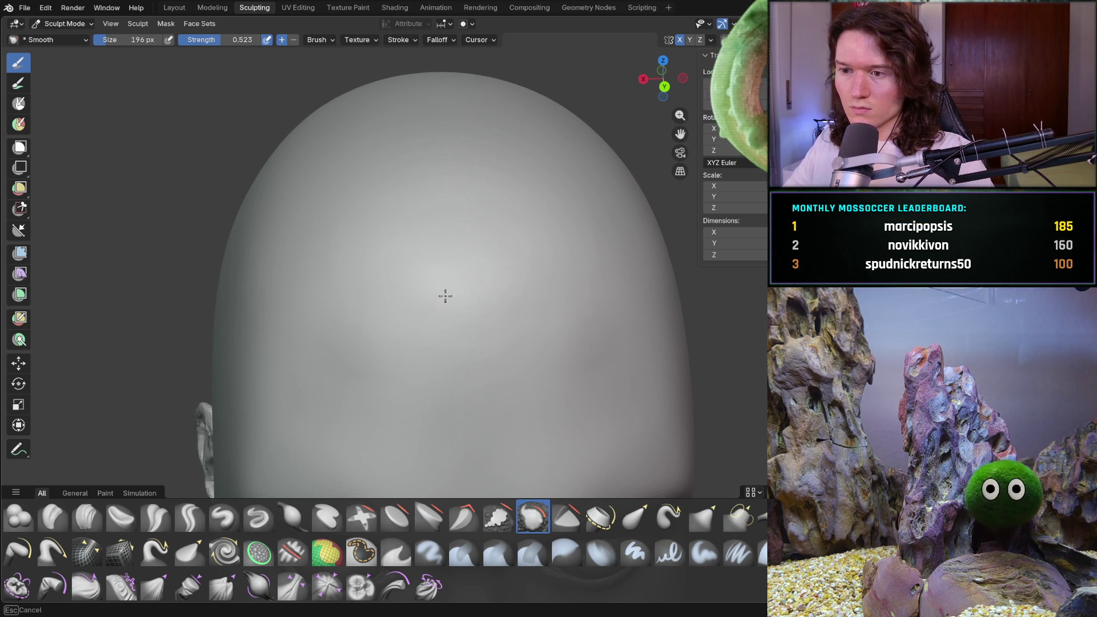
middle_click_drag(489, 220, 525, 290)
middle_click_drag(585, 275, 404, 332)
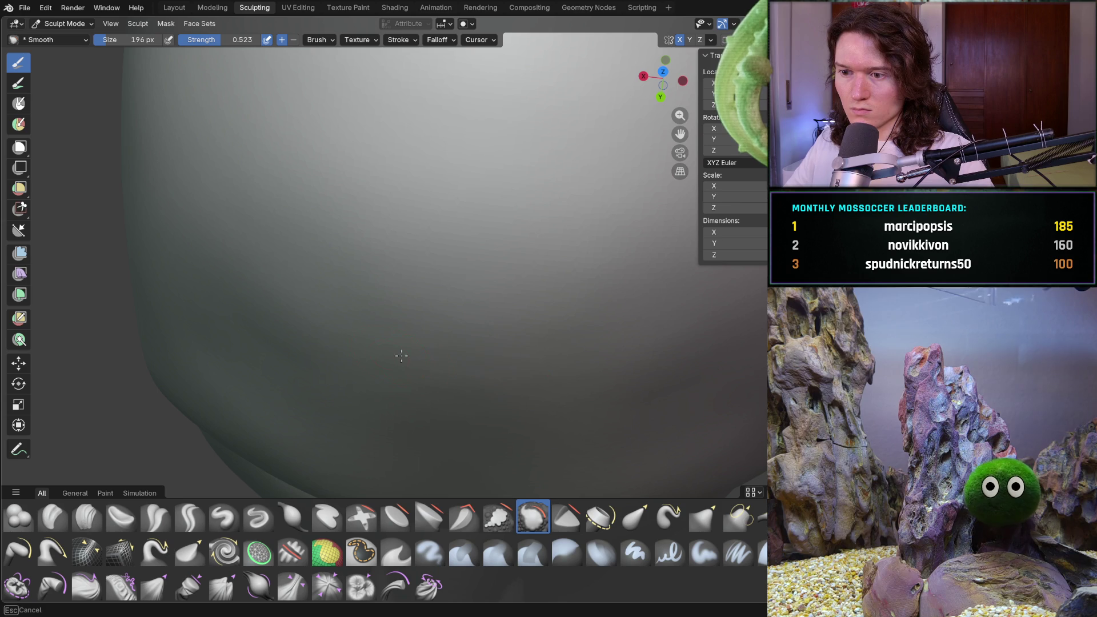
middle_click_drag(315, 304, 277, 207)
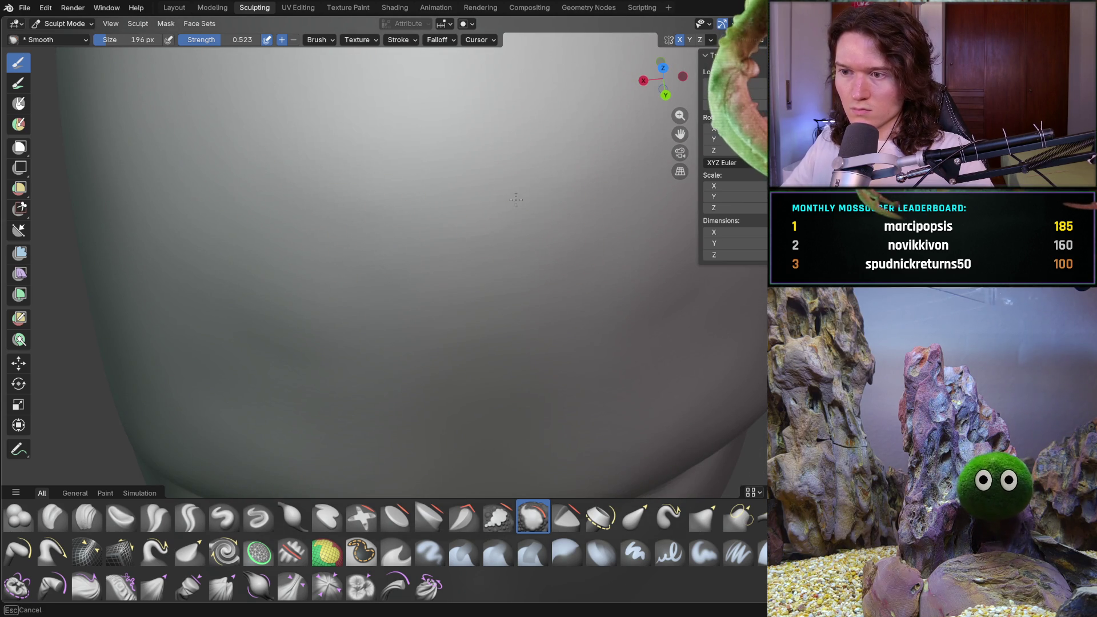
scroll(543, 184, "down", 5)
mouse_move(544, 184)
middle_mouse_down()
mouse_move(580, 255)
mouse_move(565, 256)
middle_mouse_up()
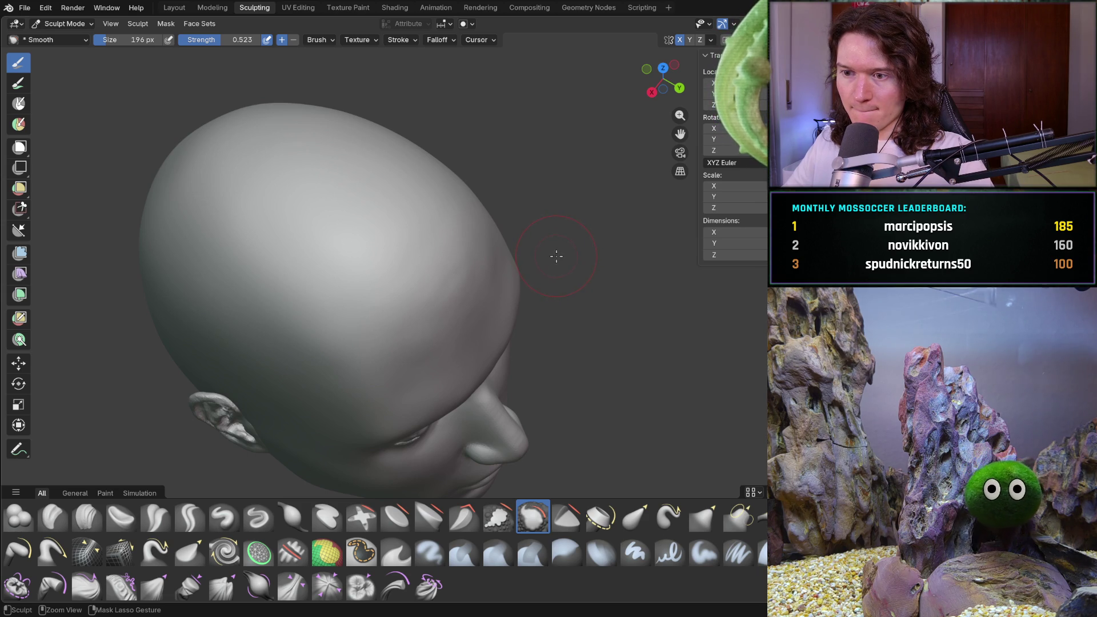
middle_click_drag(528, 264, 428, 257)
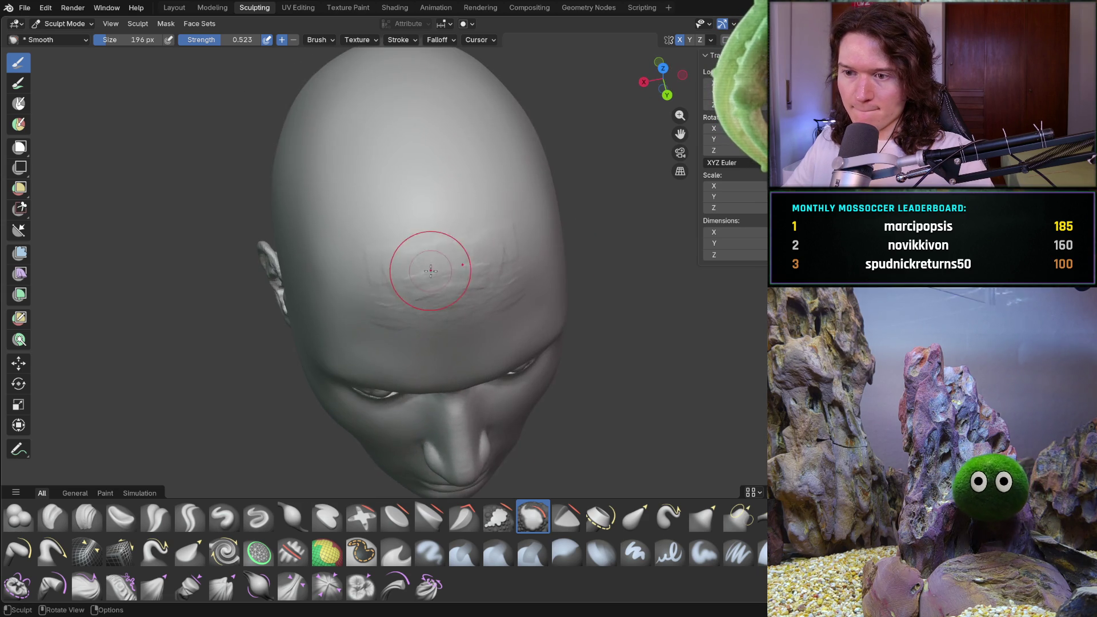
scroll(439, 276, "up", 4)
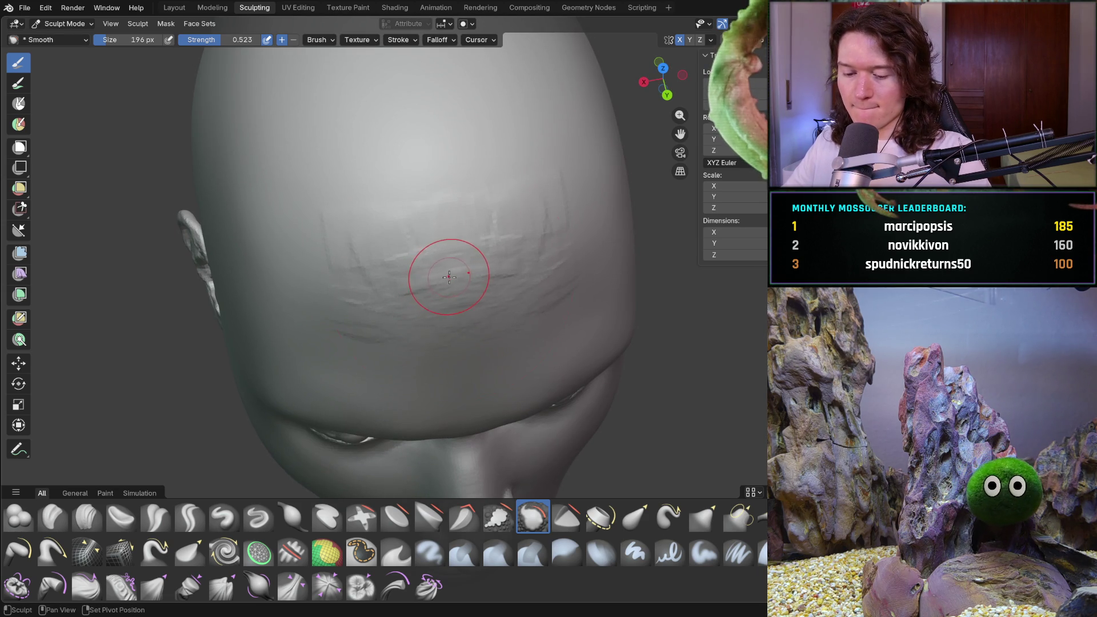
- Set the Smooth brush strength to 0.378 and size to 466 px
key("shift+f")
left_click(431, 302)
key("f")
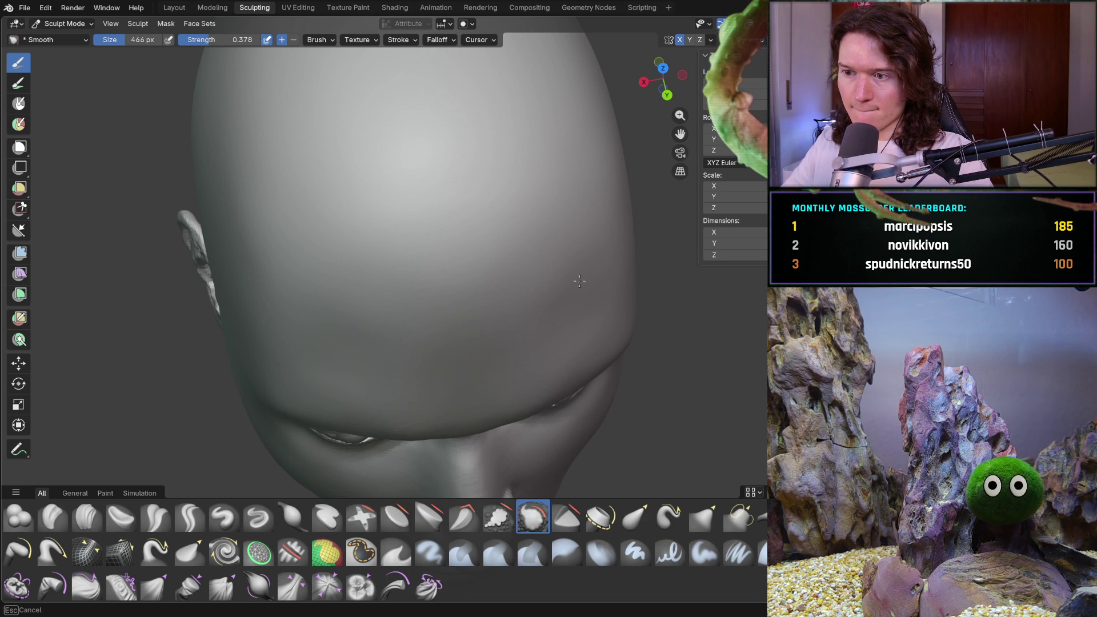
- Reduce the Smooth brush to 288 px and smooth the skull surface
middle_click_drag(489, 245, 515, 281)
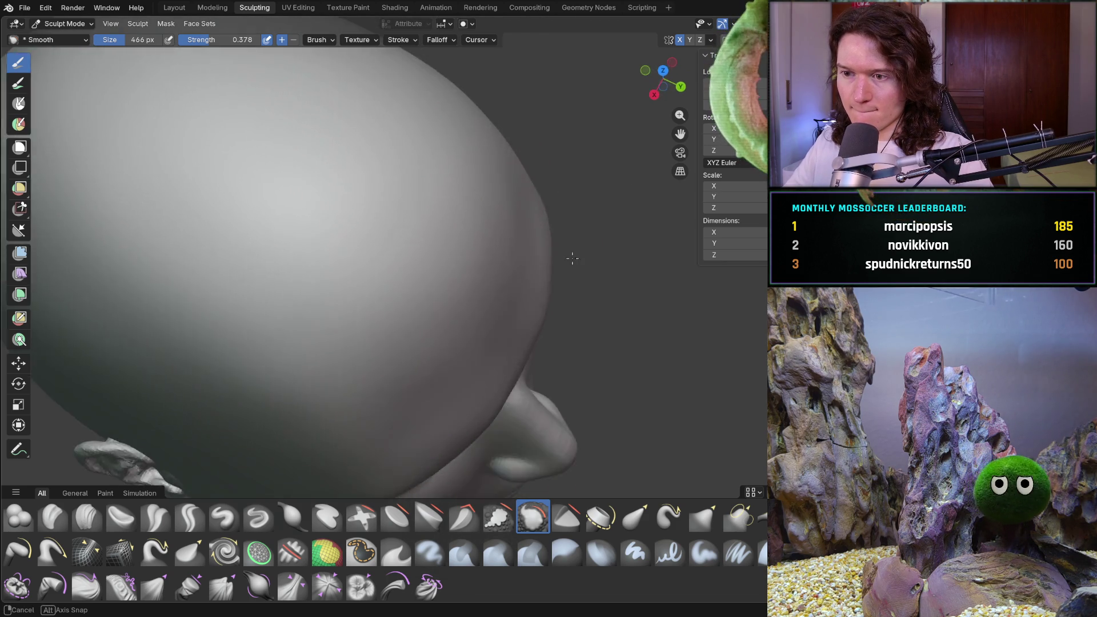
key("f")
left_click(453, 211)
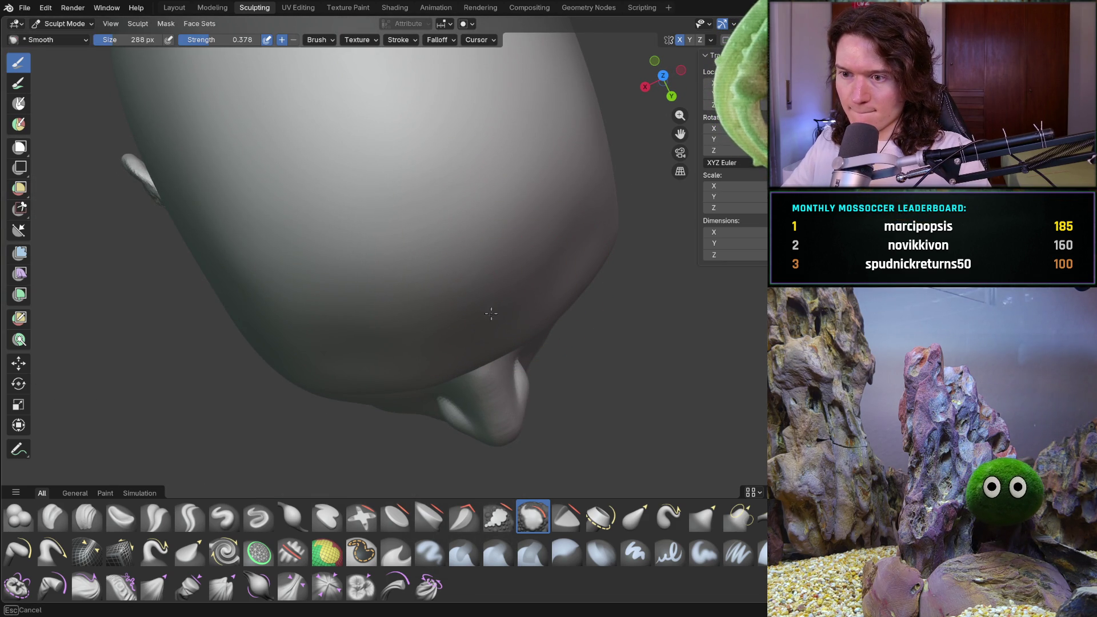
middle_click_drag(535, 234, 476, 152)
mouse_move(489, 196)
middle_mouse_down()
mouse_move(486, 302)
mouse_move(454, 310)
middle_mouse_up()
mouse_move(557, 249)
middle_mouse_down()
mouse_move(480, 283)
mouse_move(426, 332)
mouse_move(372, 335)
mouse_move(540, 304)
mouse_move(450, 336)
mouse_move(440, 282)
mouse_move(490, 302)
mouse_move(429, 299)
middle_mouse_up()
scroll(480, 283, "down", 4)
scroll(429, 269, "up", 5)
mouse_move(392, 248)
left_mouse_down()
mouse_move(338, 227)
mouse_move(327, 197)
left_mouse_up()
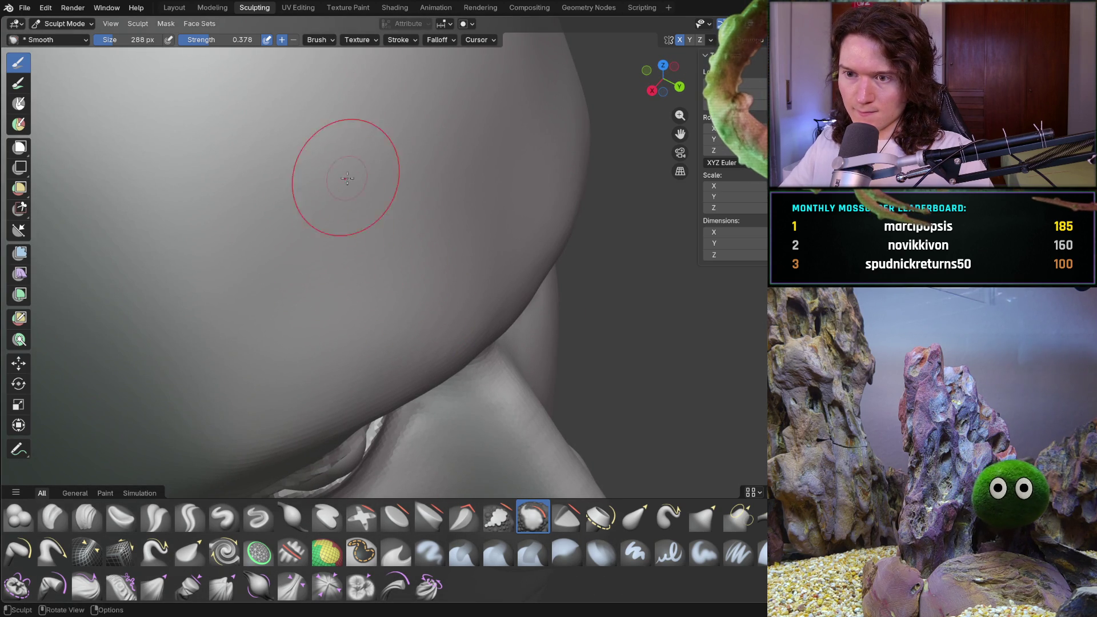
scroll(238, 220, "down", 5)
- Inspect the forehead and profile, then smooth the side of the skull
mouse_move(238, 220)
middle_mouse_down()
mouse_move(282, 274)
mouse_move(194, 253)
mouse_move(257, 274)
middle_mouse_up()
scroll(344, 283, "up", 3)
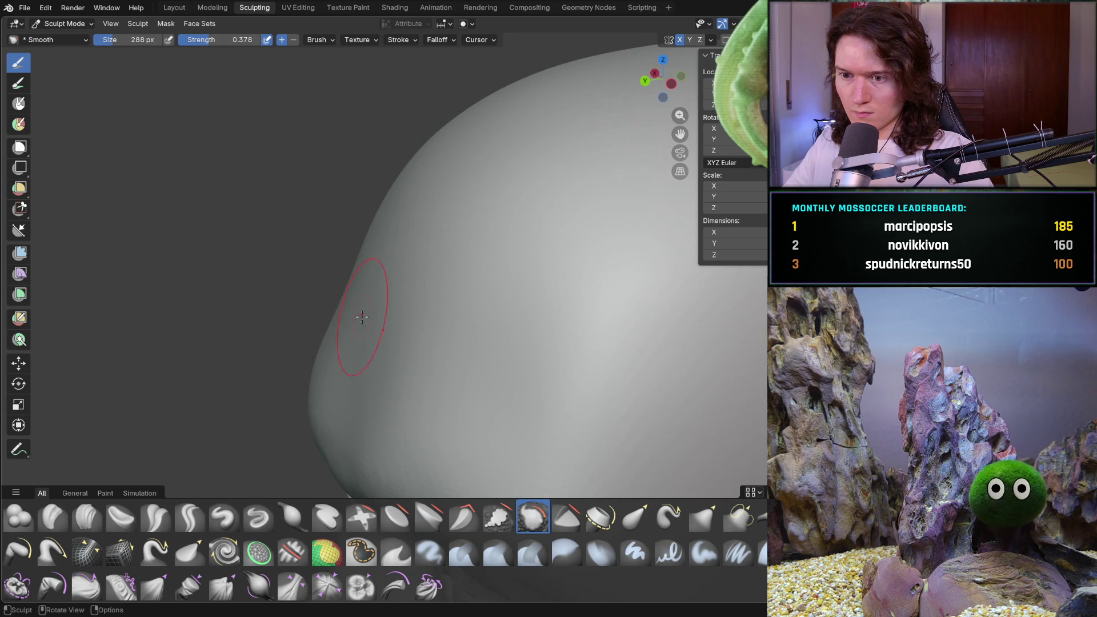
scroll(354, 289, "up", 2)
mouse_move(355, 289)
middle_mouse_down()
mouse_move(399, 310)
mouse_move(354, 235)
middle_mouse_up()
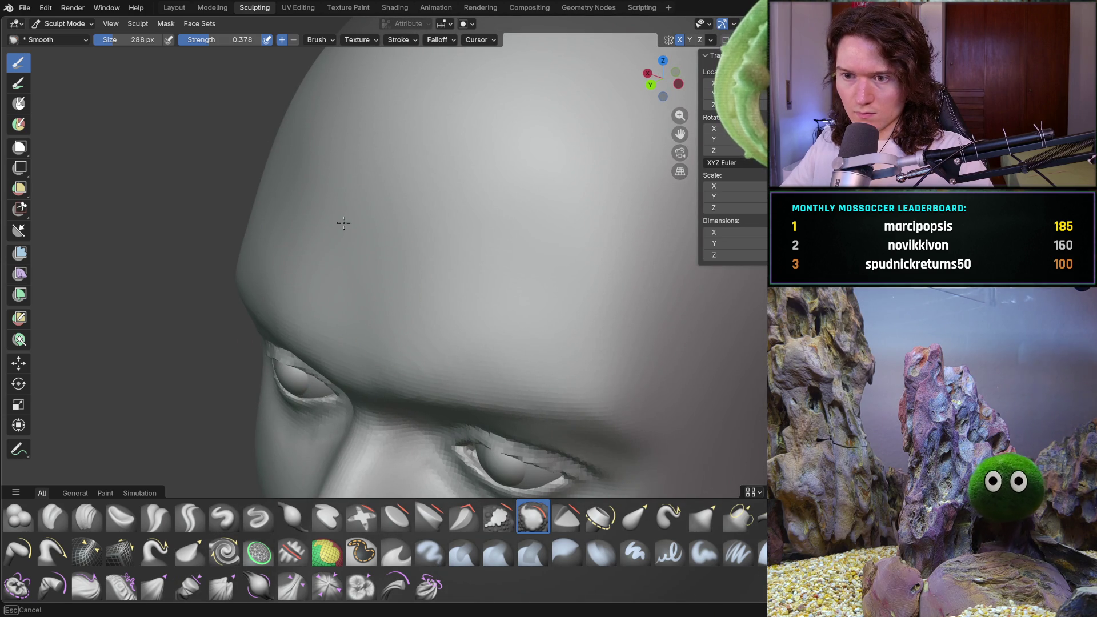
middle_click_drag(336, 295, 309, 178)
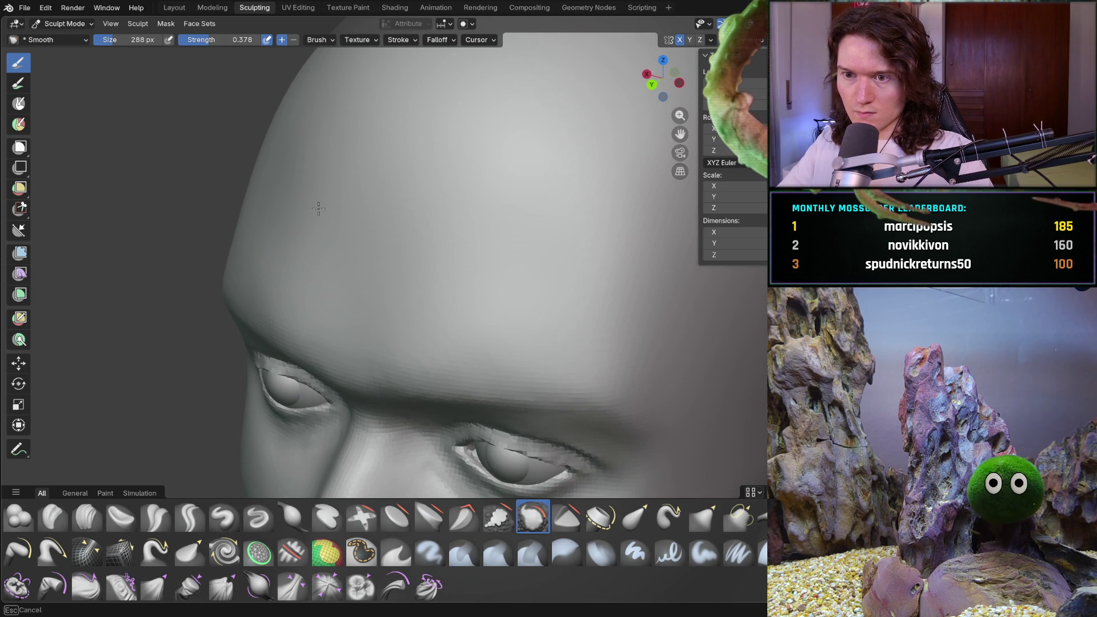
mouse_move(298, 116)
middle_mouse_down()
mouse_move(362, 167)
mouse_move(489, 225)
mouse_move(445, 229)
middle_mouse_up()
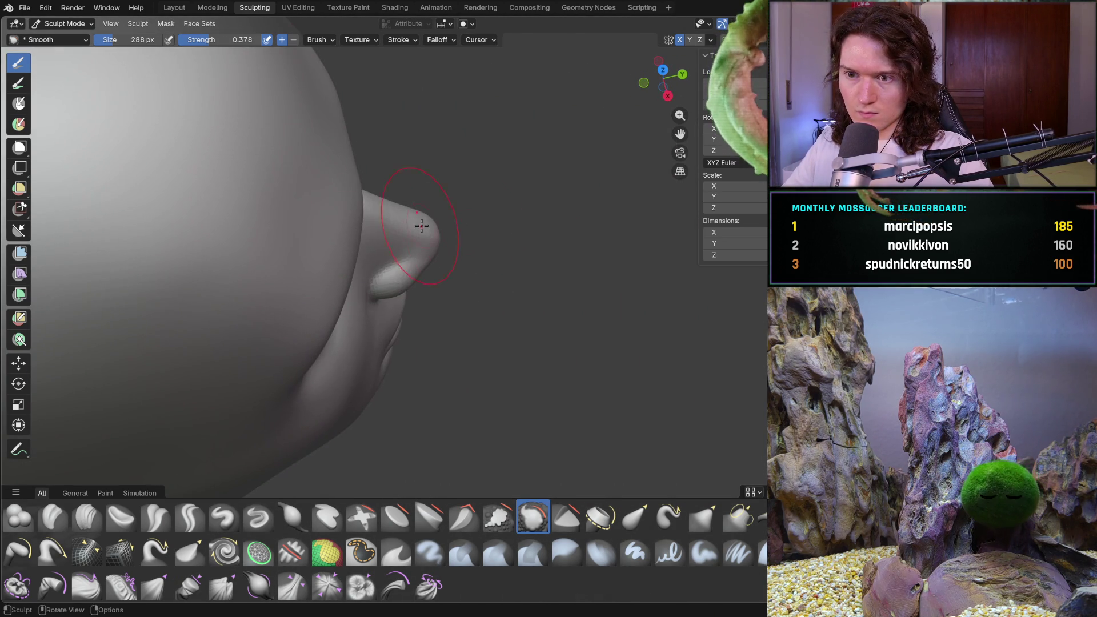
middle_click_drag(303, 282, 232, 245)
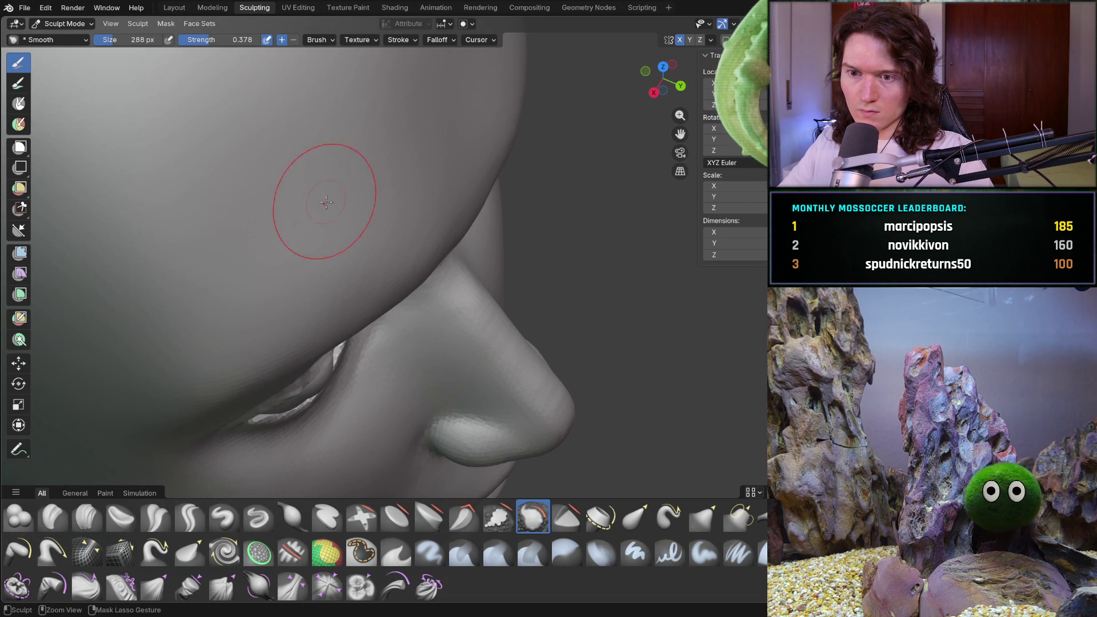
scroll(328, 182, "down", 5)
middle_click_drag(327, 181, 190, 196)
scroll(252, 237, "up", 6)
mouse_move(278, 202)
middle_mouse_down()
mouse_move(296, 306)
mouse_move(425, 290)
middle_mouse_up()
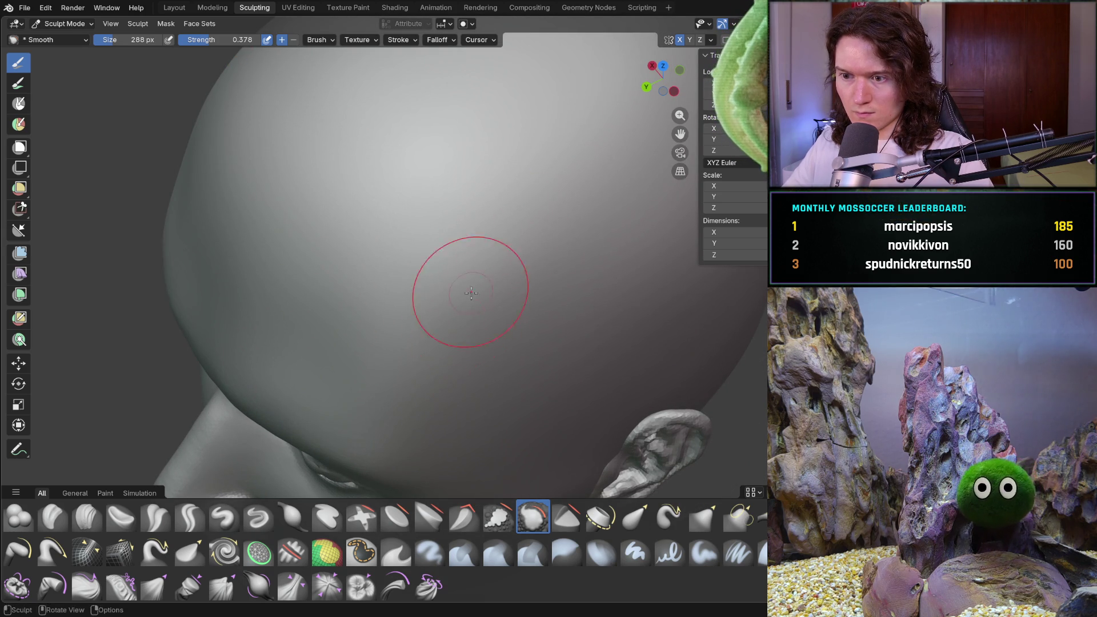
left_click_drag(463, 316, 338, 253)
- Check the smoothed head from front, three-quarter and top-down views
mouse_move(426, 258)
middle_mouse_down()
mouse_move(631, 208)
mouse_move(538, 328)
mouse_move(362, 271)
middle_mouse_up()
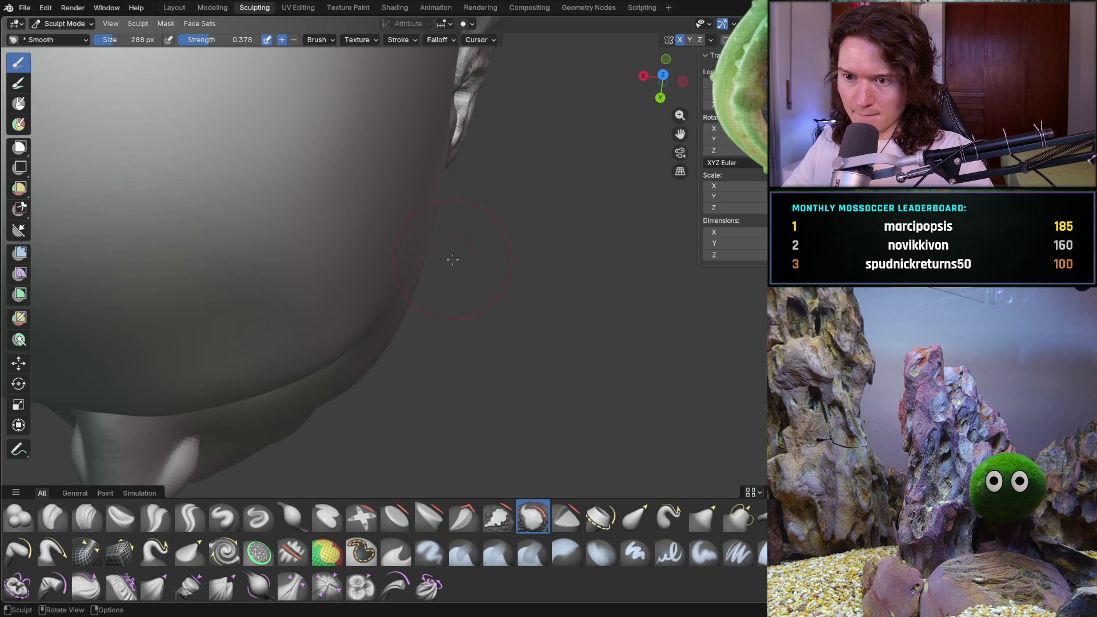
middle_click_drag(451, 250, 417, 171)
scroll(416, 172, "down", 3)
key("KP_1")
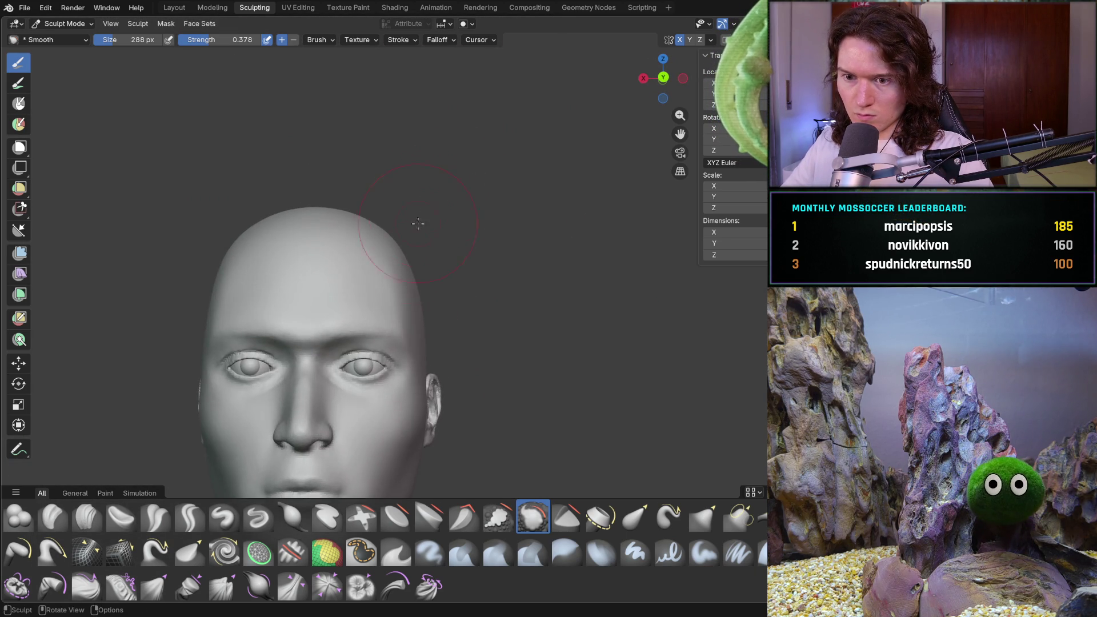
middle_click_drag(465, 232, 347, 330)
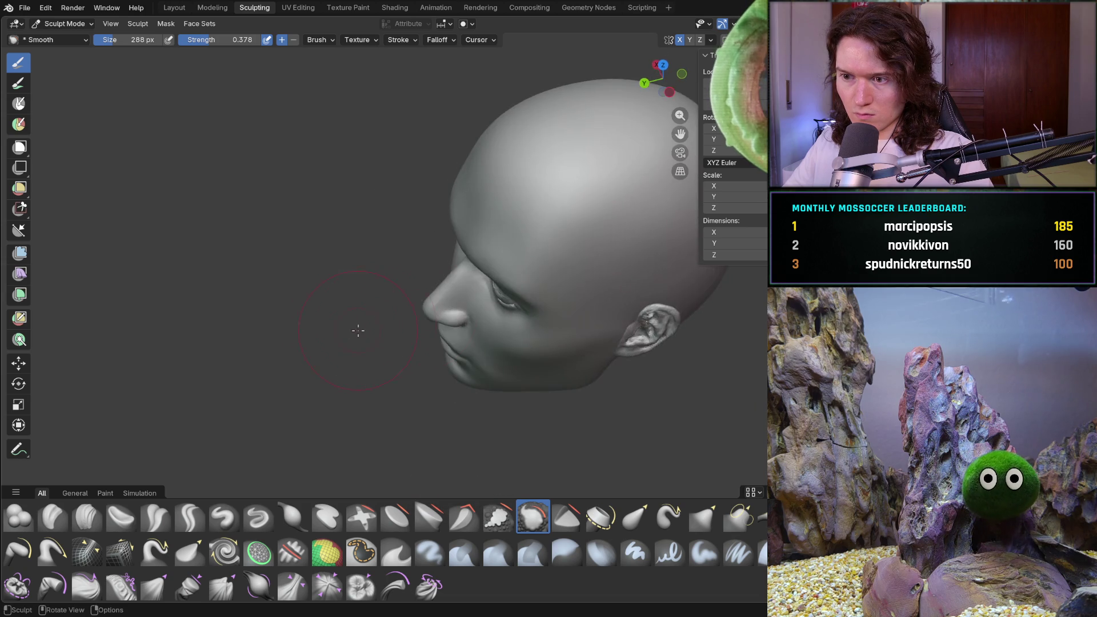
scroll(503, 258, "up", 2)
scroll(416, 281, "up", 2)
scroll(338, 240, "up", 2)
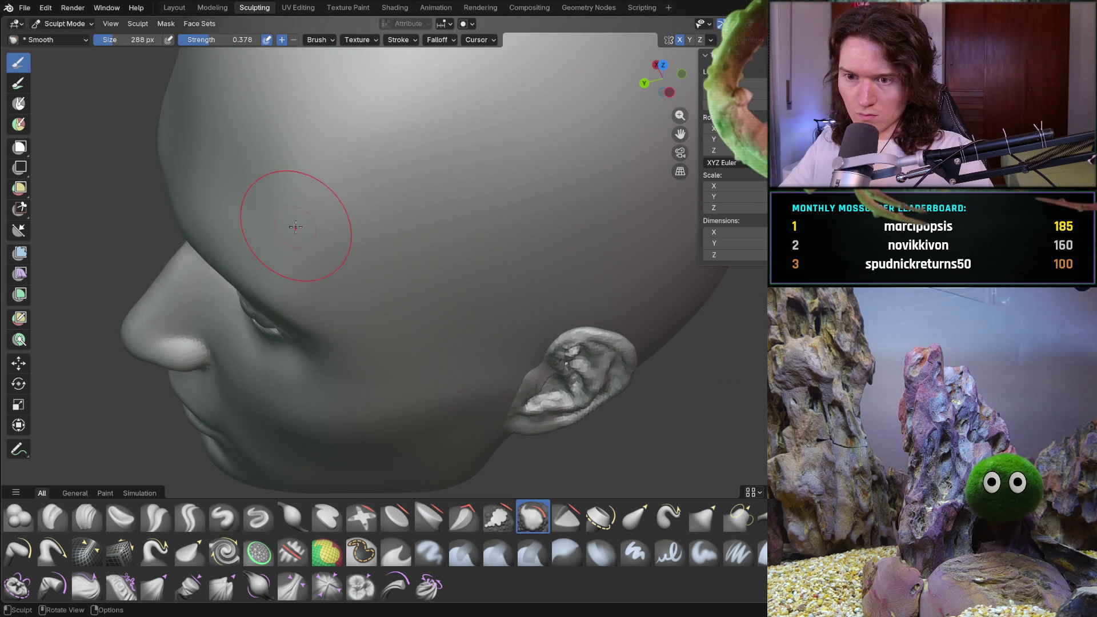
mouse_move(371, 205)
middle_mouse_down()
mouse_move(454, 172)
mouse_move(485, 309)
mouse_move(411, 77)
mouse_move(393, 239)
mouse_move(377, 227)
mouse_move(333, 297)
mouse_move(232, 343)
mouse_move(286, 356)
mouse_move(429, 330)
middle_mouse_up()
scroll(453, 171, "down", 5)
scroll(458, 306, "up", 4)
scroll(342, 221, "up", 3)
scroll(264, 371, "up", 3)
scroll(476, 326, "down", 3)
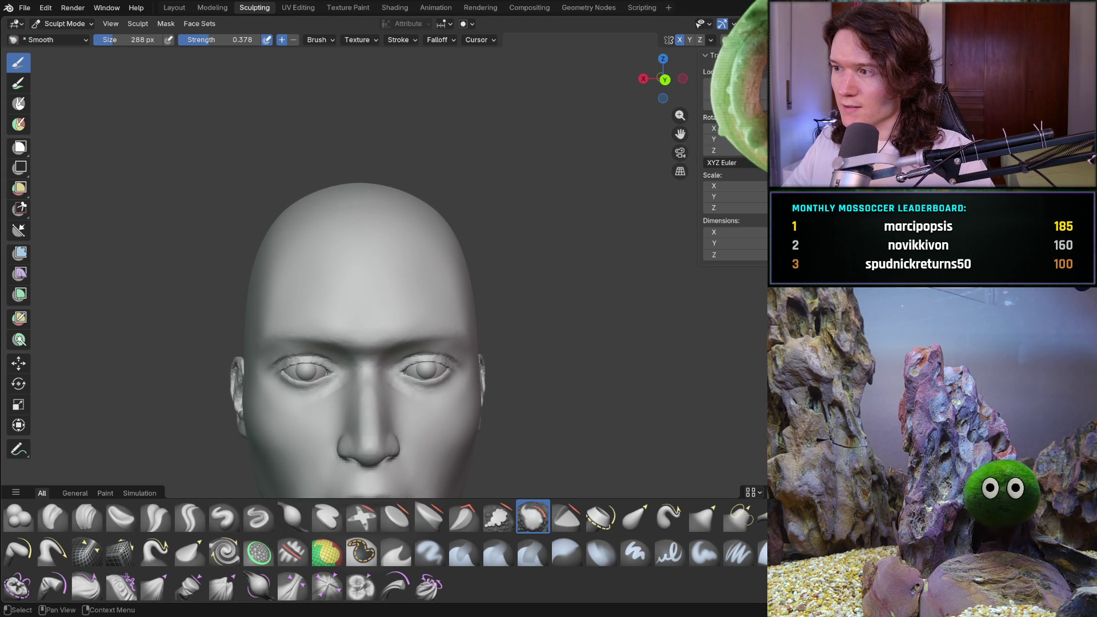
- Unhide the faceted dome mesh over the head and inspect it from the side in Object Mode
key("alt+h")
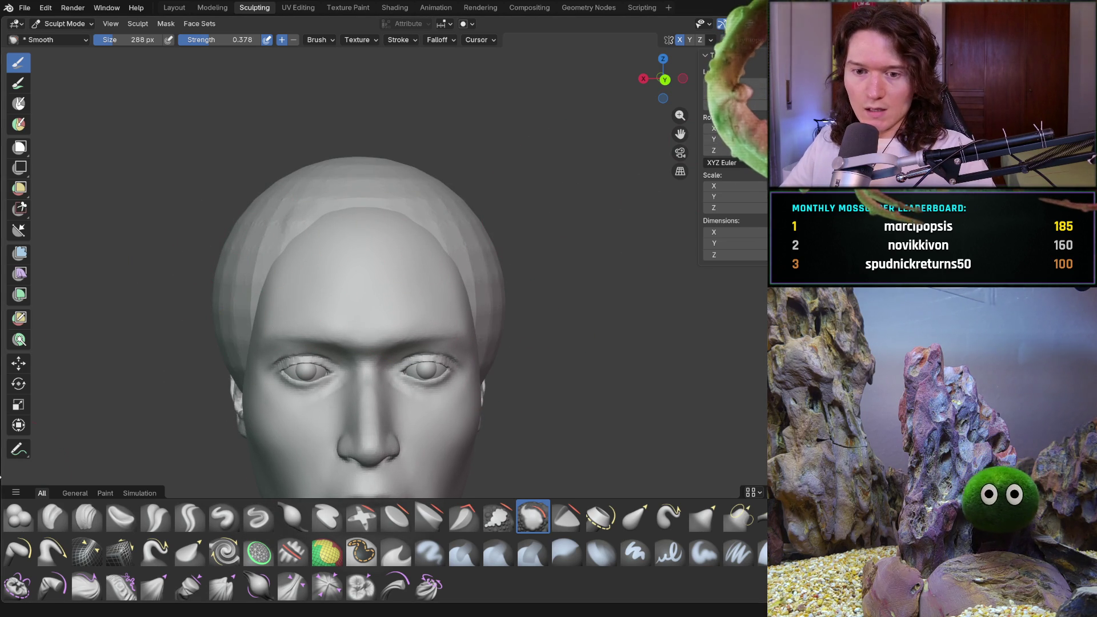
left_click(64, 23)
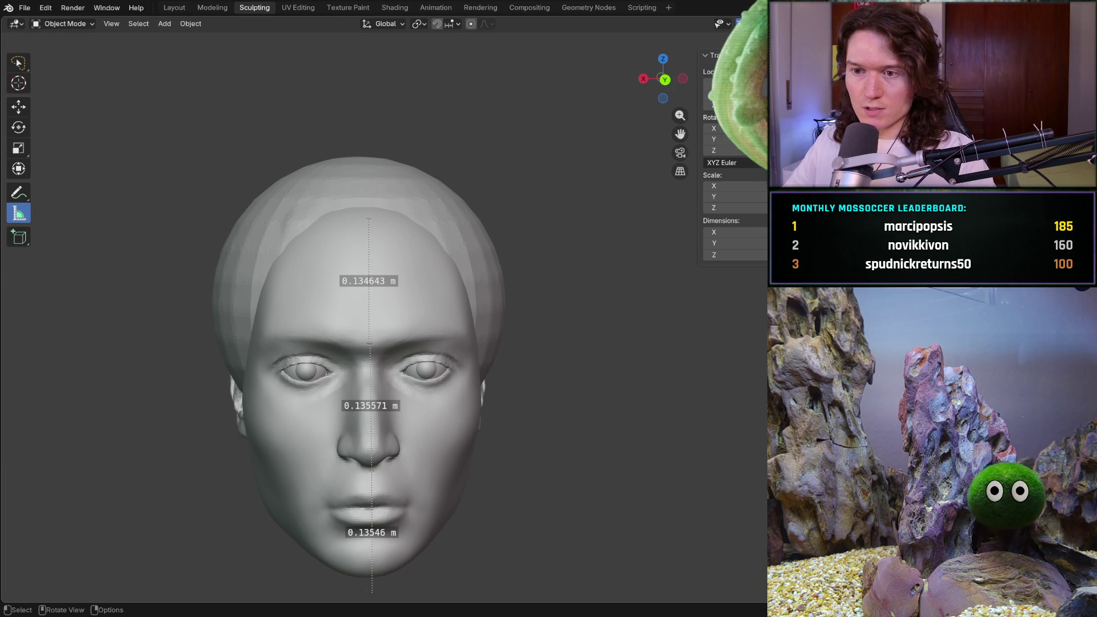
mouse_move(257, 397)
middle_mouse_down()
mouse_move(374, 398)
mouse_move(257, 398)
middle_mouse_up()
scroll(402, 343, "down", 3)
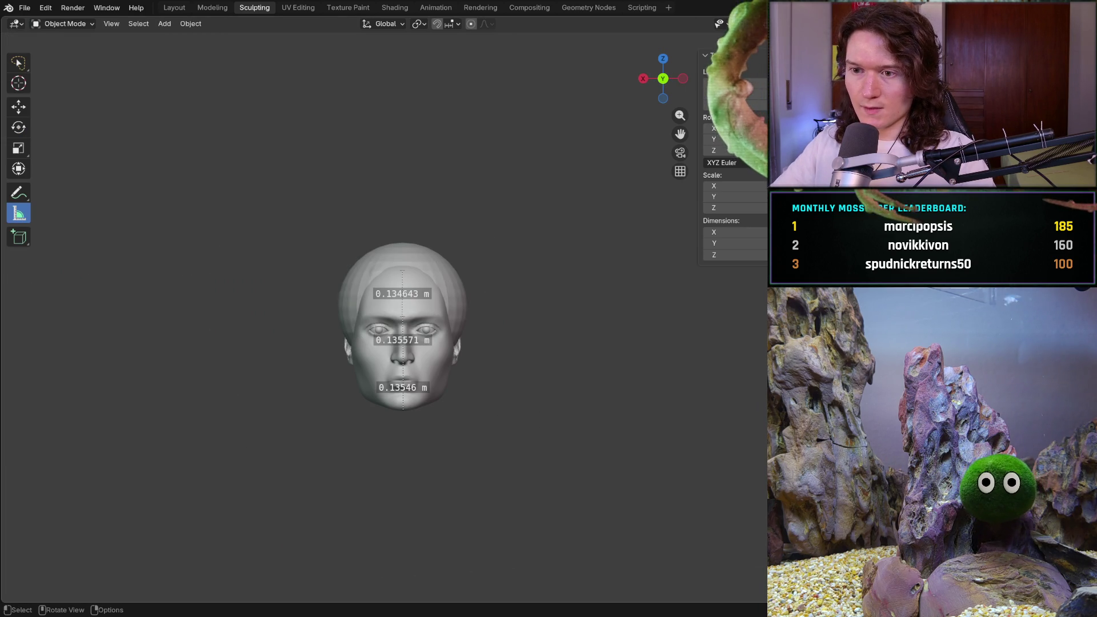
scroll(395, 300, "up", 2)
scroll(395, 301, "up", 3)
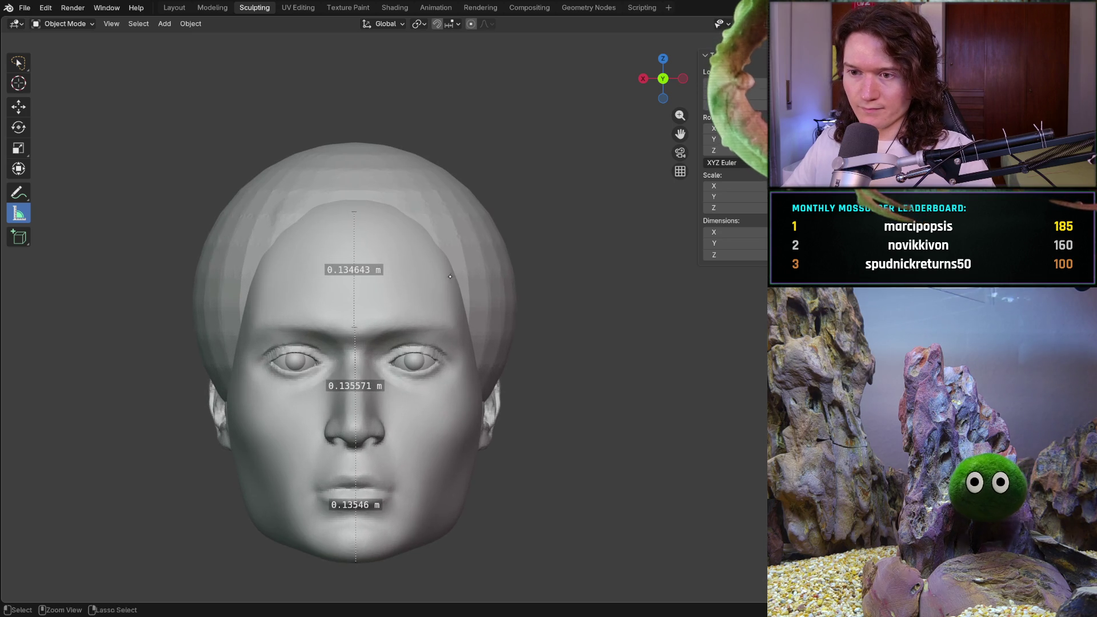
scroll(288, 284, "up", 3)
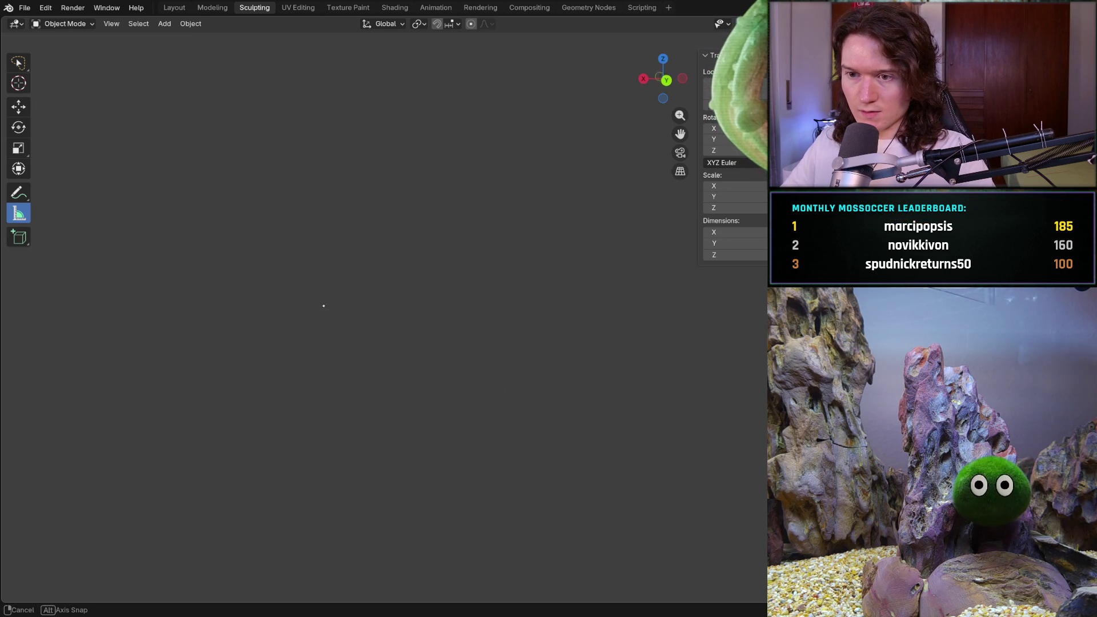
scroll(399, 289, "down", 2)
mouse_move(399, 289)
middle_mouse_down()
mouse_move(441, 323)
mouse_move(481, 300)
middle_mouse_up()
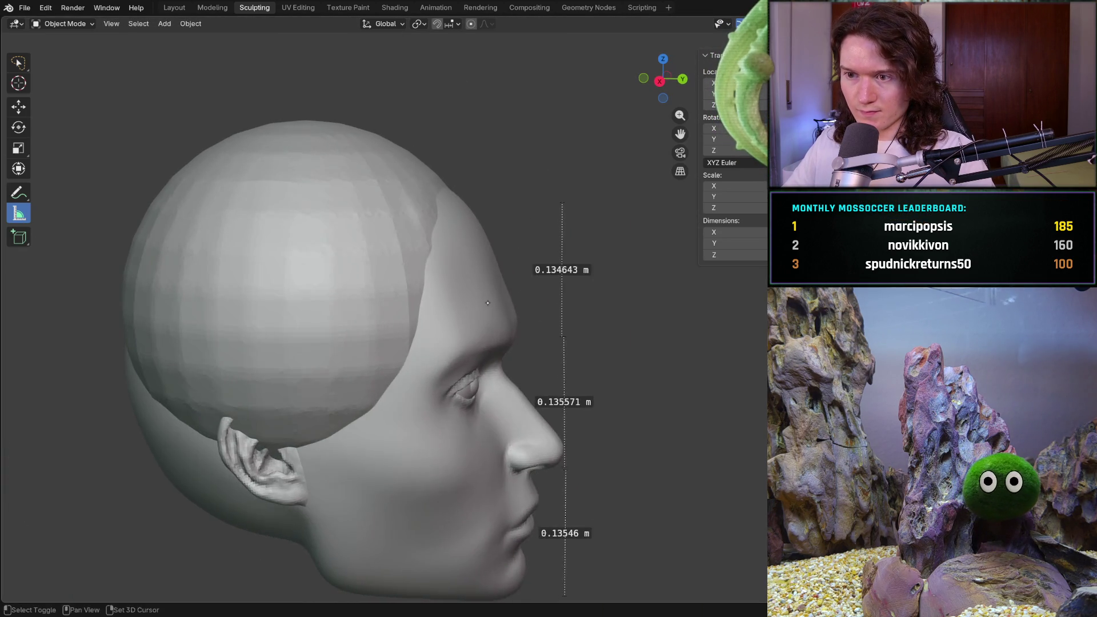
scroll(480, 300, "up", 1)
scroll(488, 294, "up", 1)
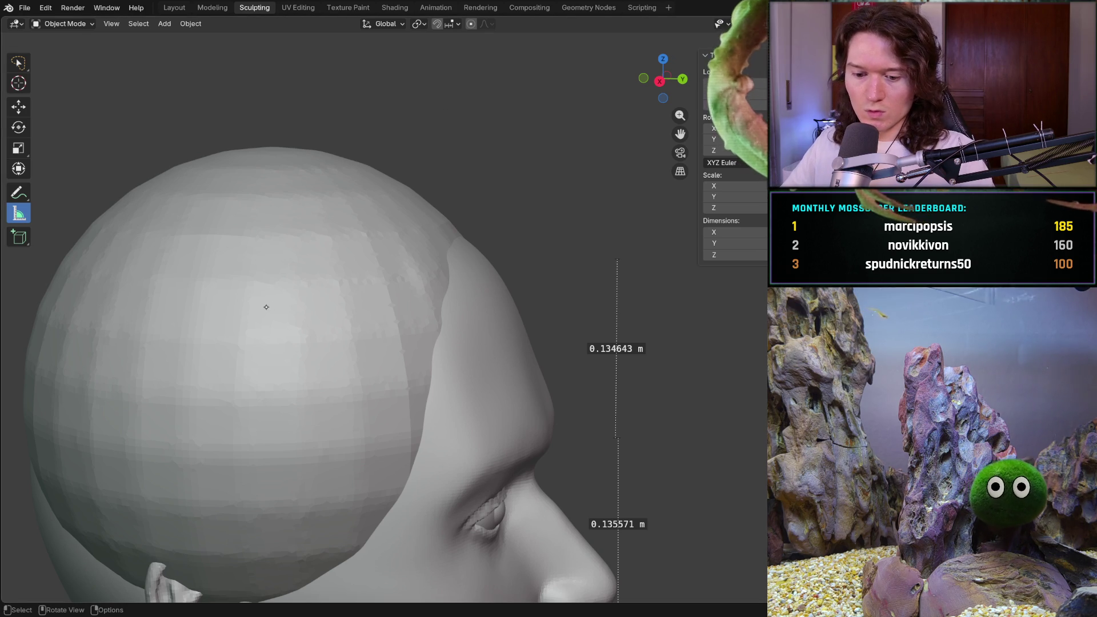
left_click(64, 23)
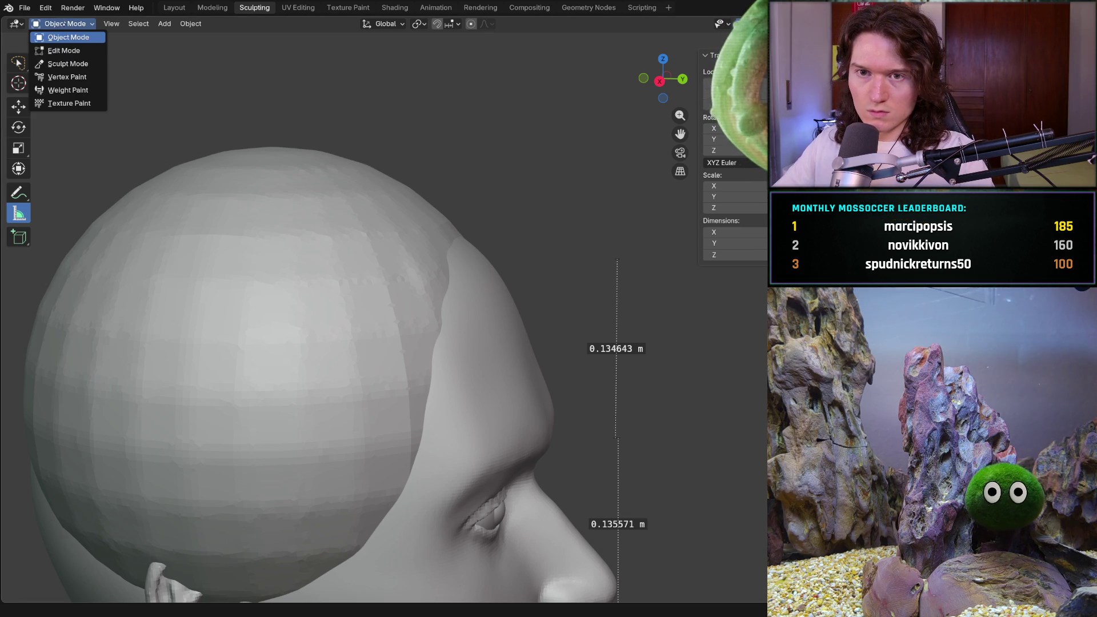
- Return to Sculpt Mode, smooth the dome, and set a 510 px Grab brush
left_click(60, 64)
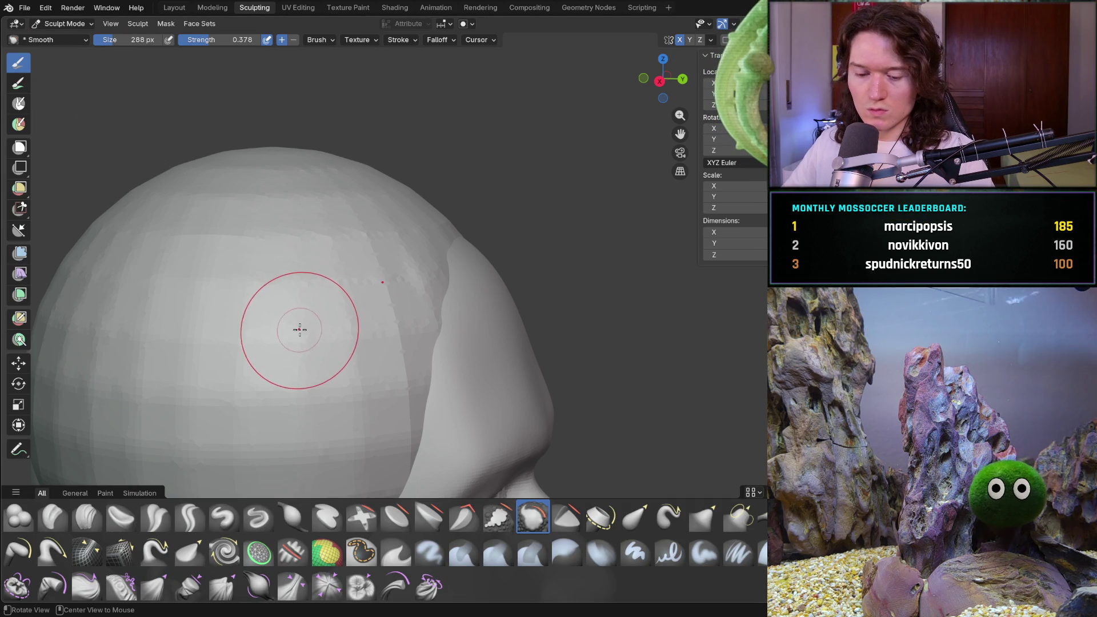
left_click_drag(288, 307, 269, 311)
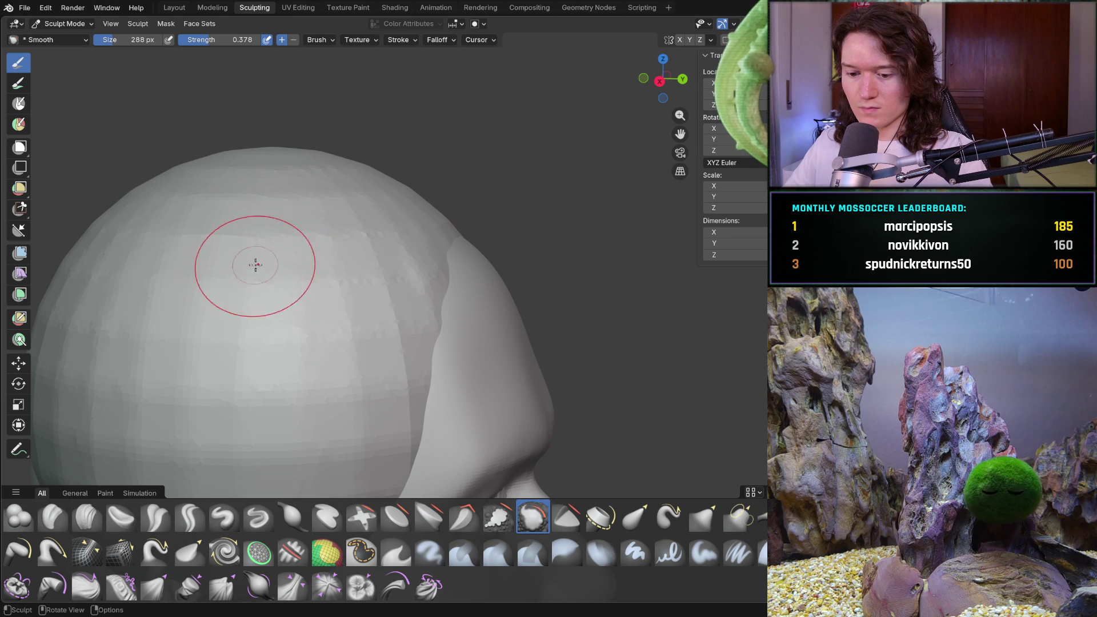
key("g")
key("f")
left_click(458, 232)
- Pull the dome's front edge toward the forehead with Grab and check from several angles
left_click_drag(458, 233, 459, 232)
mouse_move(441, 215)
middle_mouse_down()
mouse_move(380, 249)
mouse_move(385, 240)
middle_mouse_up()
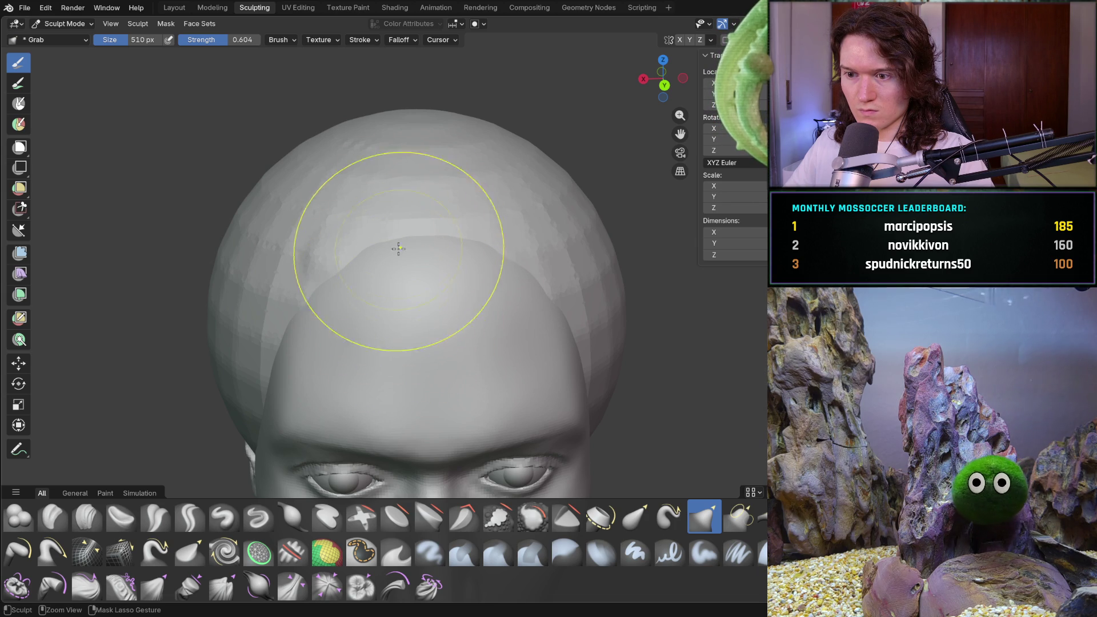
middle_click_drag(416, 290, 399, 265)
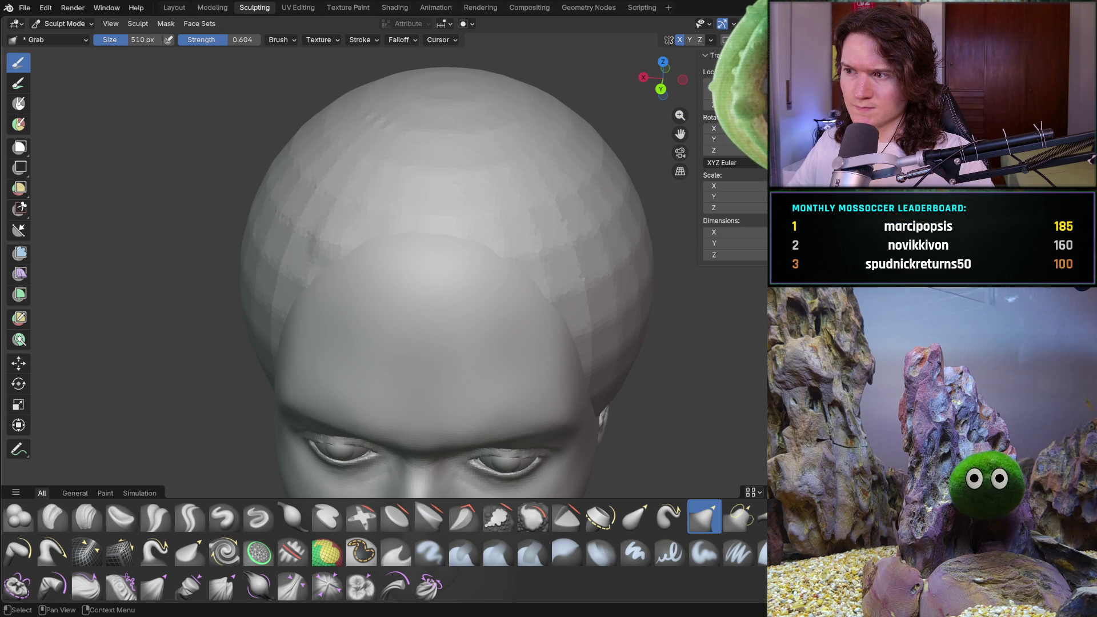
middle_click_drag(578, 231, 604, 401)
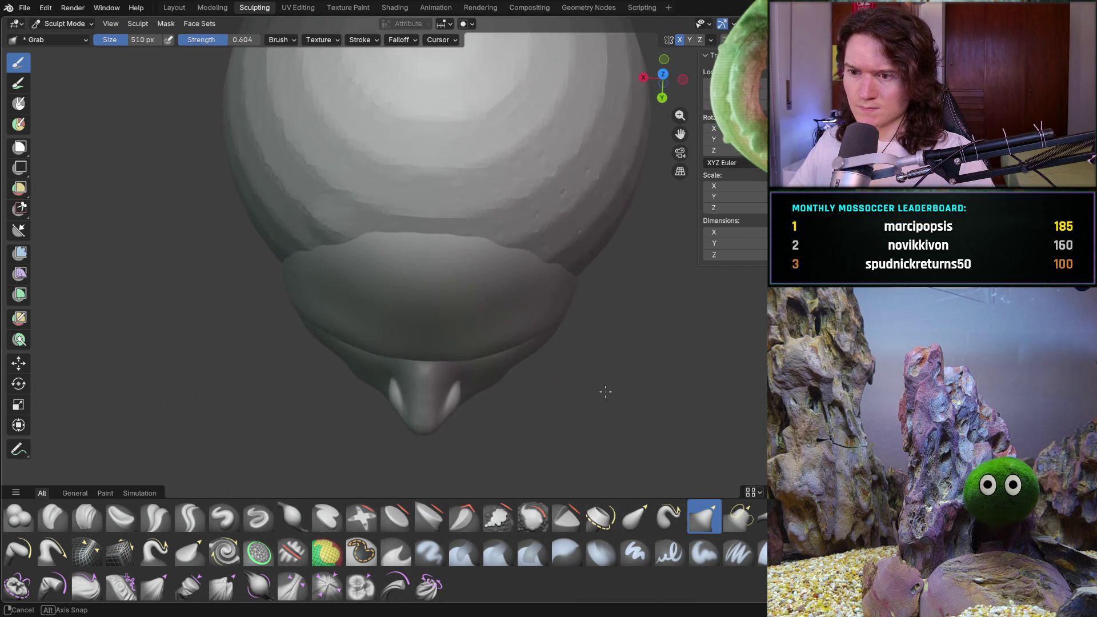
middle_click_drag(604, 401, 616, 390)
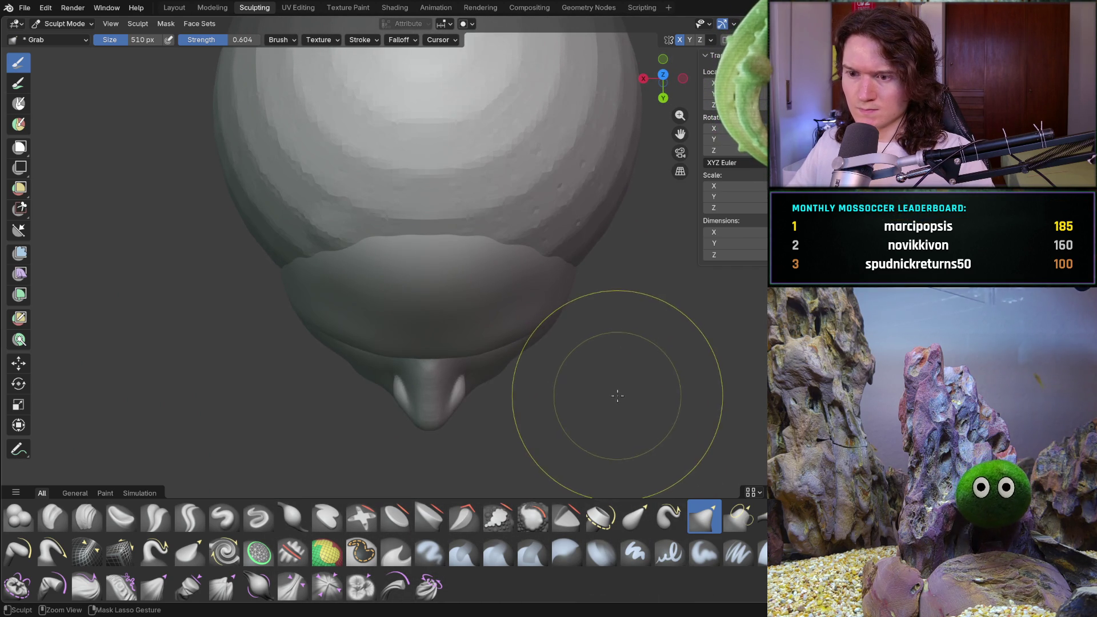
key("ctrl+Tab")
key("ctrl+Tab")
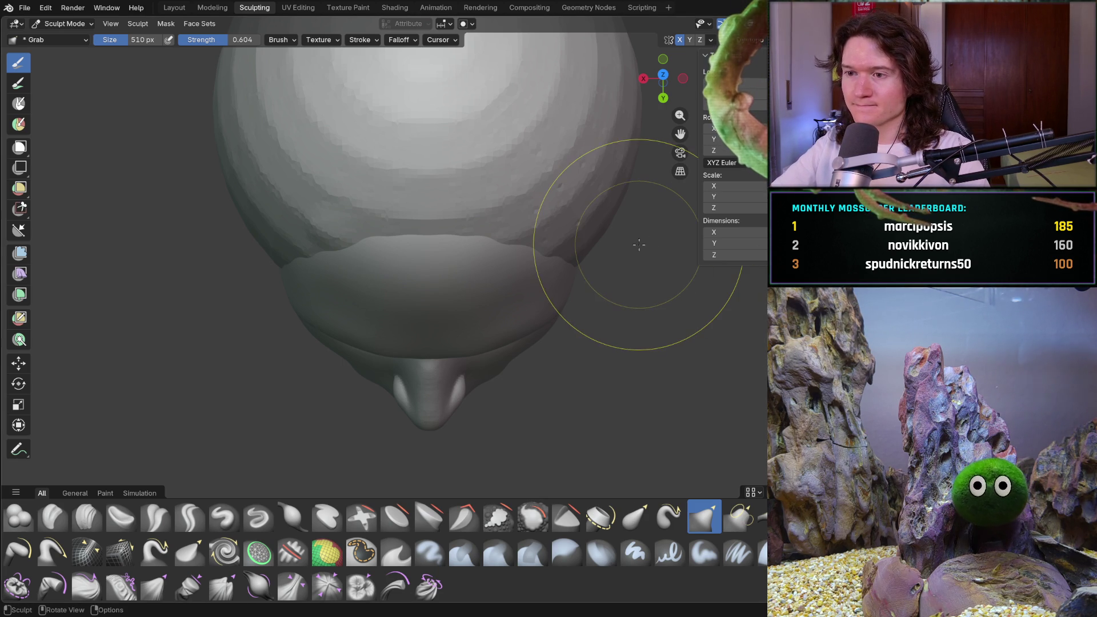
key("KP_8")
key("KP_8")
key("KP_8")
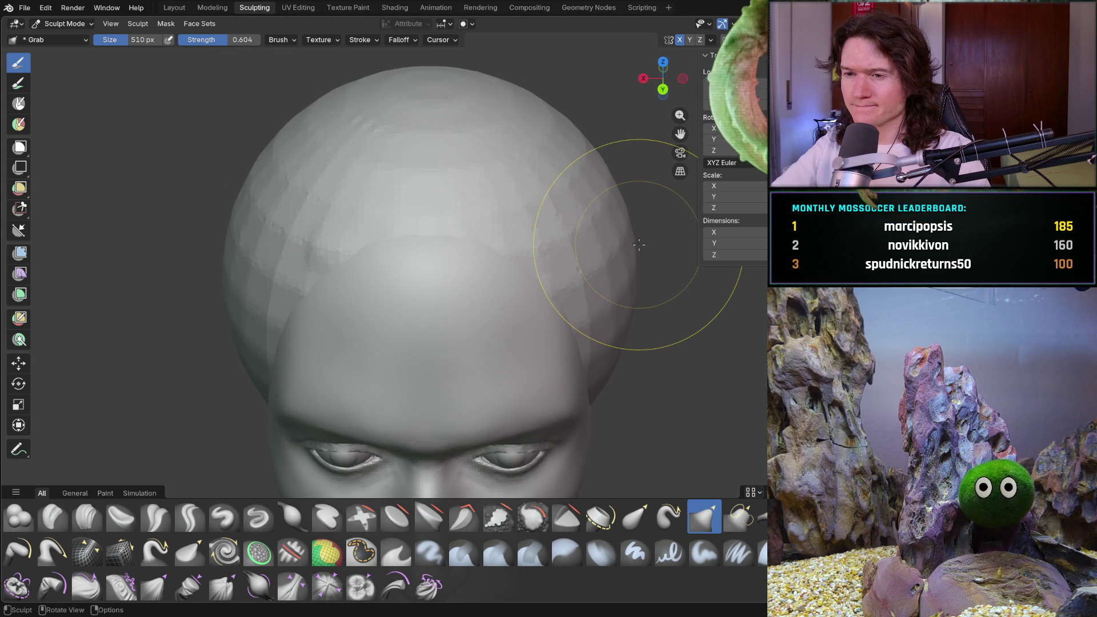
- Cancel a brush radius resize and open the interaction mode list
key("f")
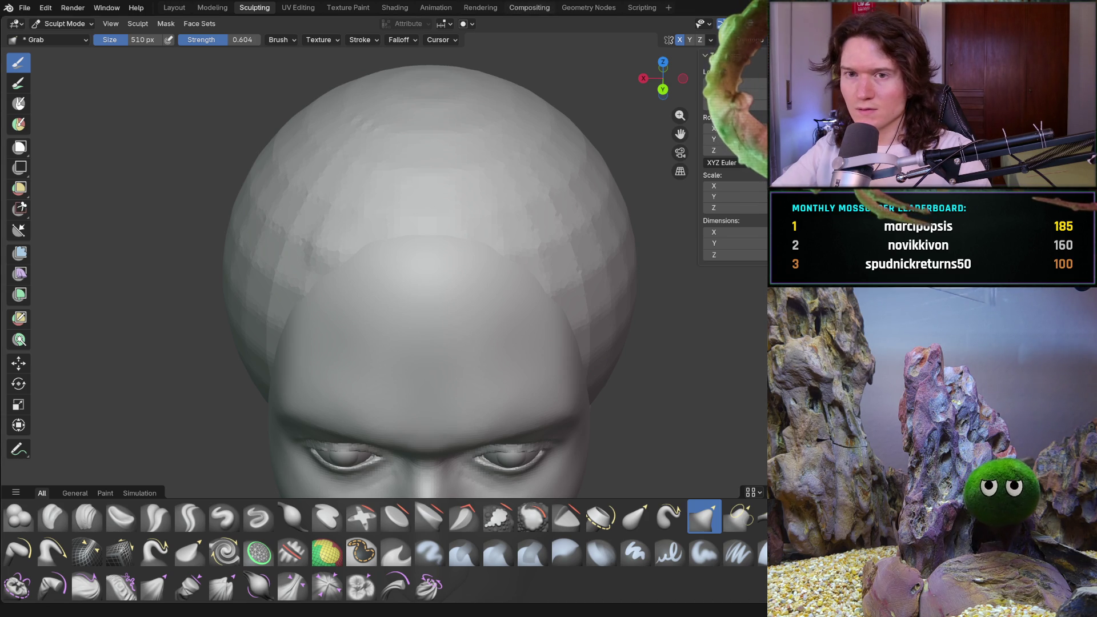
left_click(62, 27)
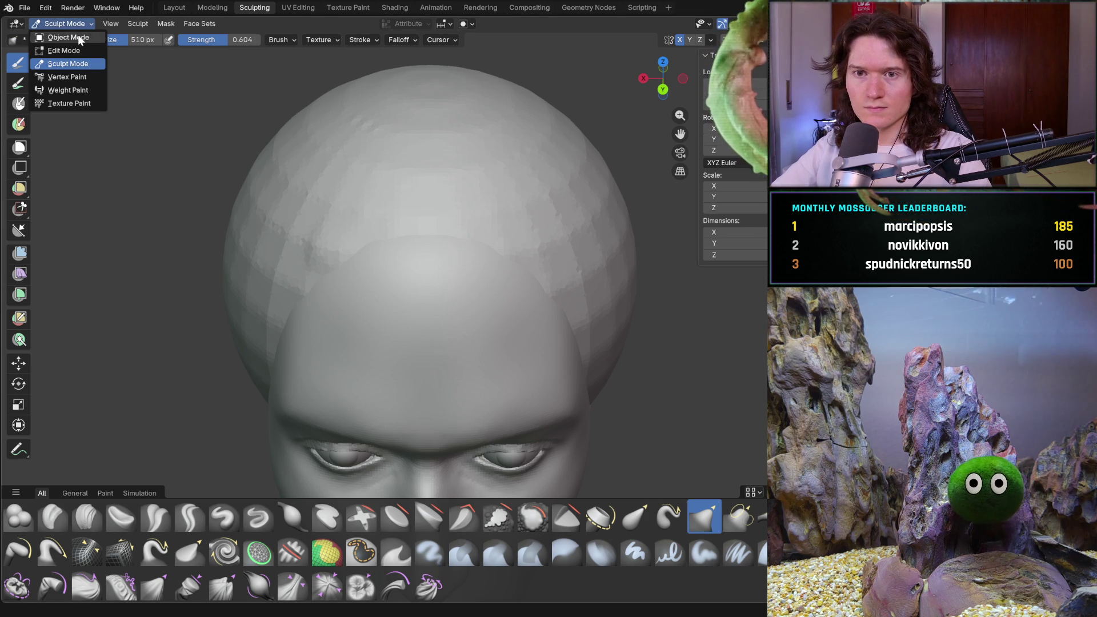
- Inspect the dome-covered head from side and top in Object Mode, then return to Sculpt Mode
left_click(76, 36)
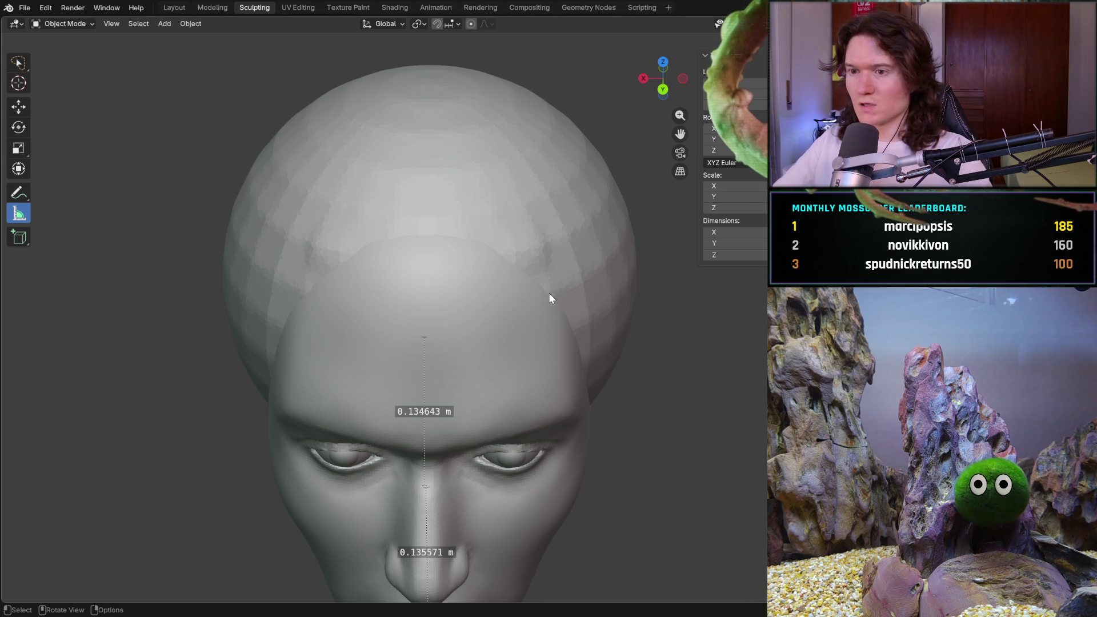
middle_click_drag(549, 298, 600, 343)
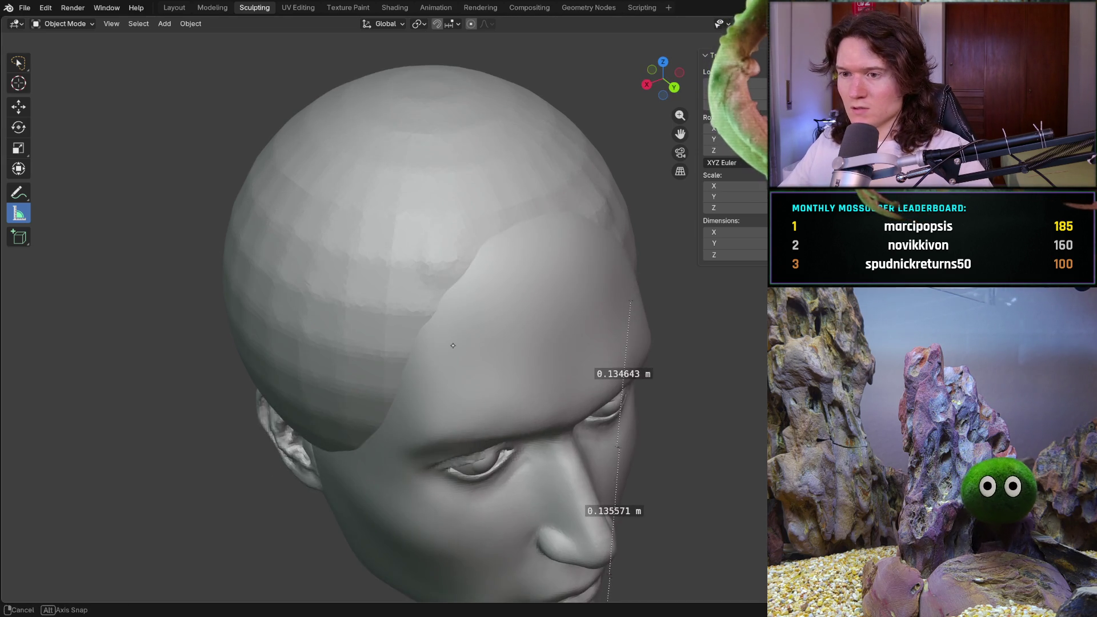
middle_click_drag(458, 360, 463, 446)
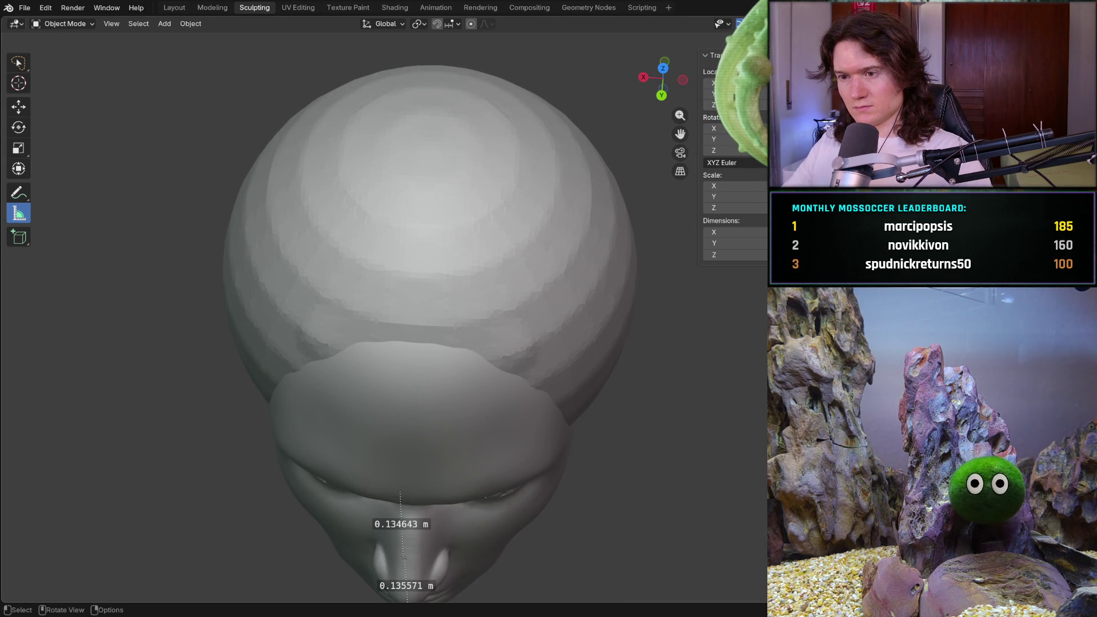
middle_click_drag(435, 420, 435, 390)
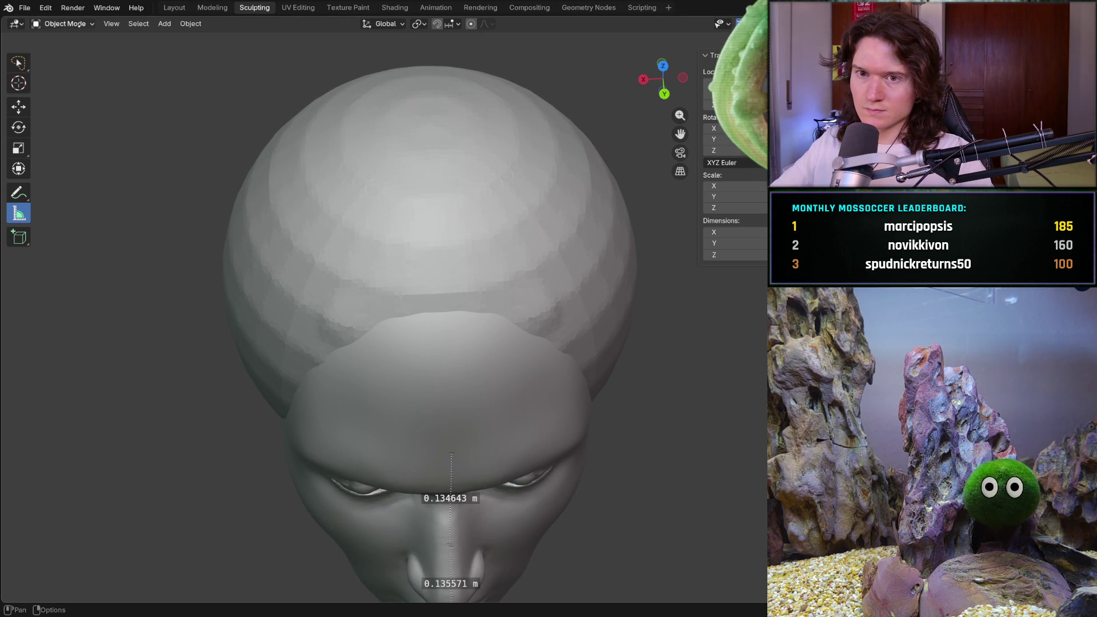
left_click(79, 24)
left_click(60, 64)
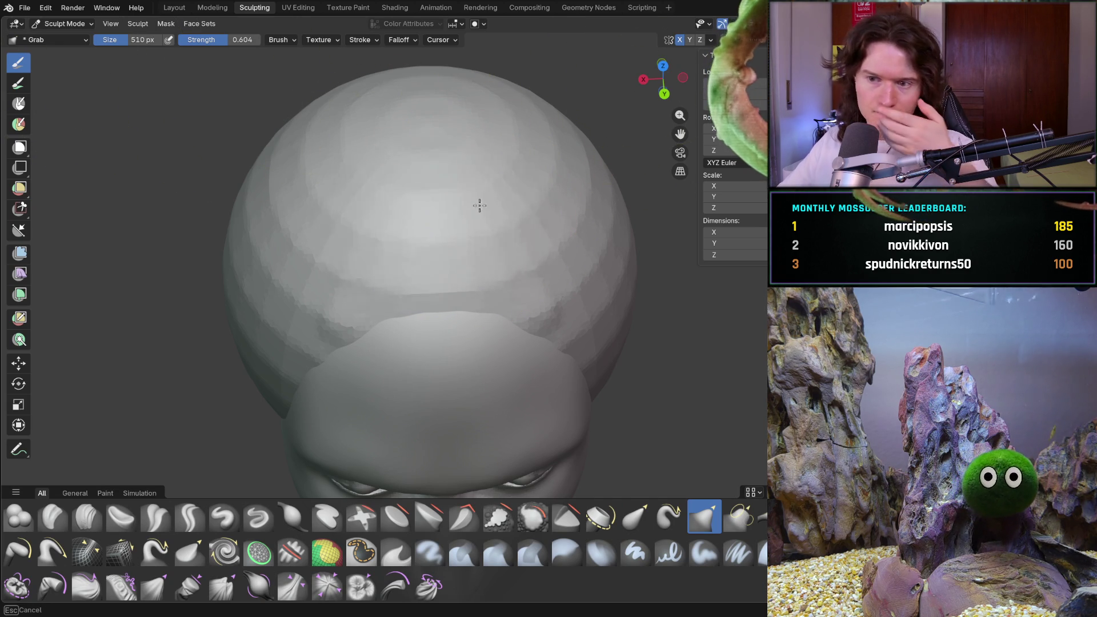
- Pull the dome surface into shape and shrink the Grab brush radius to 338 px
left_click_drag(463, 199, 492, 224)
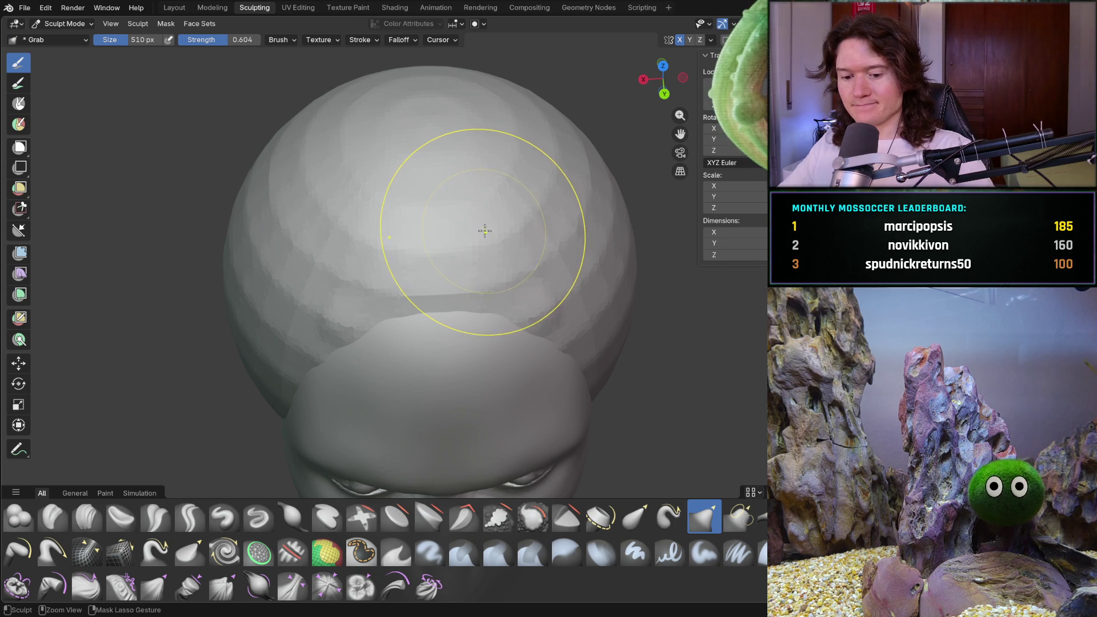
key("f")
left_click(416, 328)
- Orbit around to a front view and return the head to Object Mode
middle_click_drag(425, 319, 514, 294)
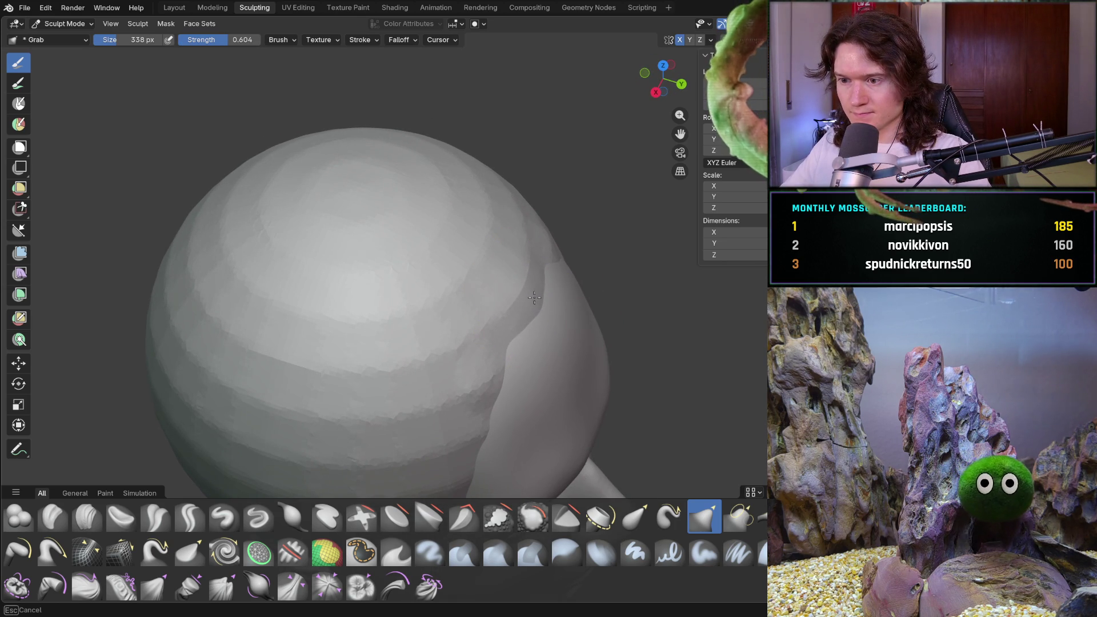
middle_click_drag(529, 290, 448, 277)
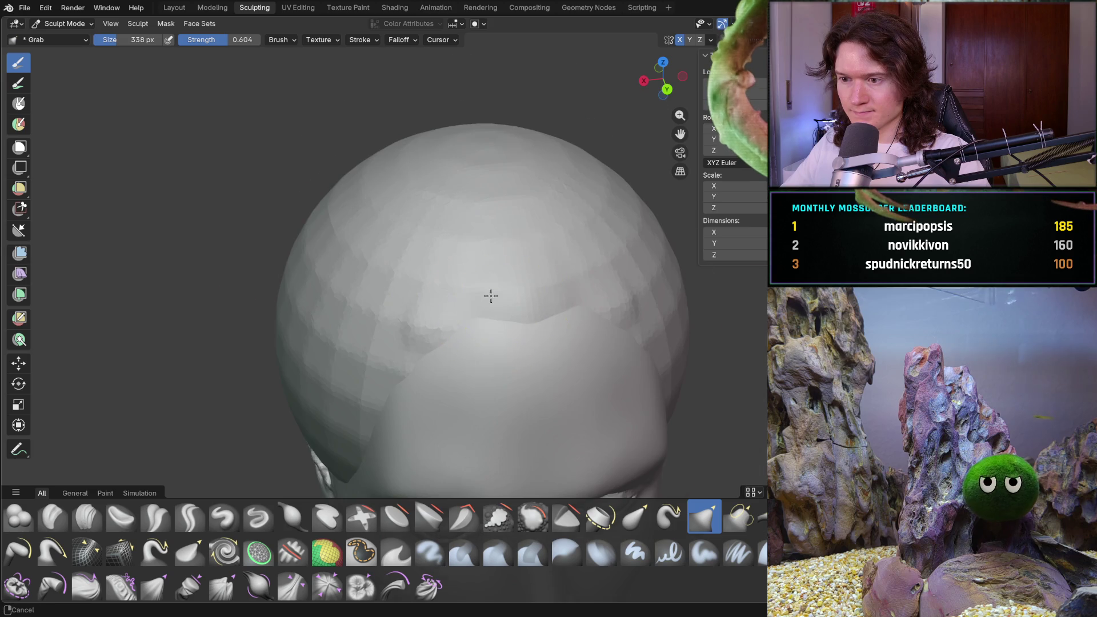
scroll(497, 300, "up", 4)
scroll(417, 311, "down", 6)
scroll(416, 310, "down", 5)
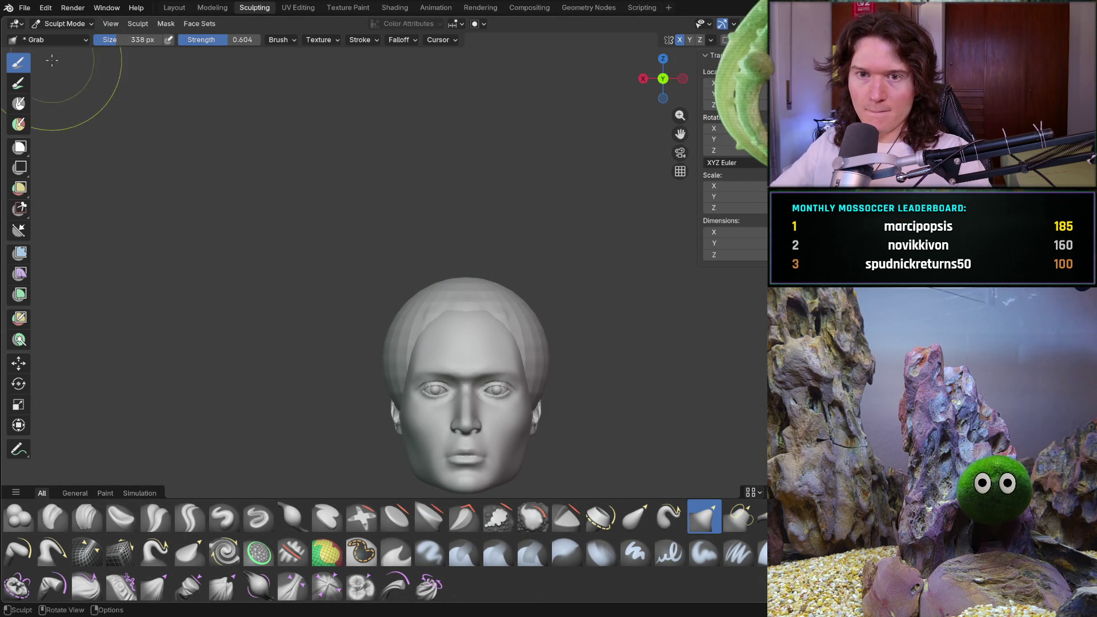
left_click(64, 23)
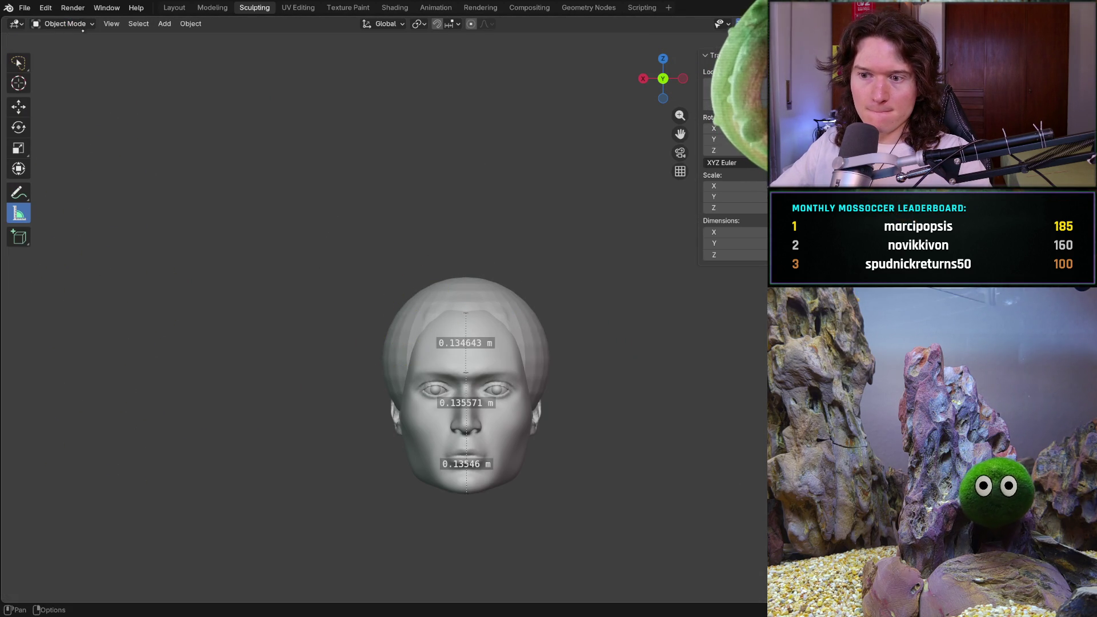
scroll(521, 327, "up", 2)
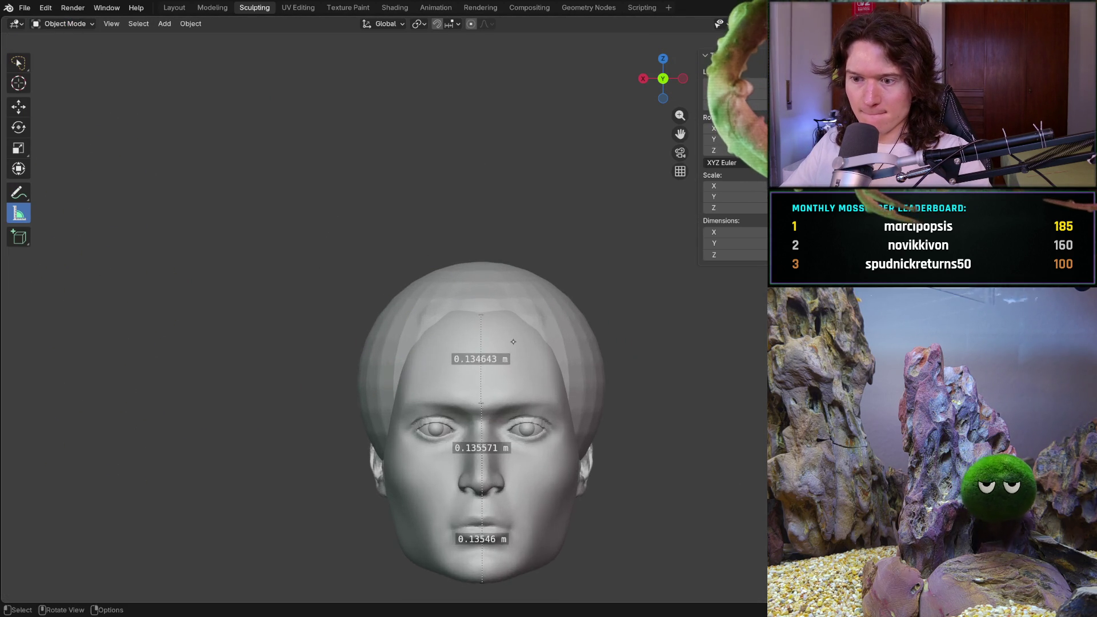
scroll(521, 328, "up", 3)
- From a side profile, hide the faceted dome (H) to leave the smooth bald head
mouse_move(521, 328)
middle_mouse_down()
mouse_move(515, 389)
mouse_move(525, 367)
middle_mouse_up()
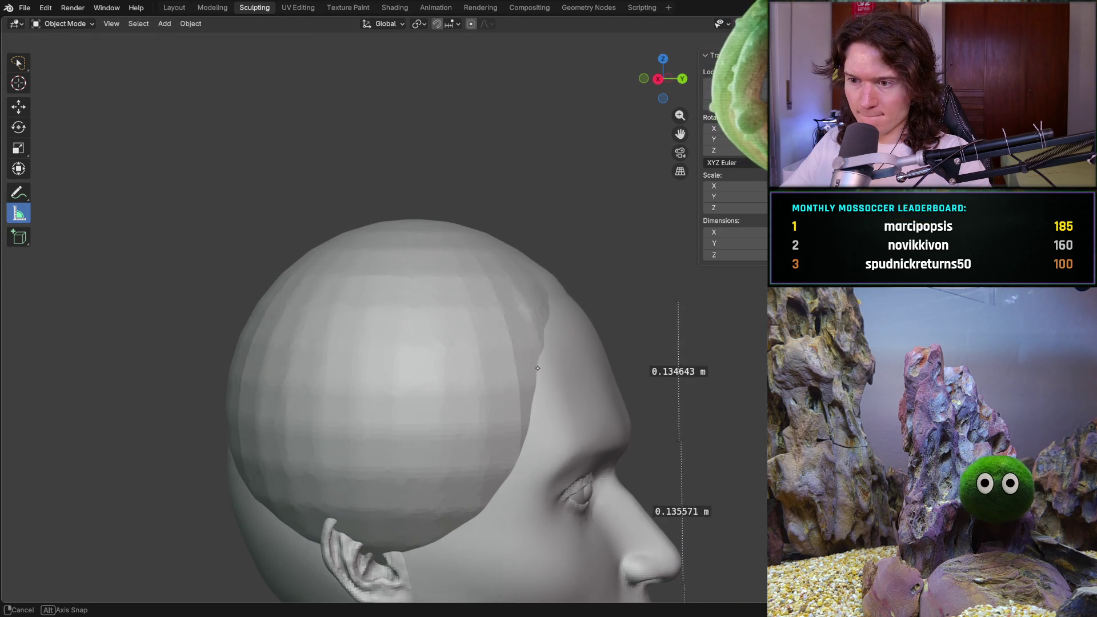
mouse_move(525, 368)
middle_mouse_down()
mouse_move(547, 363)
mouse_move(466, 379)
middle_mouse_up()
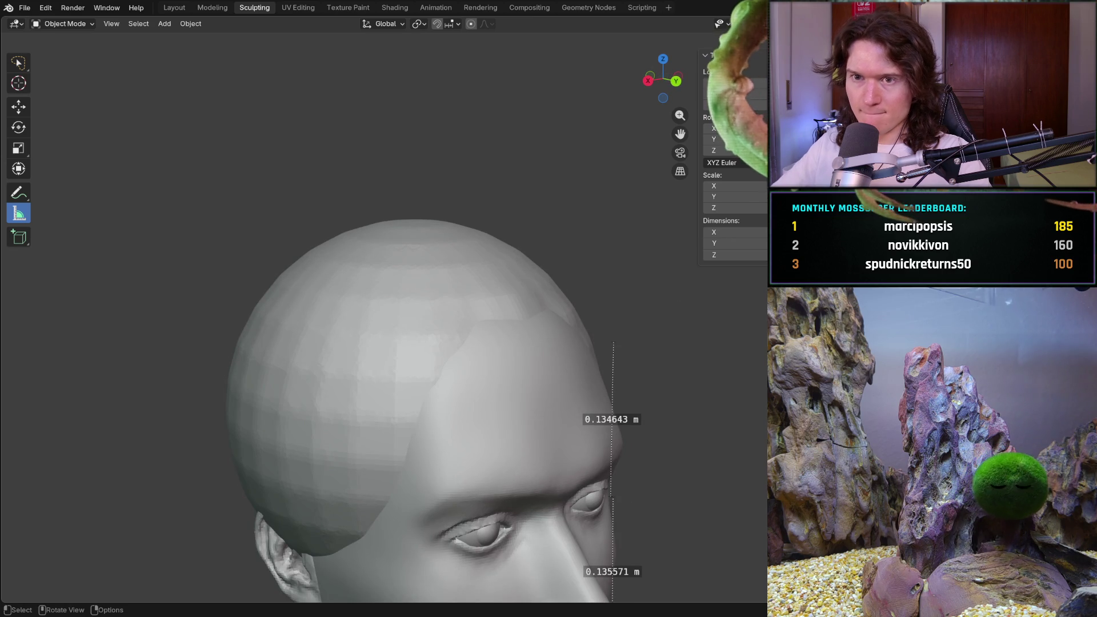
key("shift")
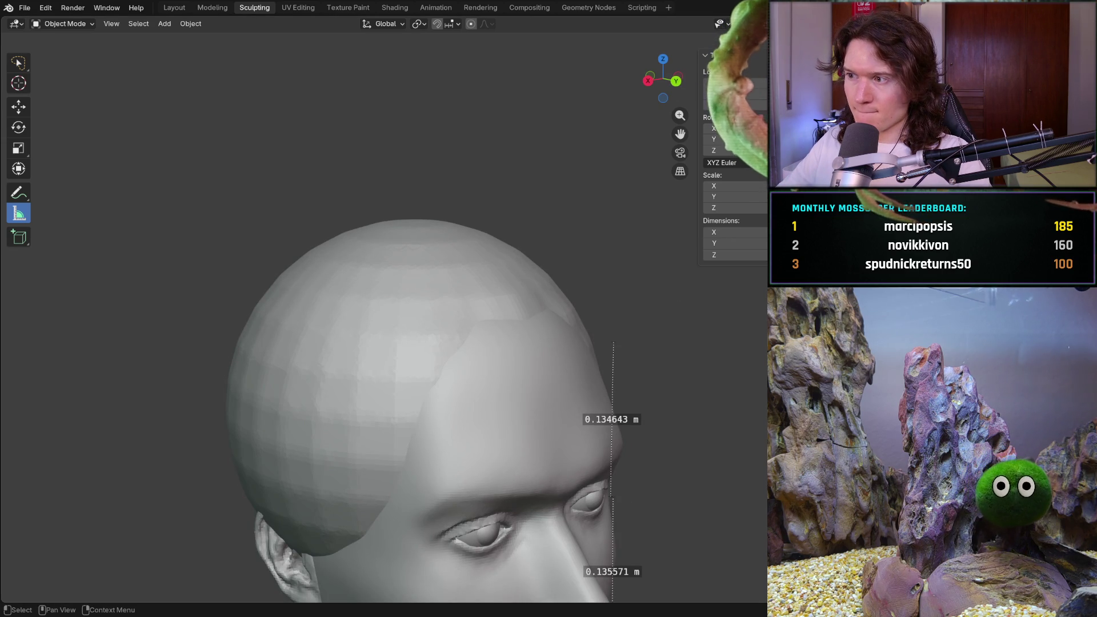
key("shift+h")
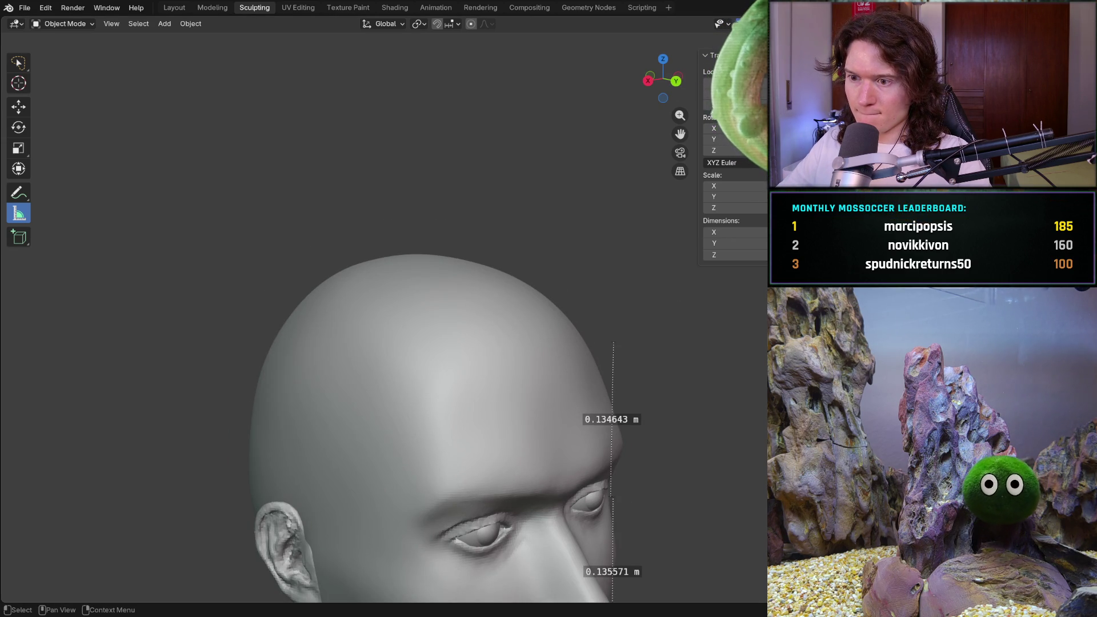
middle_click_drag(257, 300, 605, 299)
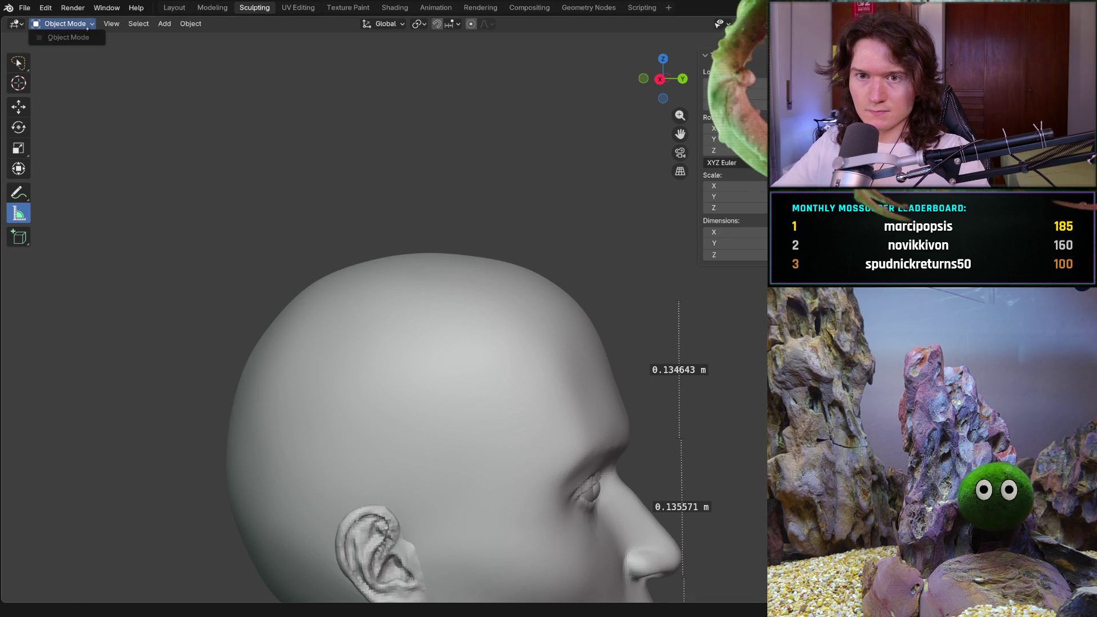
- Activate the Move tool and open the interaction-mode list
key("shift")
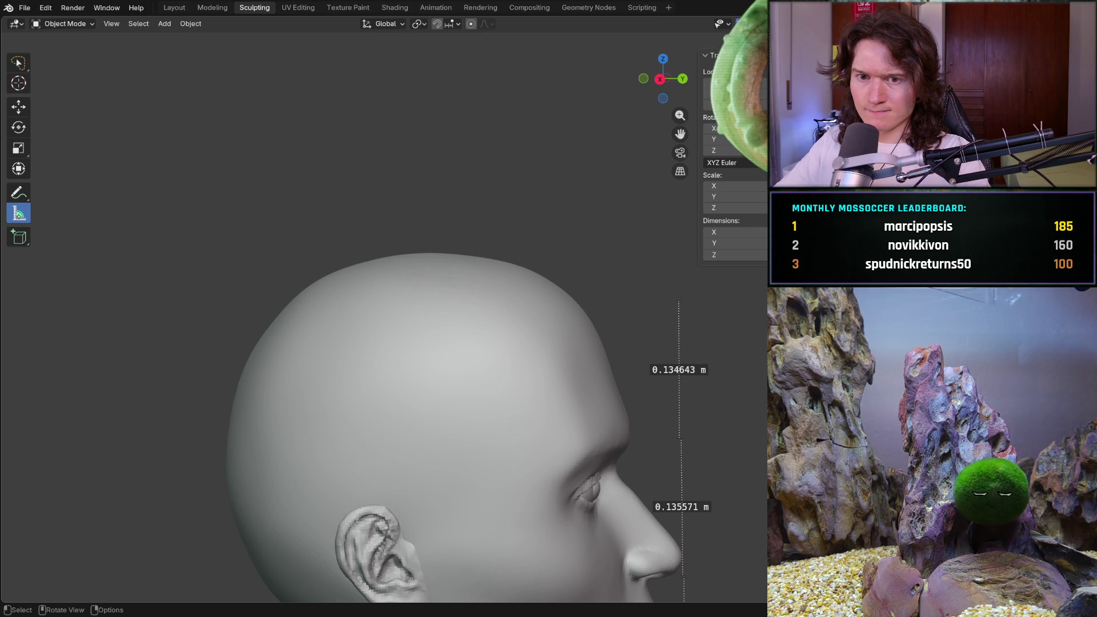
left_click(18, 105)
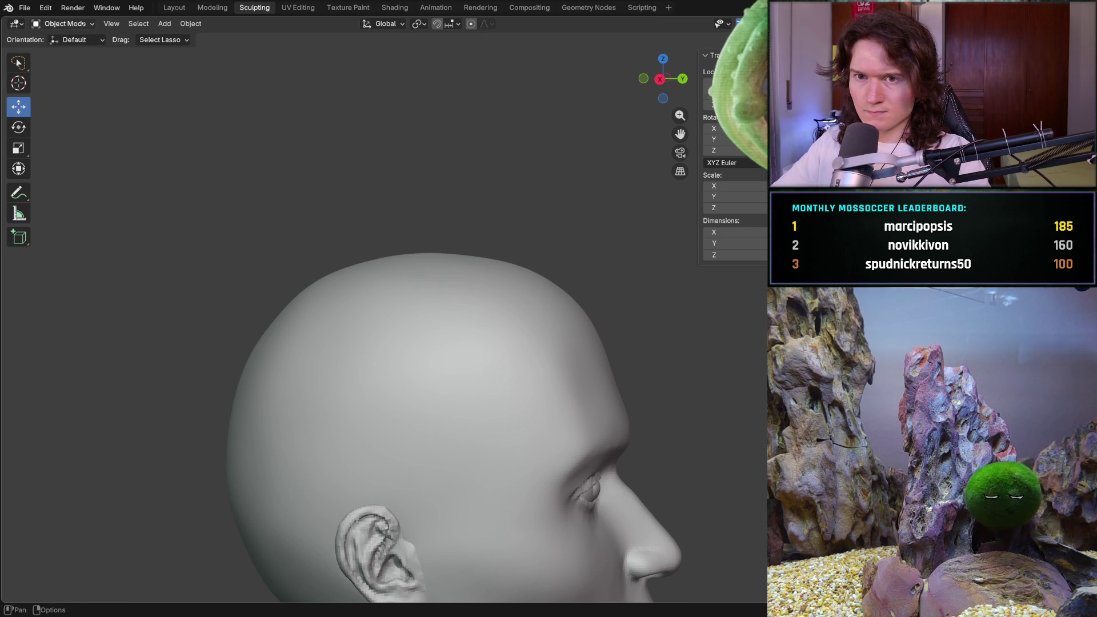
key("shift")
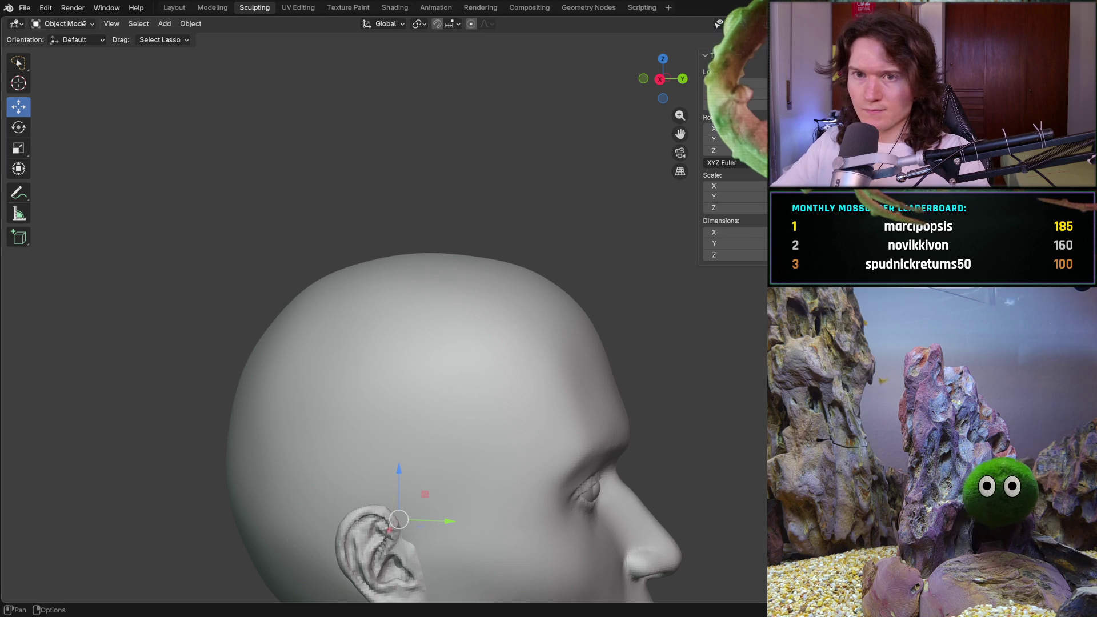
left_click(64, 23)
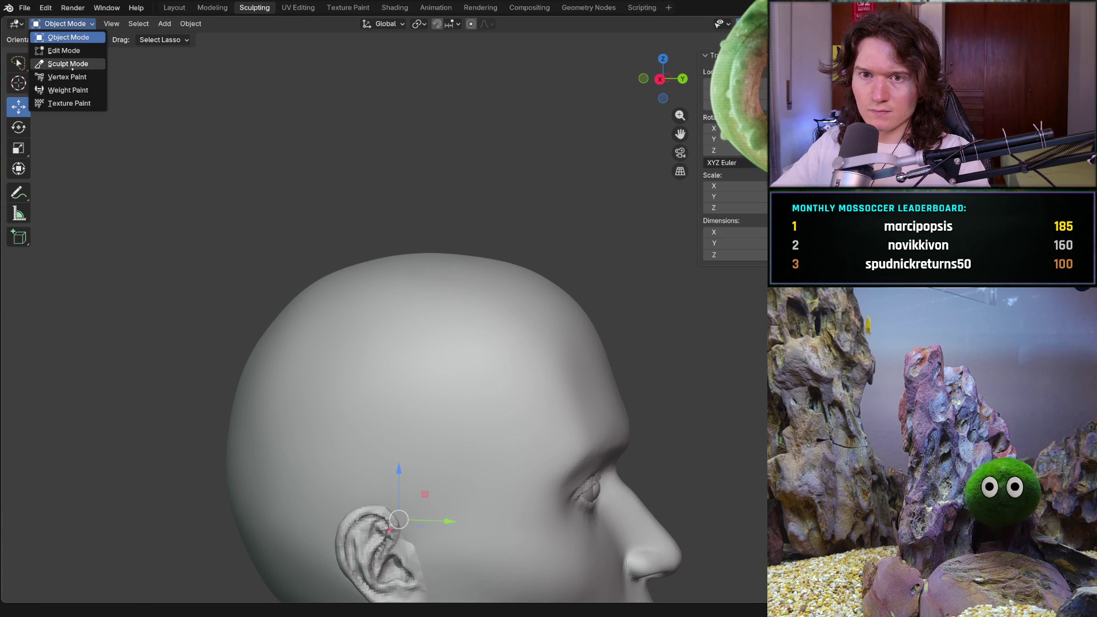
- Enter Sculpt Mode and lay Clay Strips ridges across the top of the skull
left_click(68, 64)
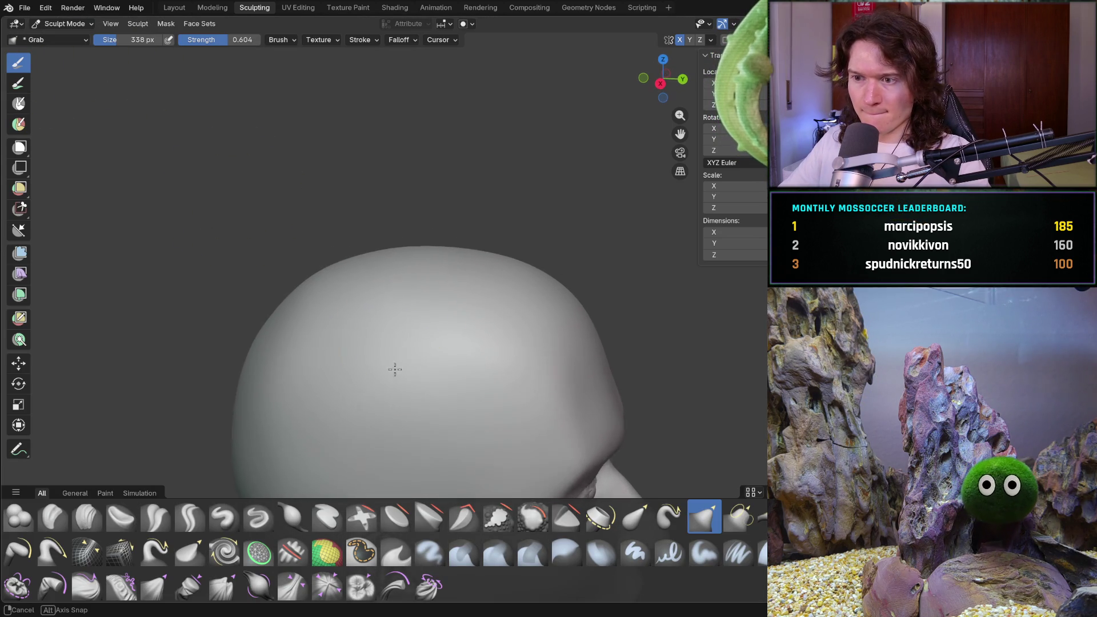
middle_click_drag(392, 360, 434, 321)
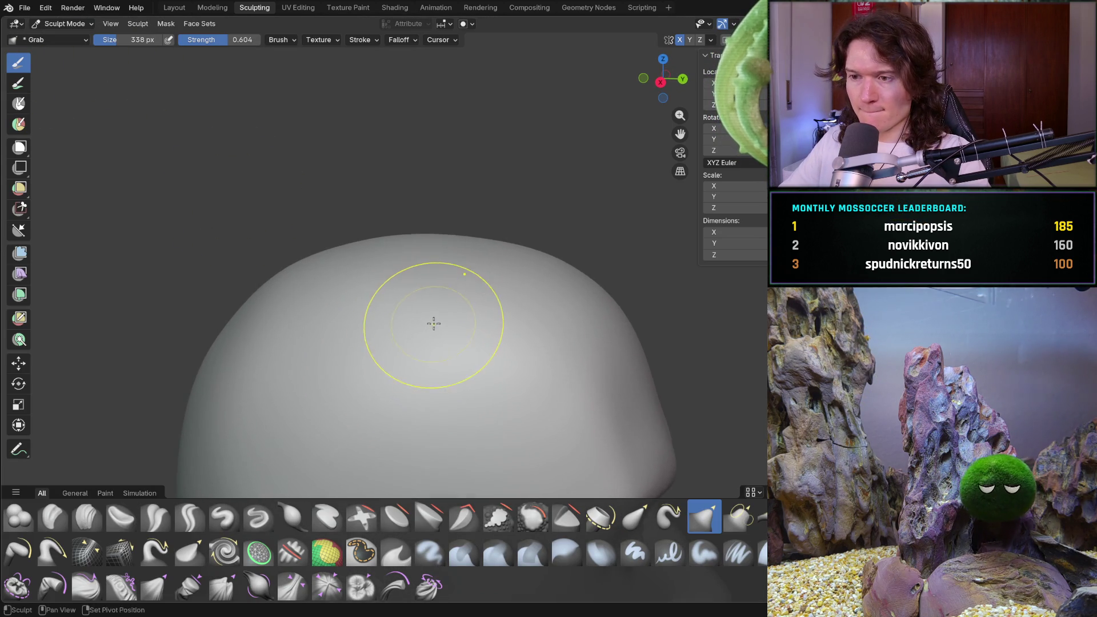
left_click(86, 515)
middle_click_drag(335, 360, 486, 247)
left_click_drag(485, 248, 526, 237)
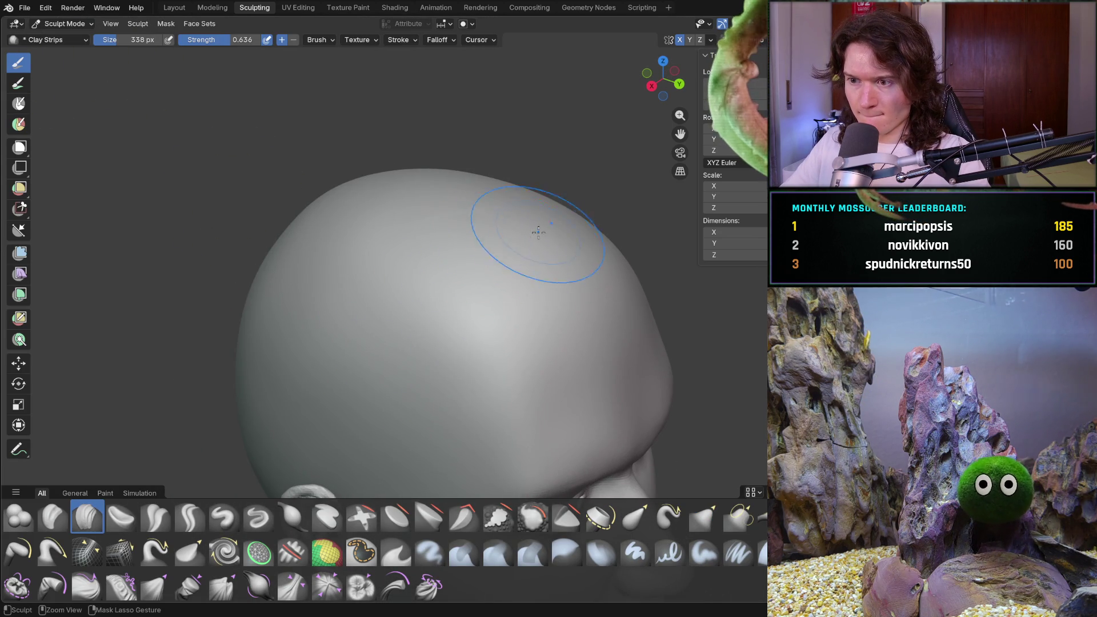
mouse_move(455, 269)
left_mouse_down()
mouse_move(502, 226)
mouse_move(402, 257)
left_mouse_up()
mouse_move(514, 197)
left_mouse_down()
mouse_move(394, 249)
mouse_move(343, 232)
left_mouse_up()
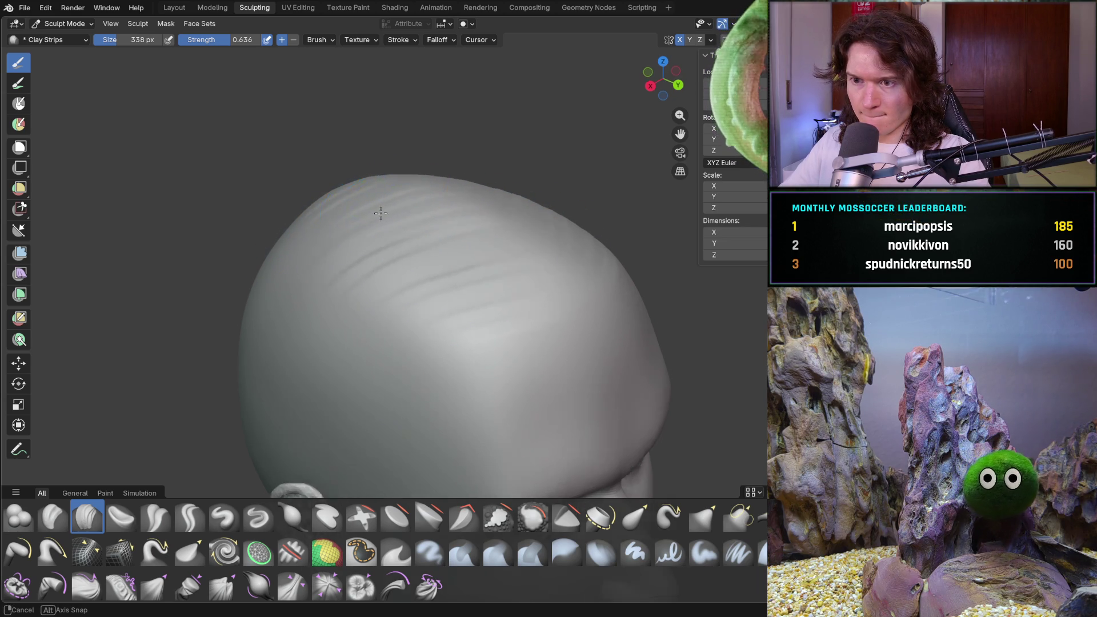
- Shrink the brush to 234 px, add vertical clay strips down the back, and unhide the dome
middle_click_drag(379, 201, 339, 275)
key("f")
left_click(375, 348)
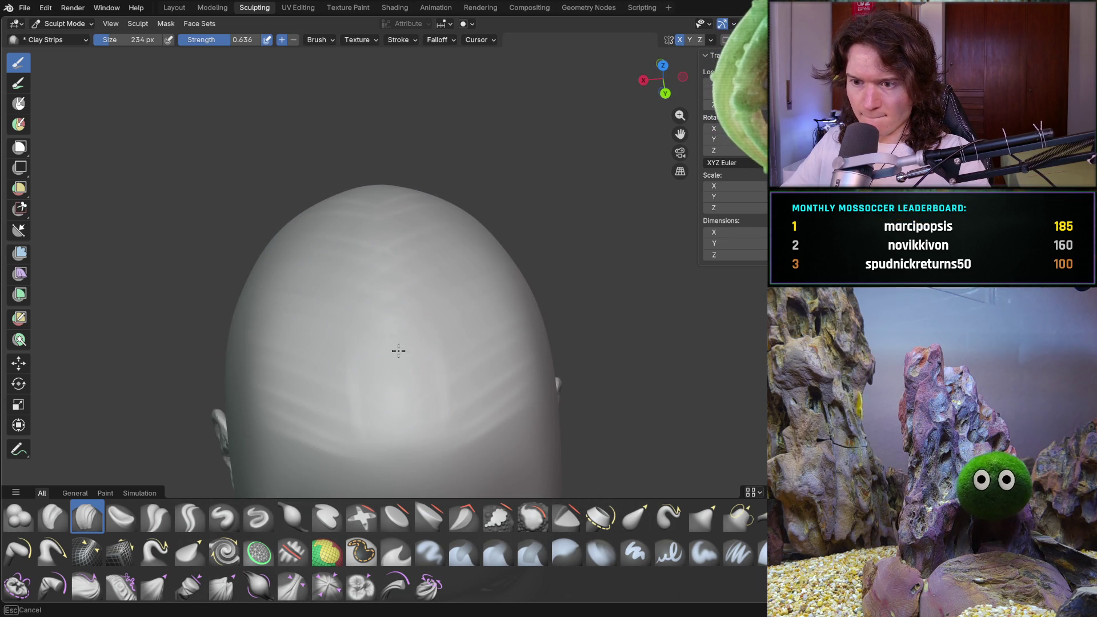
left_click_drag(397, 388, 392, 220)
mouse_move(368, 180)
middle_mouse_down()
mouse_move(502, 197)
mouse_move(299, 234)
middle_mouse_up()
mouse_move(396, 209)
middle_mouse_down()
mouse_move(368, 133)
mouse_move(291, 250)
mouse_move(331, 247)
middle_mouse_up()
scroll(368, 133, "down", 8)
scroll(292, 249, "up", 4)
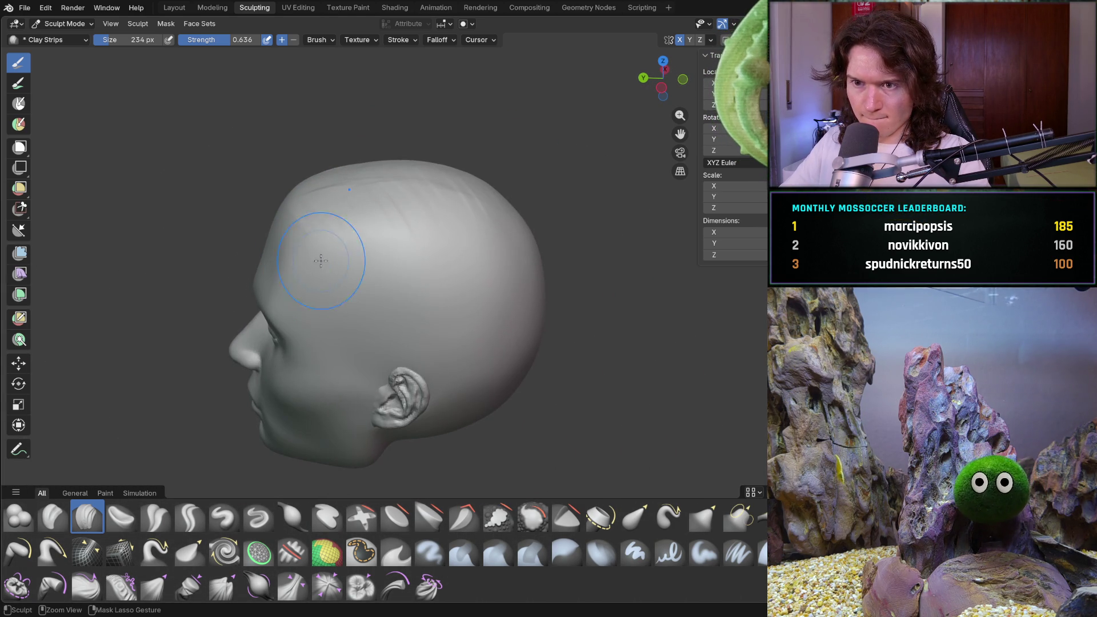
key("ctrl+z")
- Undo back through recent changes and redo into sculpting the head again
key("ctrl+z")
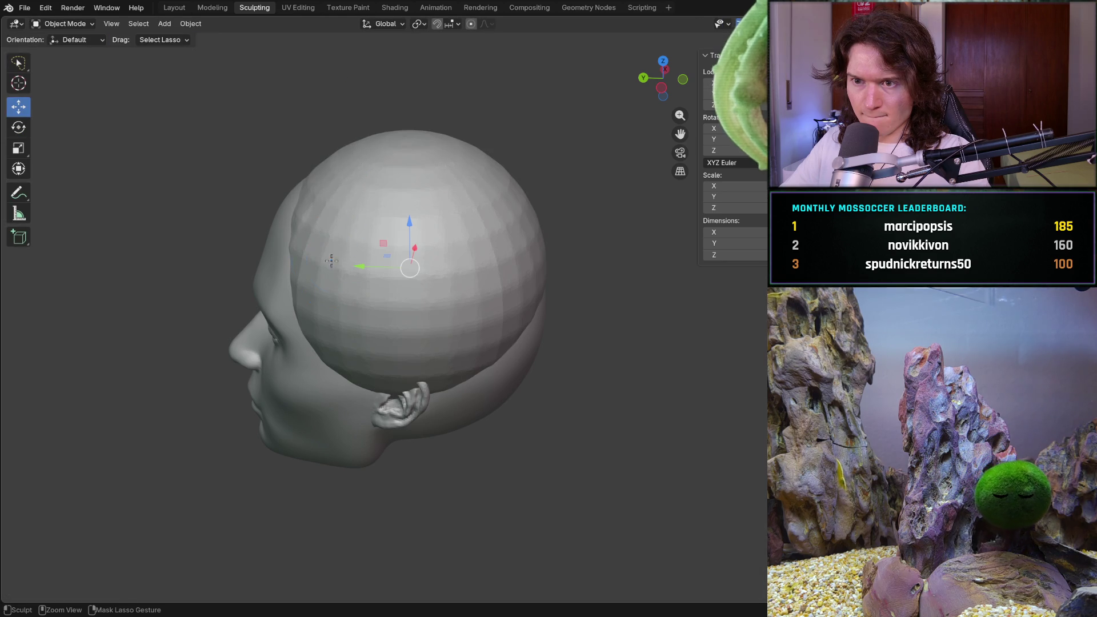
key("ctrl+z")
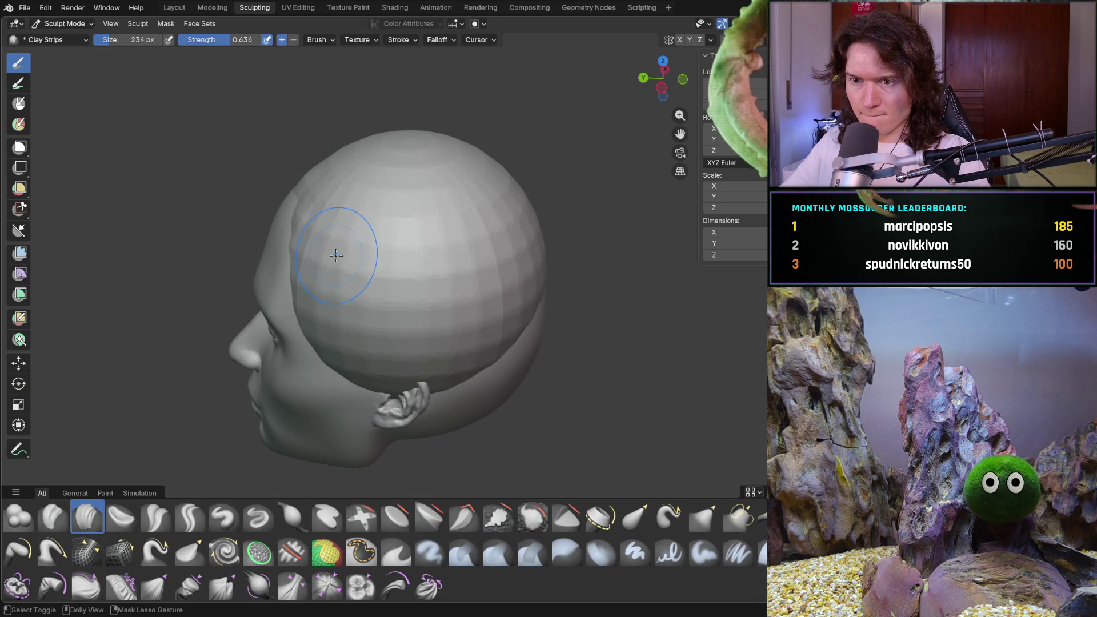
key("ctrl+z")
key("ctrl+z")
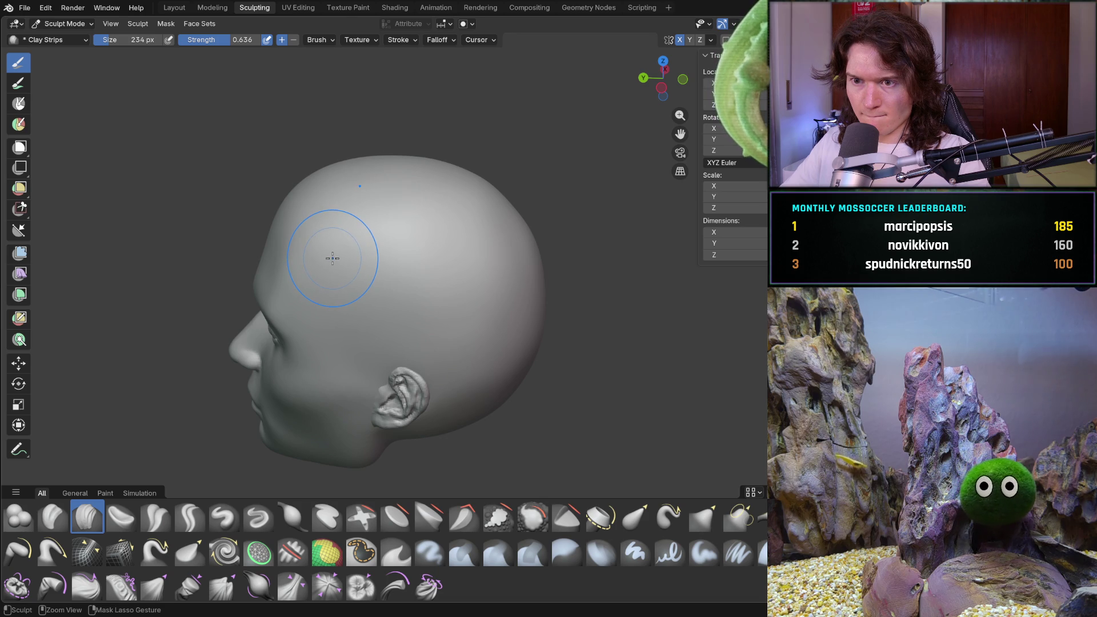
key("ctrl+z")
key("ctrl+shift+z")
- Add fresh clay-strip ridges across the skull top, then switch to the Smooth brush (Shift+S)
mouse_move(330, 238)
middle_mouse_down()
mouse_move(348, 246)
mouse_move(320, 214)
mouse_move(347, 194)
mouse_move(363, 216)
middle_mouse_up()
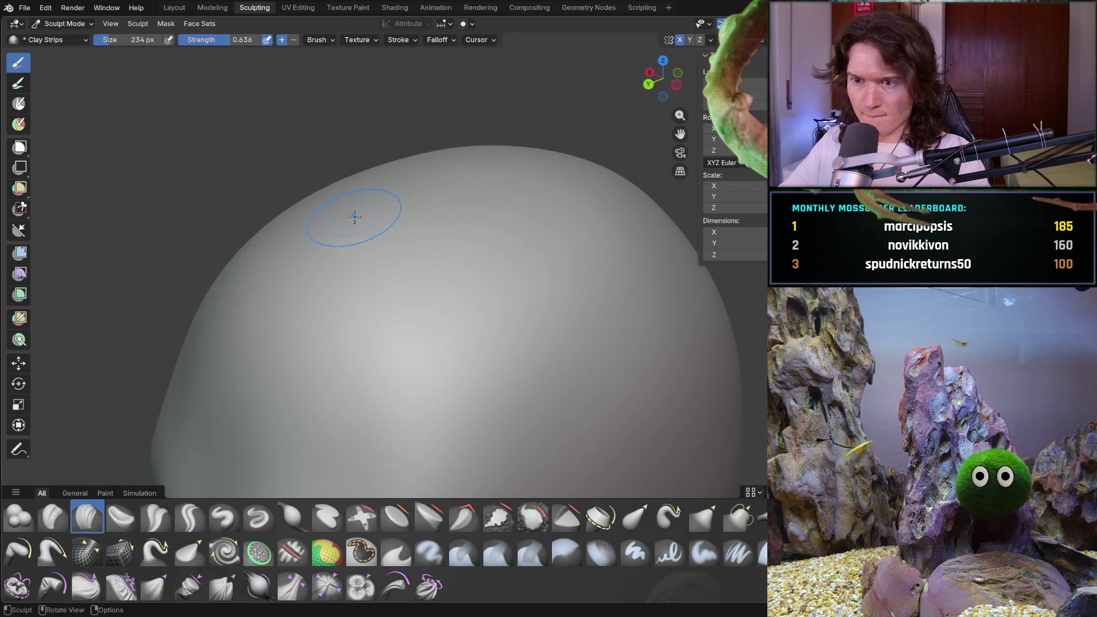
left_click_drag(345, 206, 347, 210)
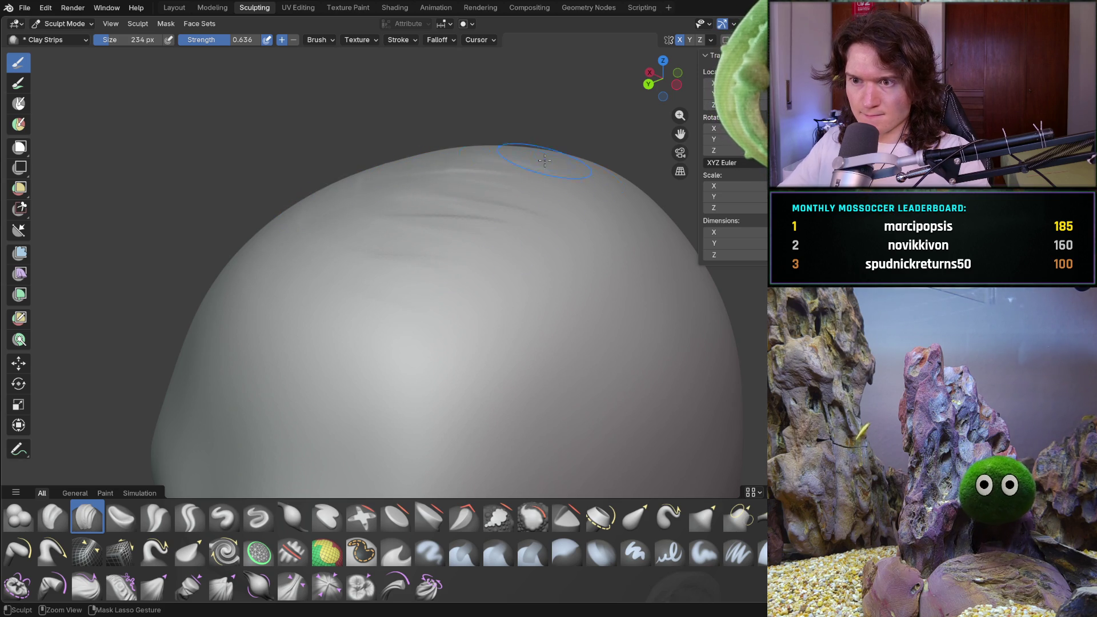
middle_click_drag(505, 169, 379, 183)
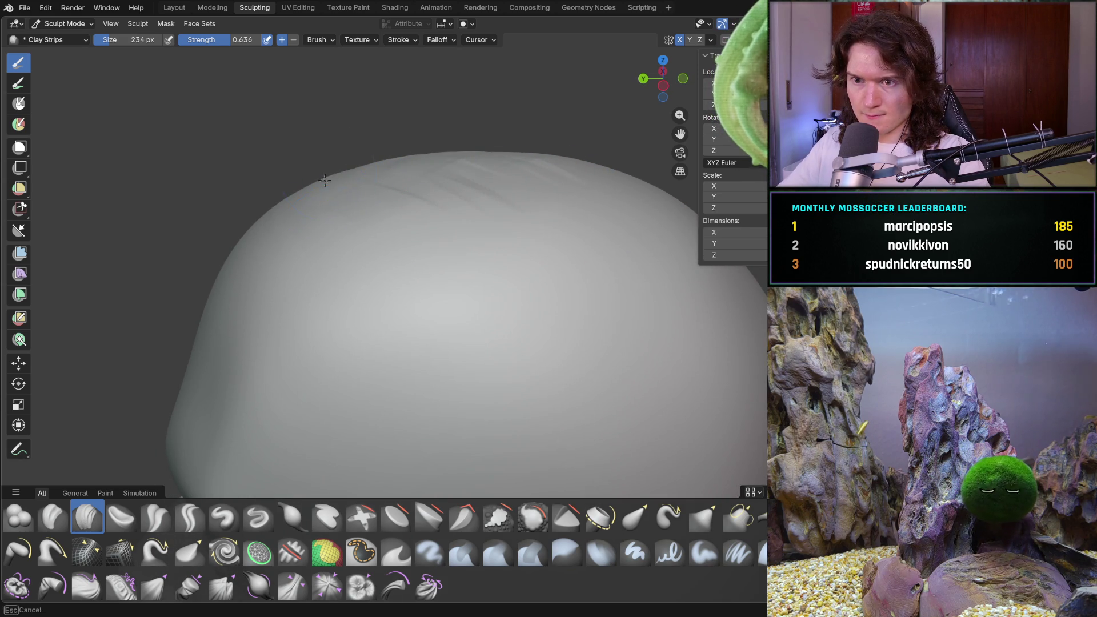
middle_click_drag(325, 209, 340, 213, "ctrl")
left_click_drag(324, 225, 352, 282)
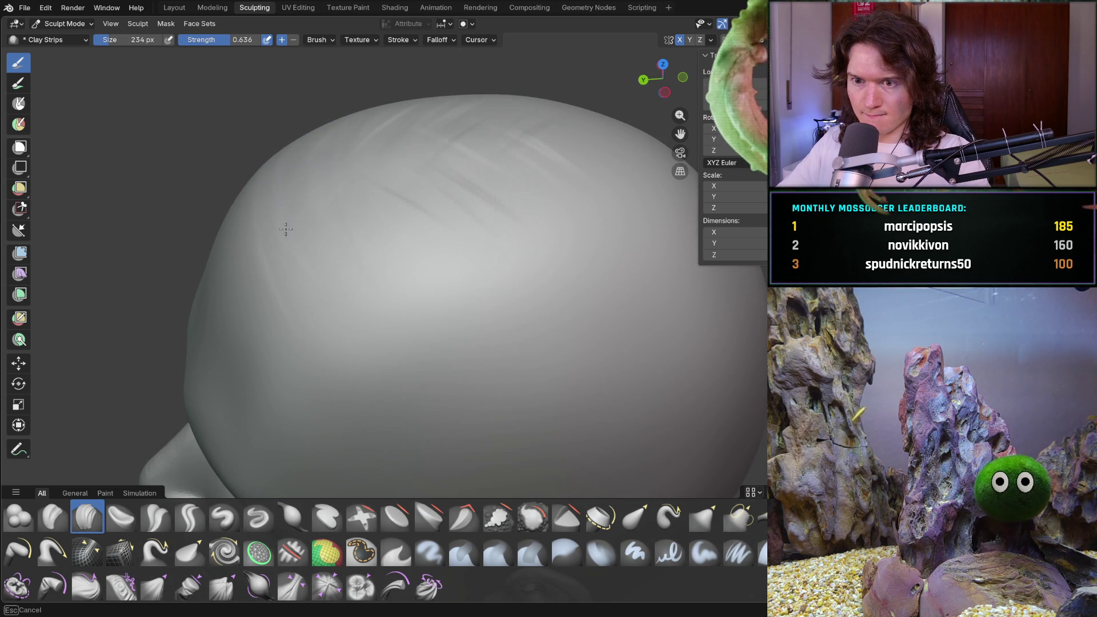
mouse_move(392, 135)
left_mouse_down()
mouse_move(421, 235)
mouse_move(548, 186)
mouse_move(643, 219)
left_mouse_up()
middle_click_drag(630, 284, 410, 271)
scroll(513, 284, "up", 3)
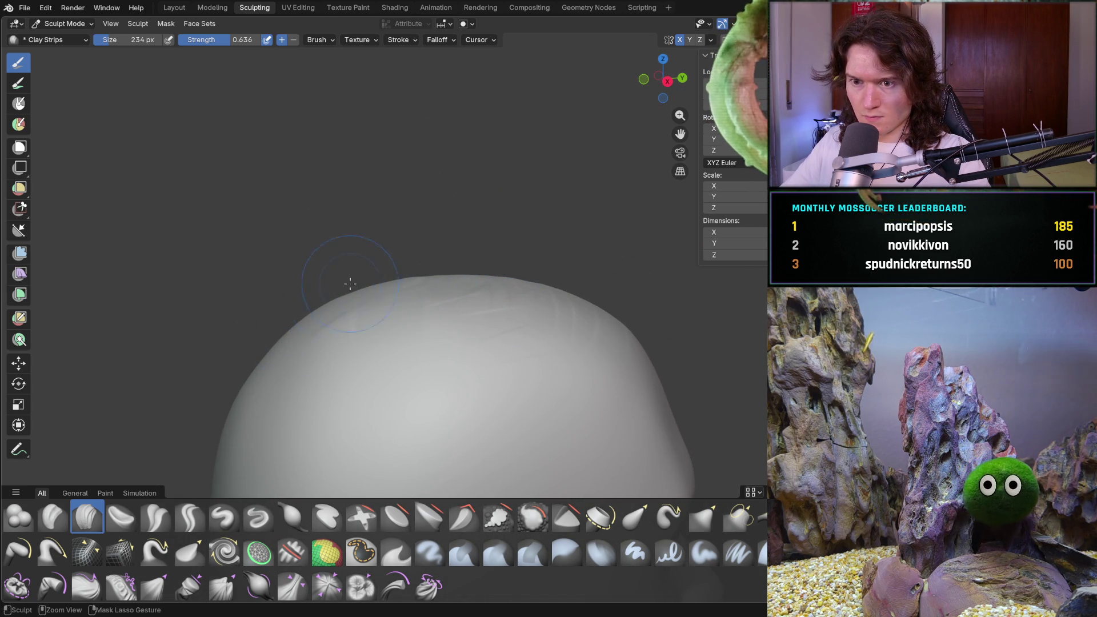
mouse_move(332, 291)
middle_mouse_down()
mouse_move(366, 343)
mouse_move(343, 361)
middle_mouse_up()
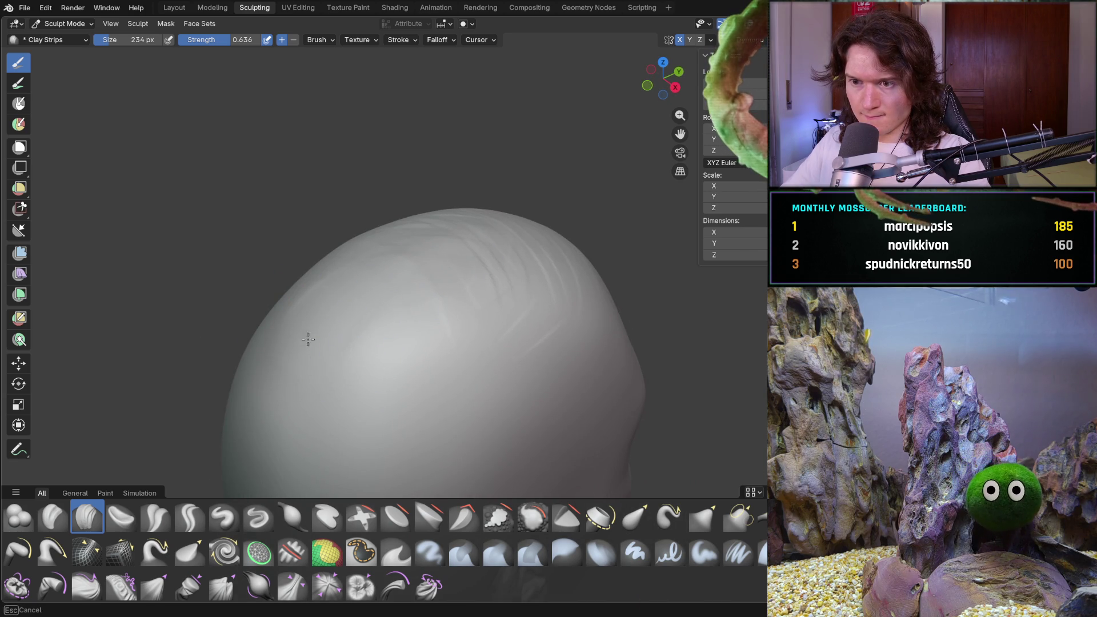
key("shift+s")
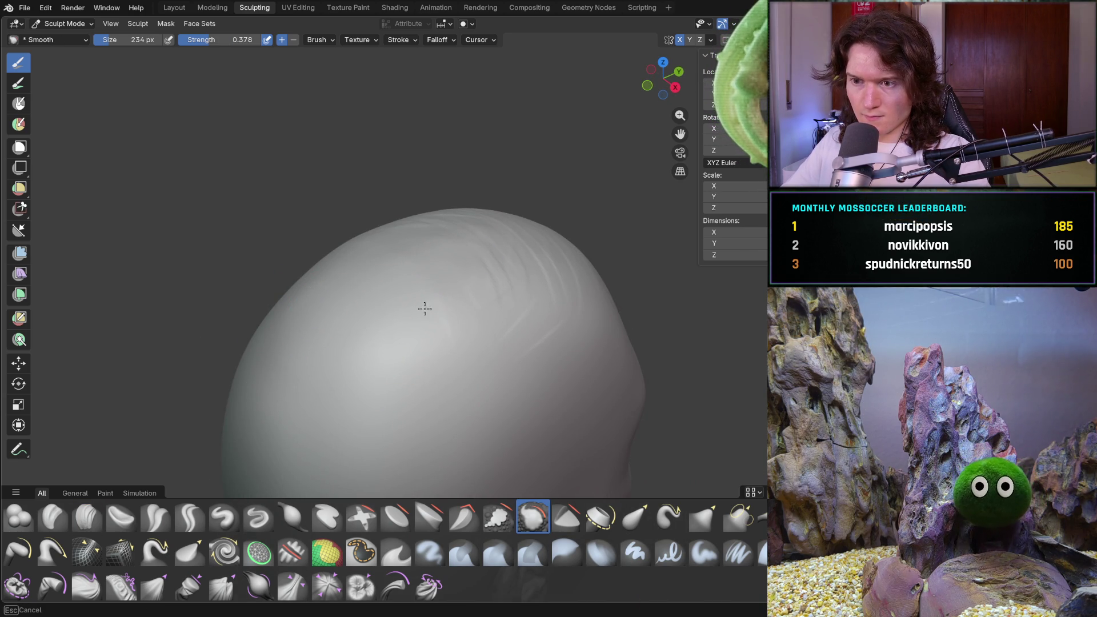
- Smooth the ridges across the skull top and inspect the cranium from several angles
mouse_move(539, 306)
middle_mouse_down()
mouse_move(421, 274)
mouse_move(389, 211)
middle_mouse_up()
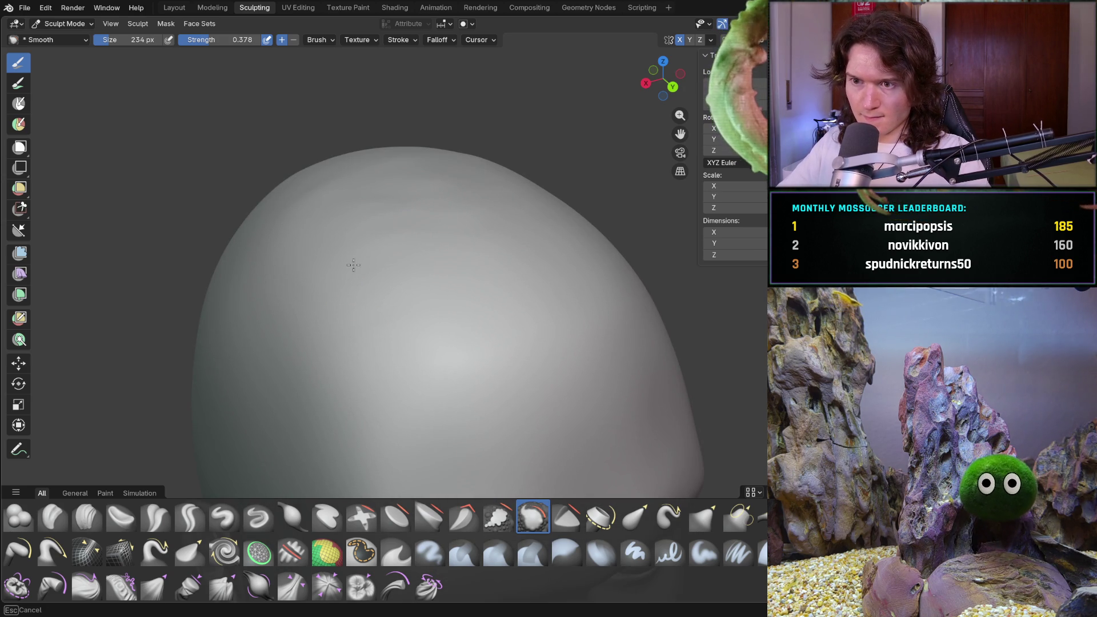
middle_click_drag(403, 195, 303, 154)
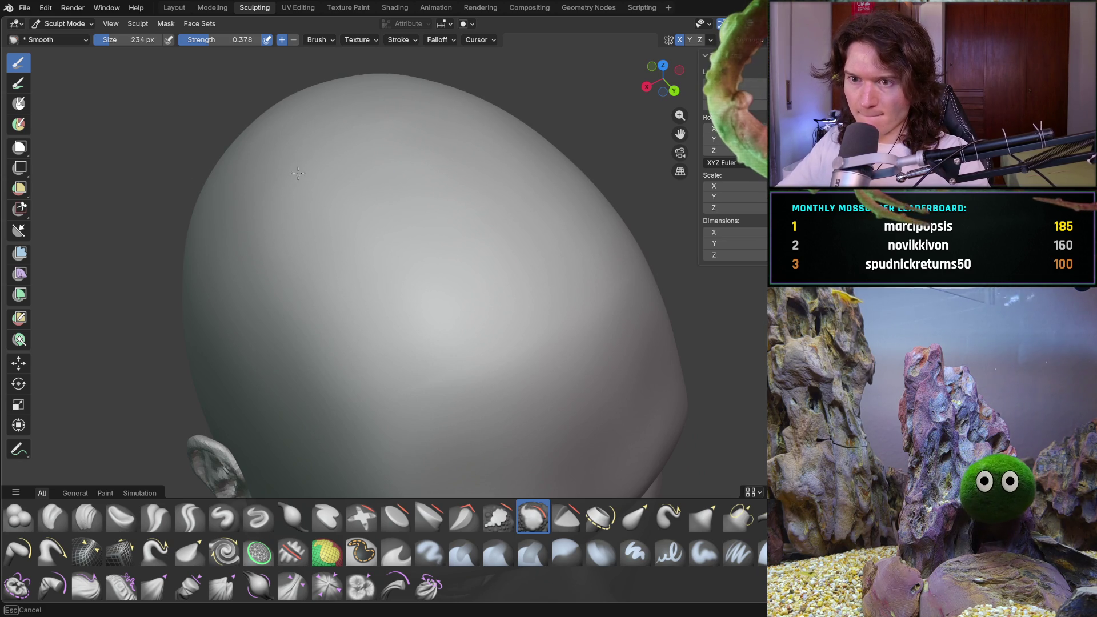
middle_click_drag(423, 120, 375, 157)
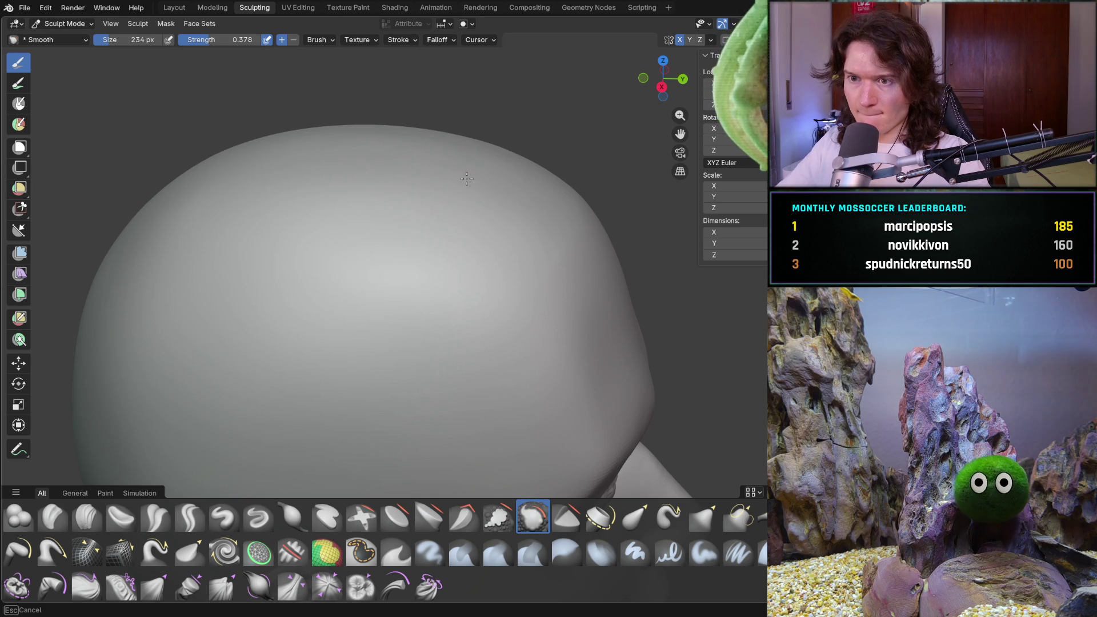
scroll(484, 121, "down", 8)
mouse_move(420, 200)
middle_mouse_down()
mouse_move(237, 225)
mouse_move(368, 281)
mouse_move(359, 258)
middle_mouse_up()
scroll(360, 259, "up", 1)
scroll(428, 287, "up", 3)
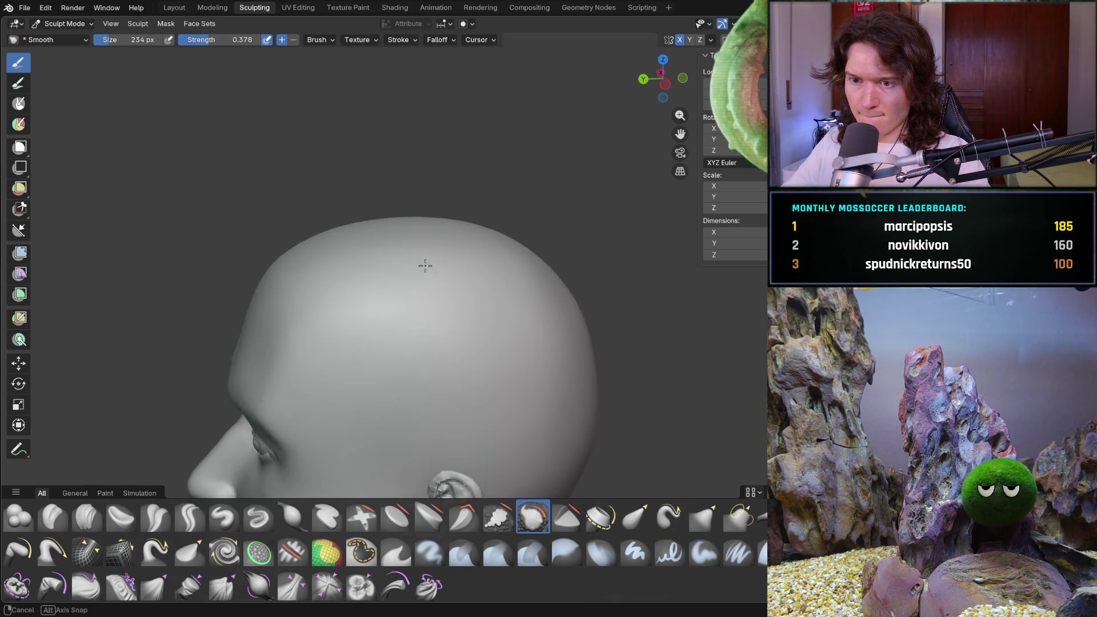
scroll(421, 260, "up", 2)
scroll(431, 274, "up", 3)
mouse_move(237, 320)
middle_mouse_down()
mouse_move(256, 327)
mouse_move(286, 227)
mouse_move(388, 201)
mouse_move(248, 269)
mouse_move(168, 246)
mouse_move(411, 248)
middle_mouse_up()
scroll(169, 251, "up", 2)
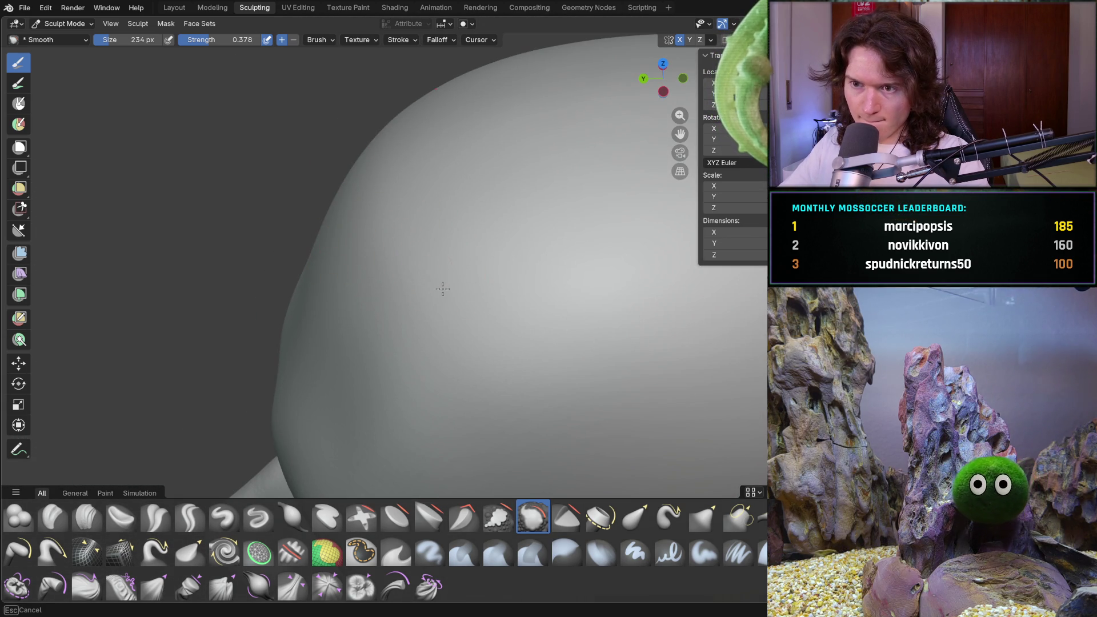
mouse_move(396, 145)
middle_mouse_down()
mouse_move(450, 179)
mouse_move(321, 96)
middle_mouse_up()
mouse_move(519, 196)
middle_mouse_down()
mouse_move(411, 258)
mouse_move(443, 266)
middle_mouse_up()
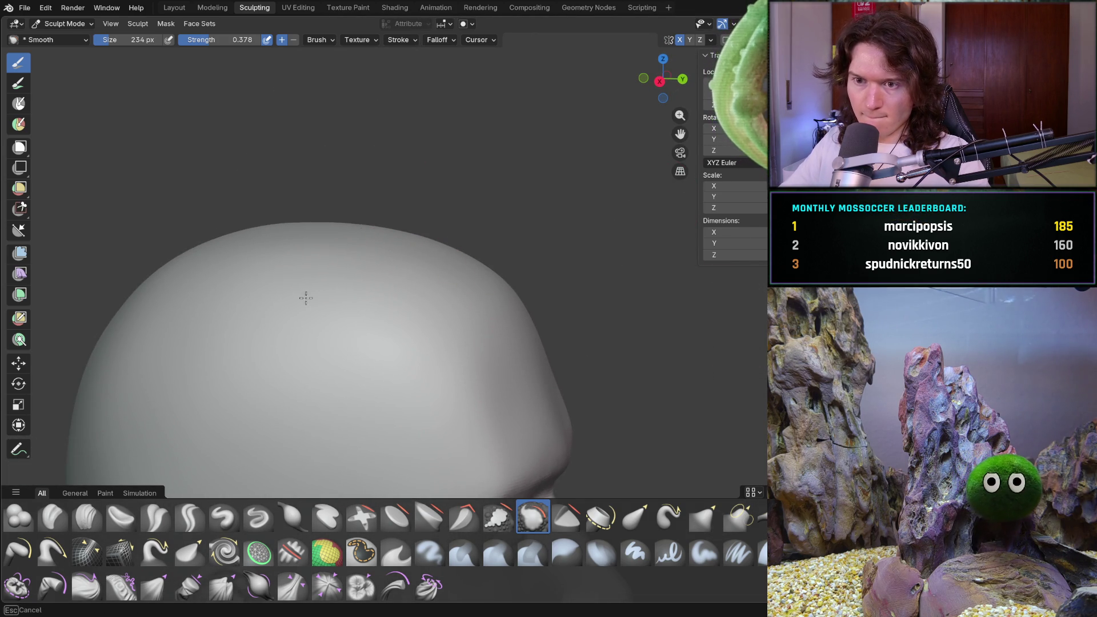
- Check the skull all round for bumps, centre the dome, and return to Clay Strips (C)
middle_click_drag(176, 261, 208, 226)
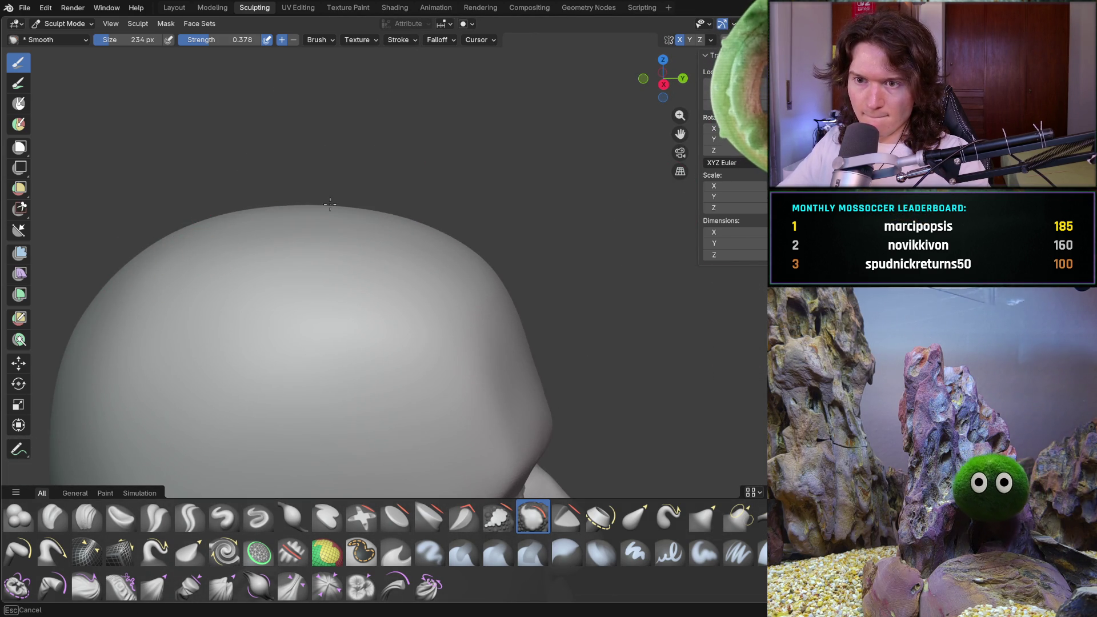
middle_click_drag(401, 192, 220, 386)
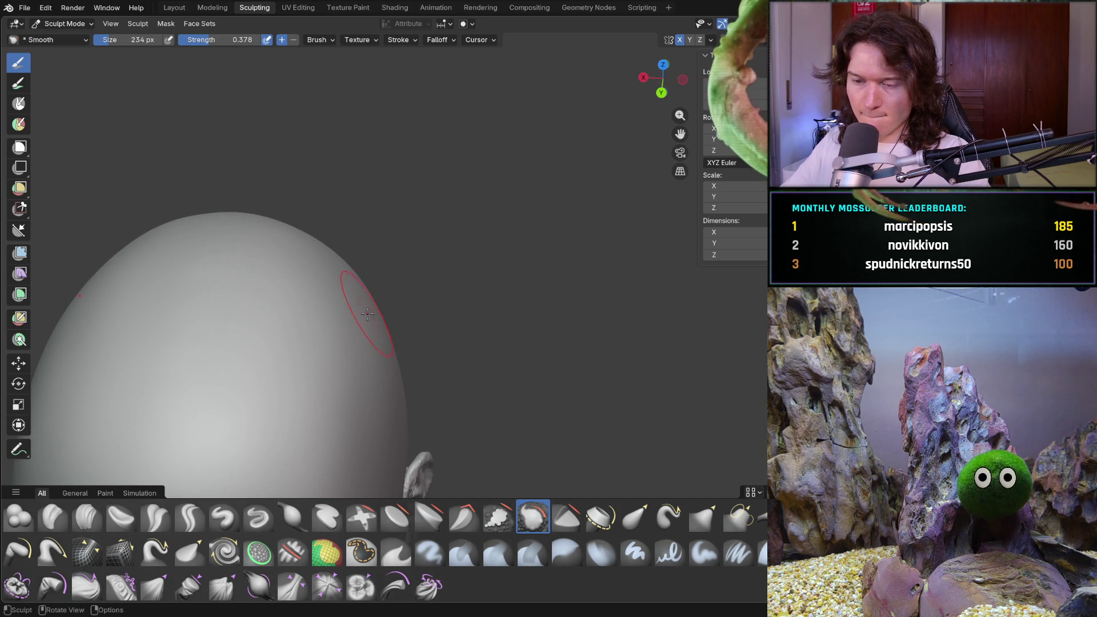
middle_click_drag(347, 351, 198, 378)
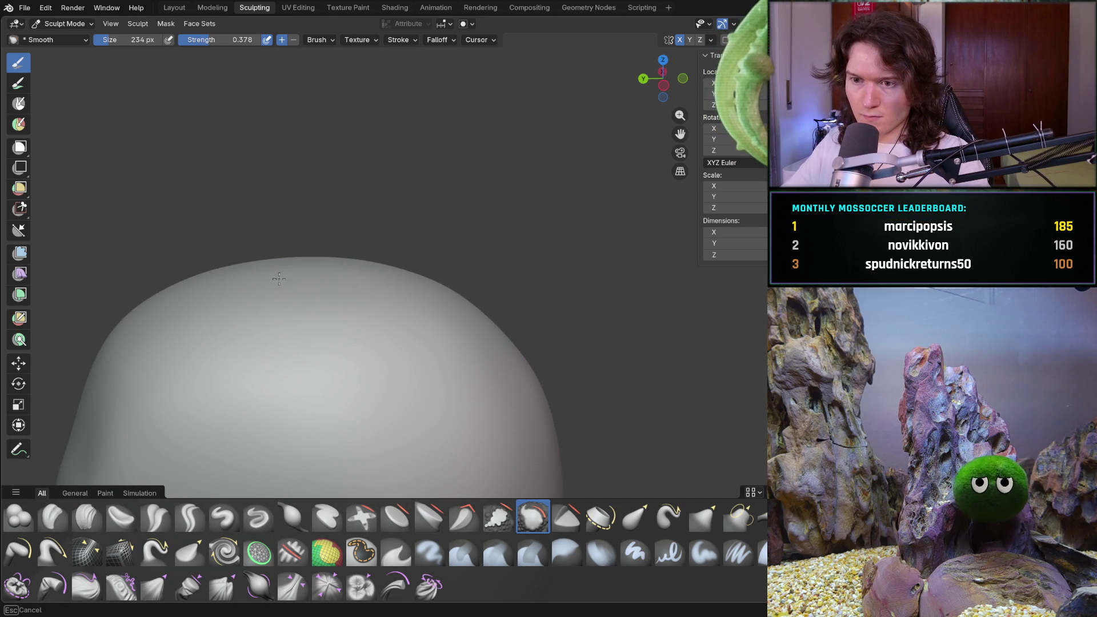
middle_click_drag(381, 255, 489, 265)
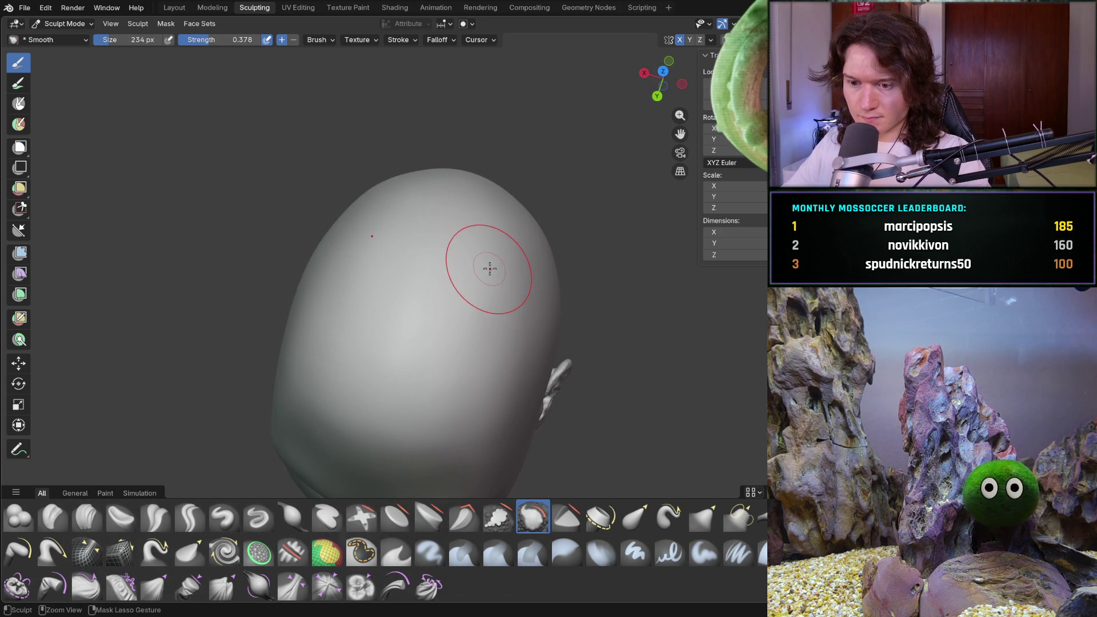
scroll(443, 332, "up", 2)
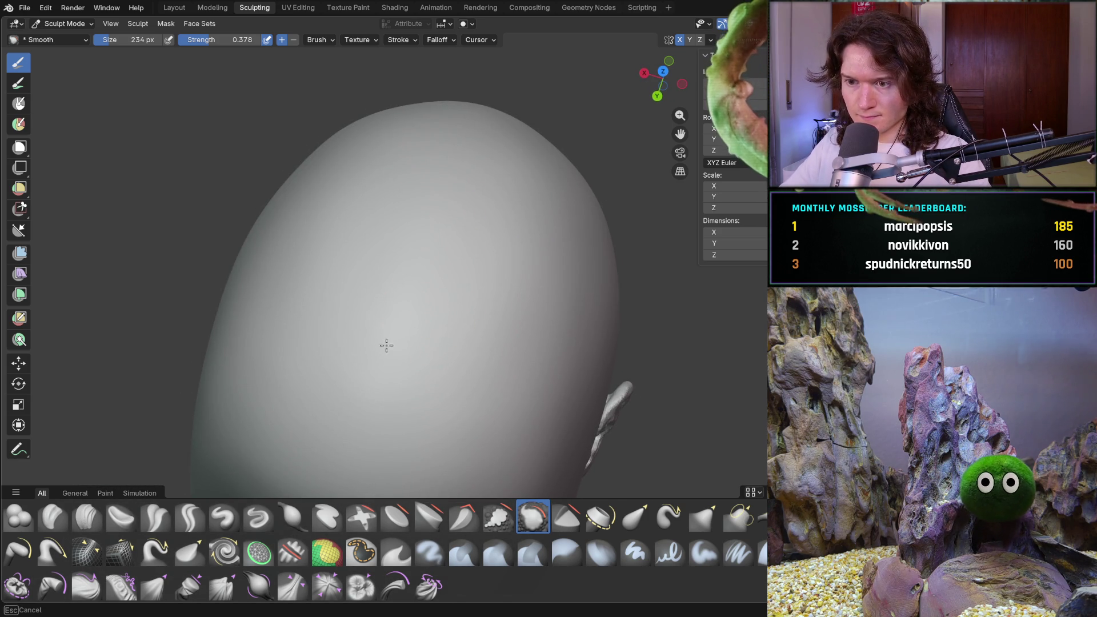
scroll(378, 438, "down", 3)
middle_click_drag(378, 437, 497, 191)
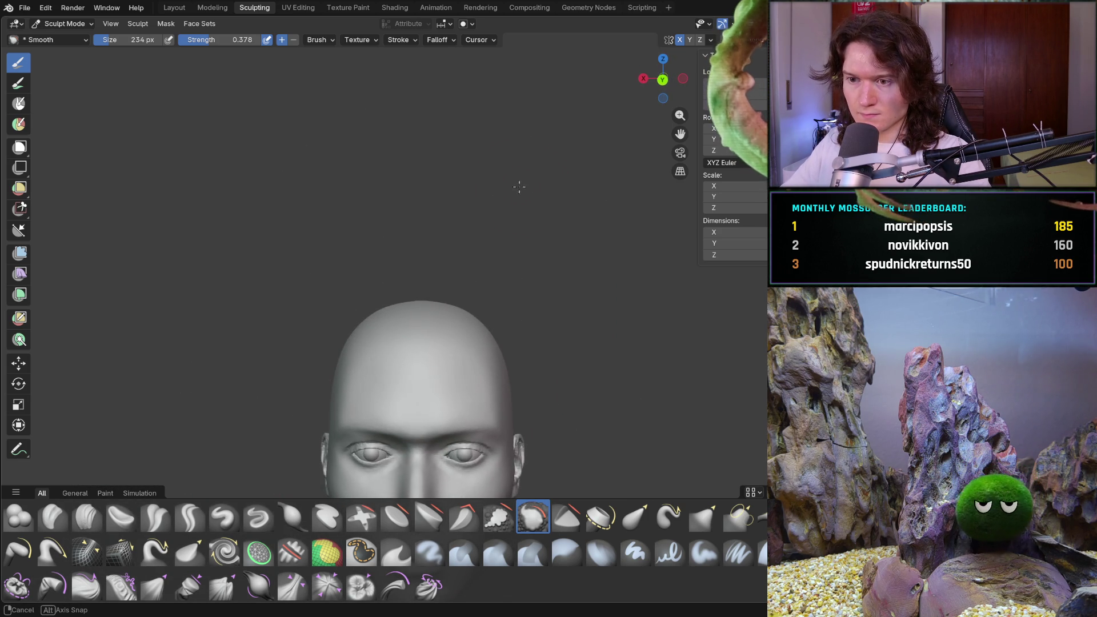
middle_click_drag(527, 233, 637, 305)
scroll(597, 275, "up", 3)
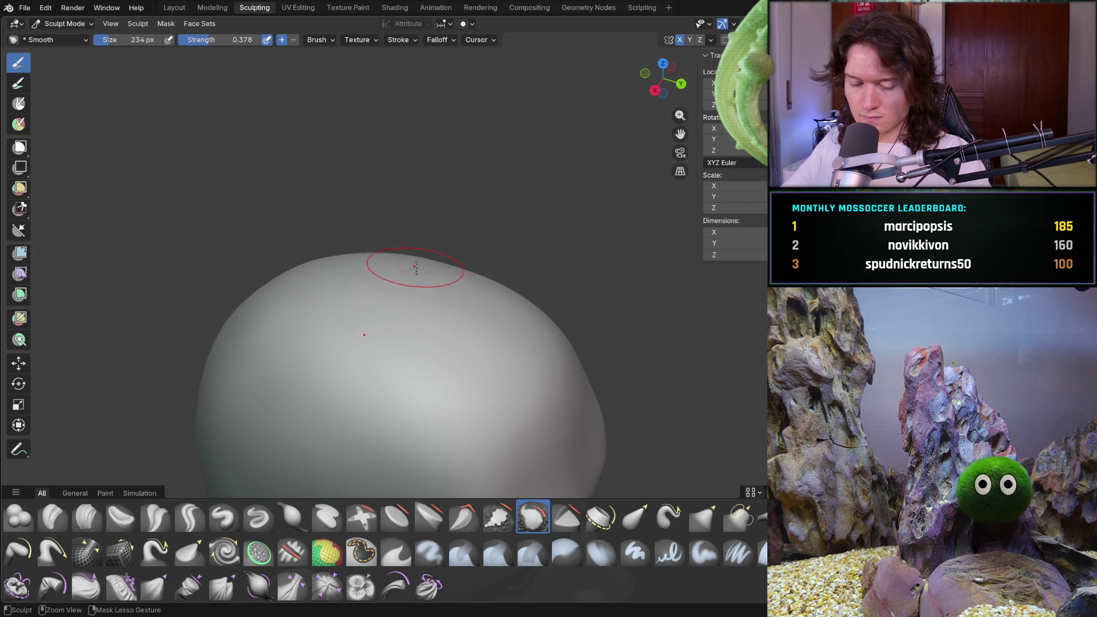
mouse_move(454, 277)
middle_mouse_down()
mouse_move(457, 193)
mouse_move(479, 179)
middle_mouse_up()
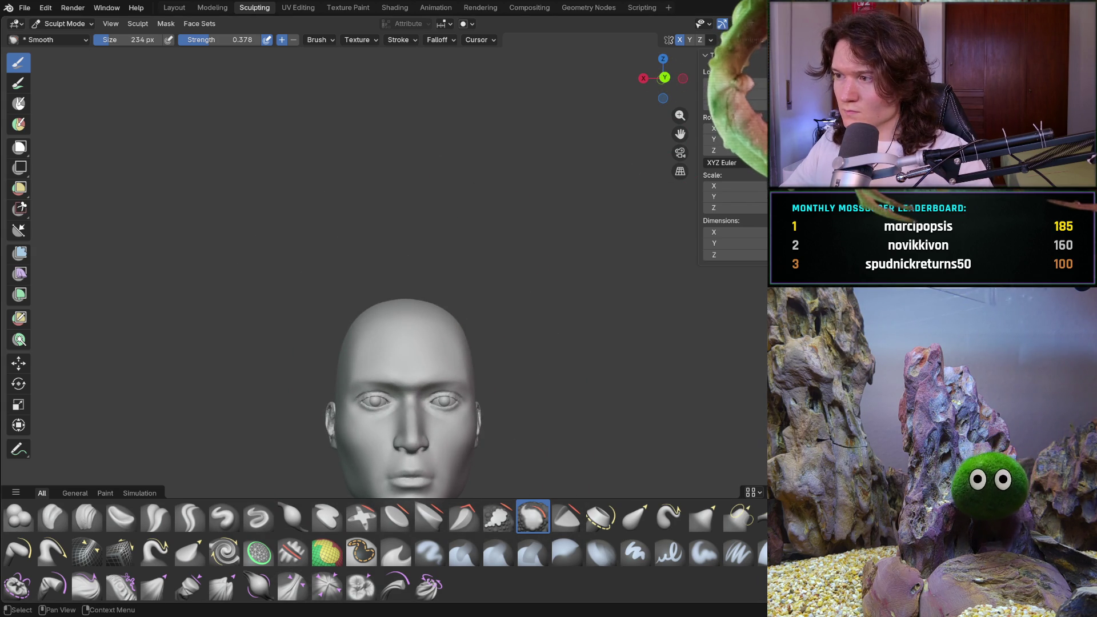
middle_click_drag(498, 283, 602, 295)
scroll(574, 283, "up", 2)
scroll(531, 266, "up", 2)
scroll(498, 251, "up", 3)
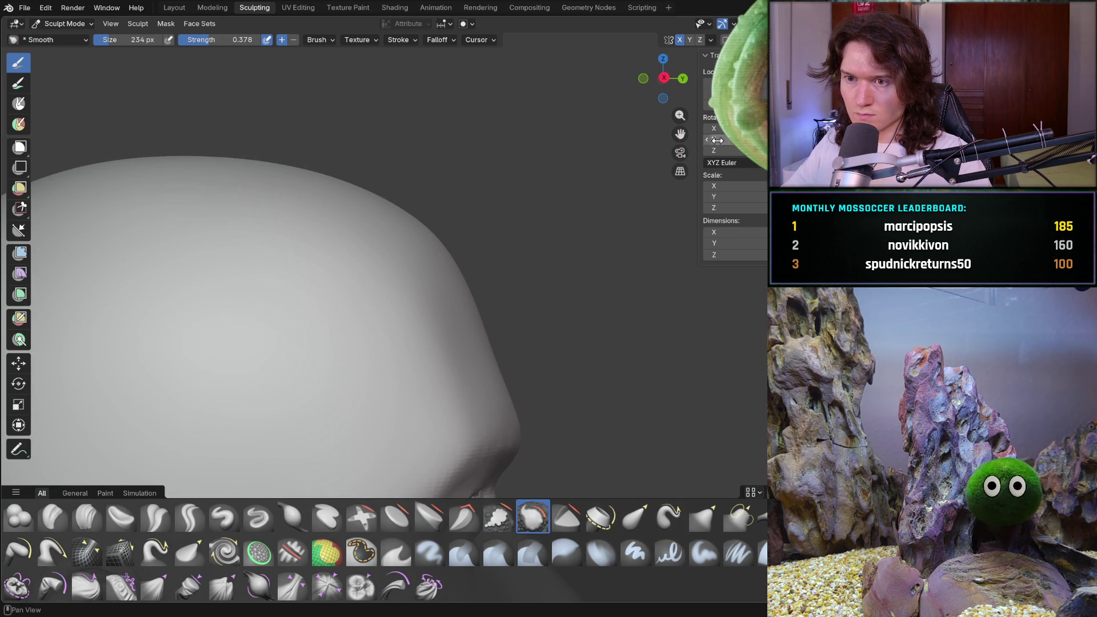
mouse_move(432, 176)
middle_mouse_down()
mouse_move(355, 208)
mouse_move(410, 228)
mouse_move(371, 263)
mouse_move(303, 289)
middle_mouse_up()
scroll(410, 227, "down", 3)
key("c")
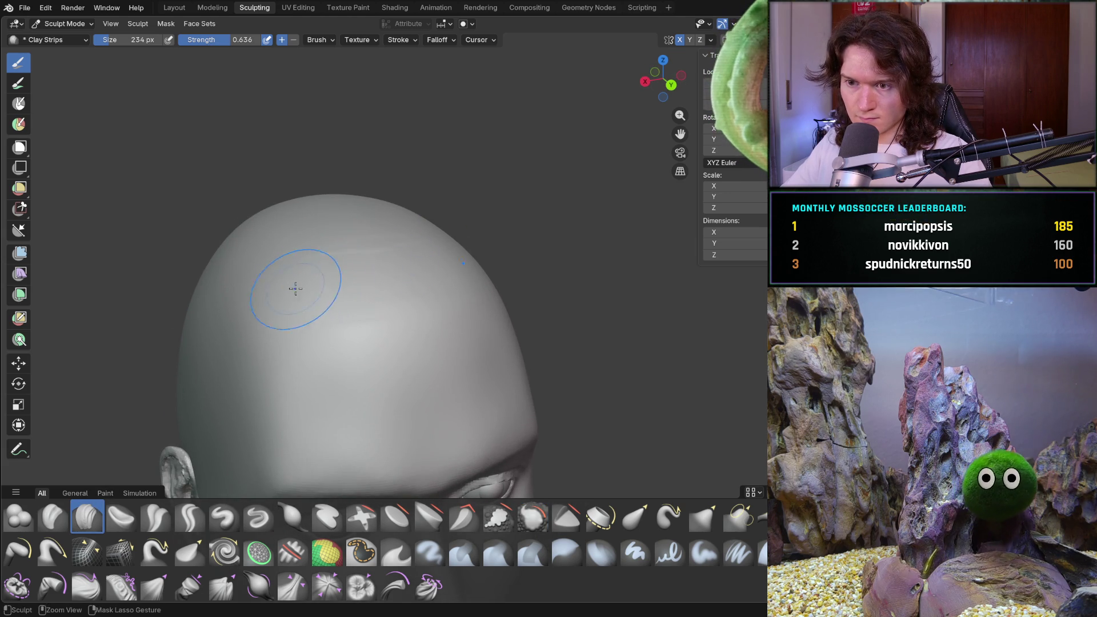
- Add a clay-strip stroke on the skull top and review the head from side, rear and front
mouse_move(323, 275)
left_mouse_down()
mouse_move(269, 292)
mouse_move(318, 245)
left_mouse_up()
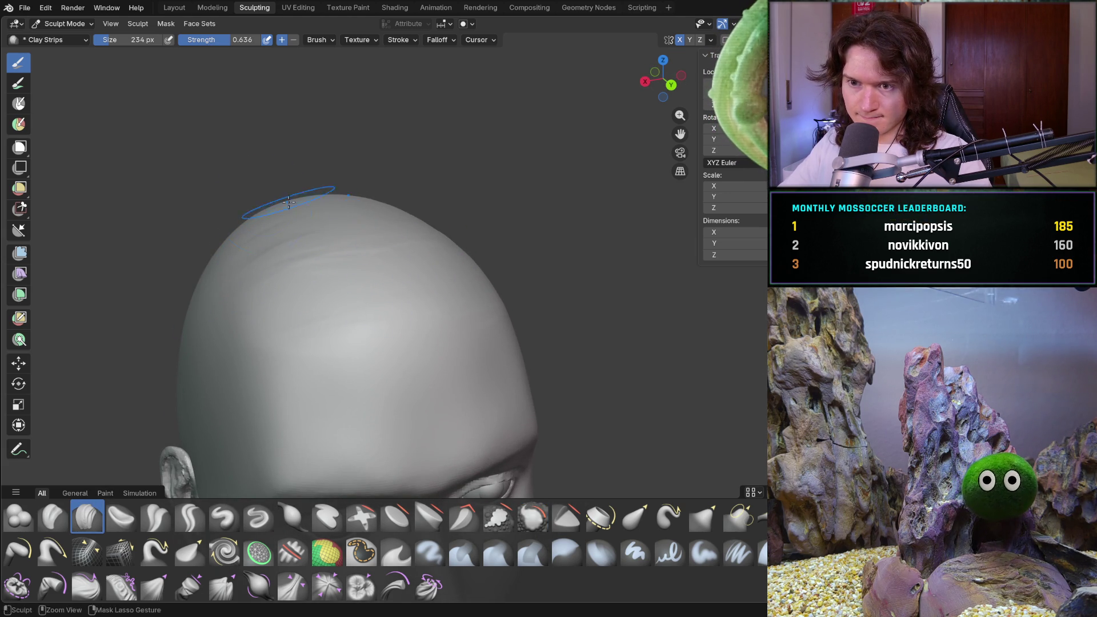
middle_click_drag(323, 201, 324, 191)
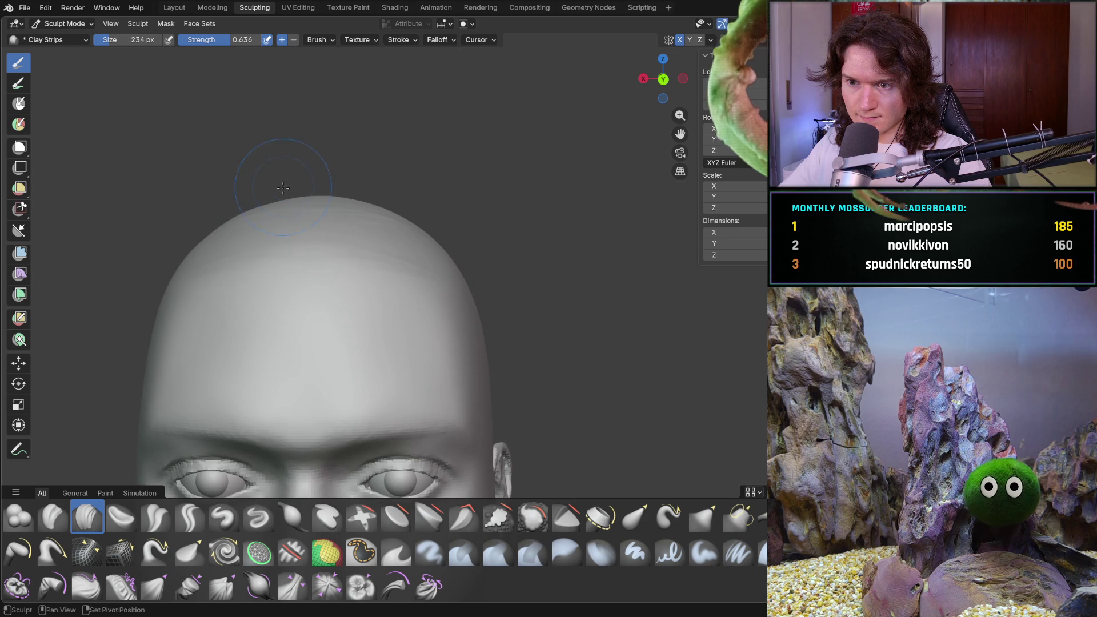
scroll(324, 190, "down", 2)
mouse_move(298, 232)
middle_mouse_down()
mouse_move(196, 245)
mouse_move(229, 229)
middle_mouse_up()
scroll(220, 229, "up", 5)
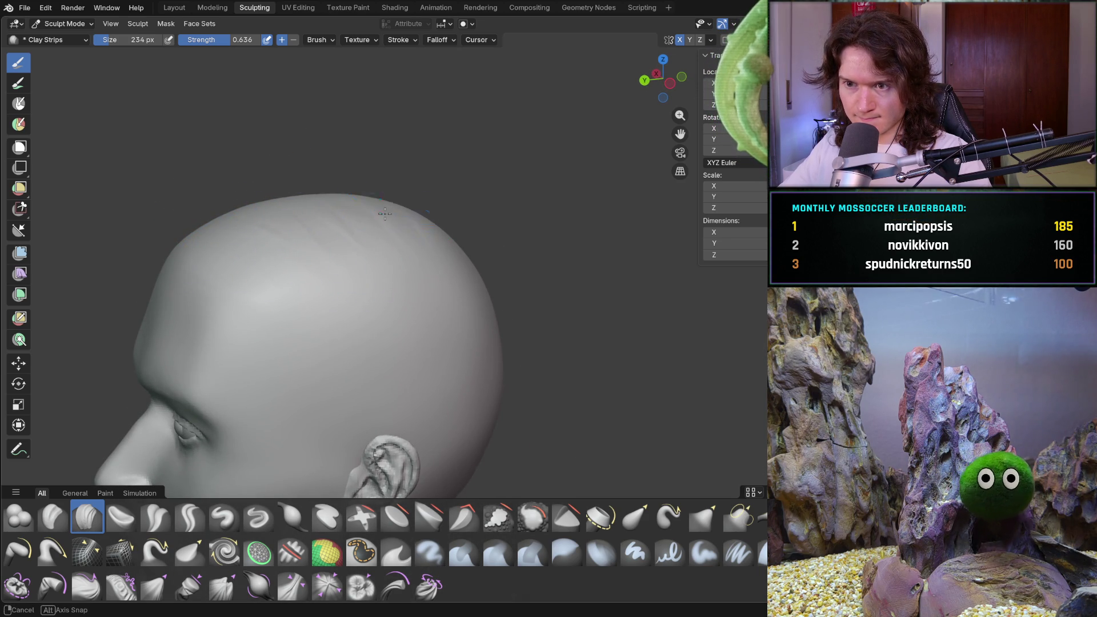
middle_click_drag(390, 203, 387, 225)
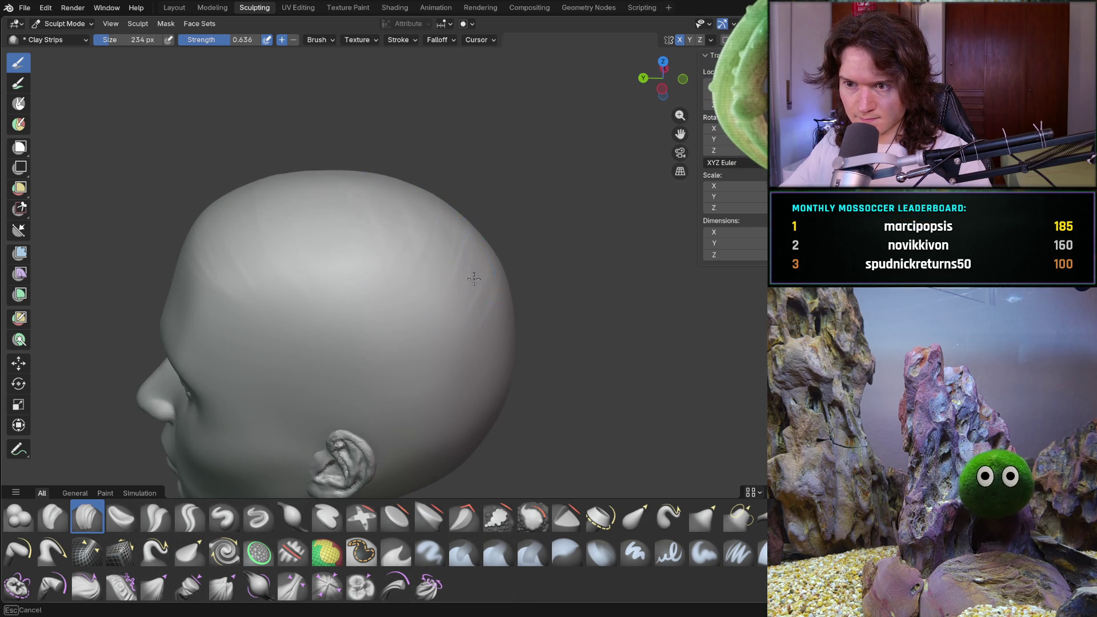
mouse_move(501, 288)
middle_mouse_down()
mouse_move(470, 195)
mouse_move(514, 184)
mouse_move(462, 198)
mouse_move(478, 252)
mouse_move(405, 247)
middle_mouse_up()
scroll(514, 184, "up", 3)
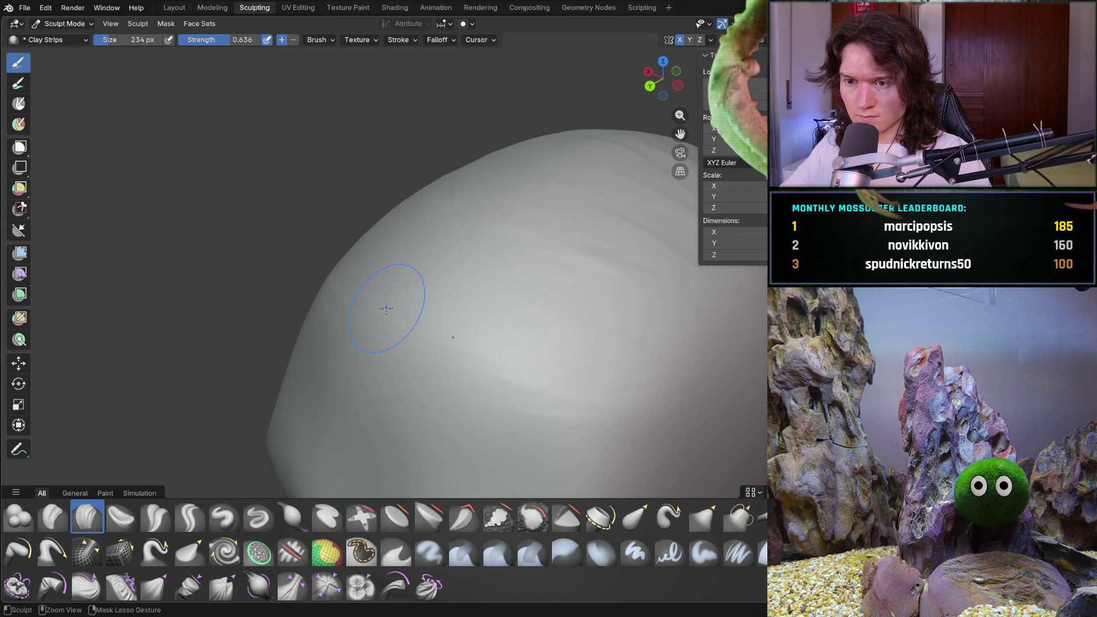
middle_click_drag(460, 214, 502, 229)
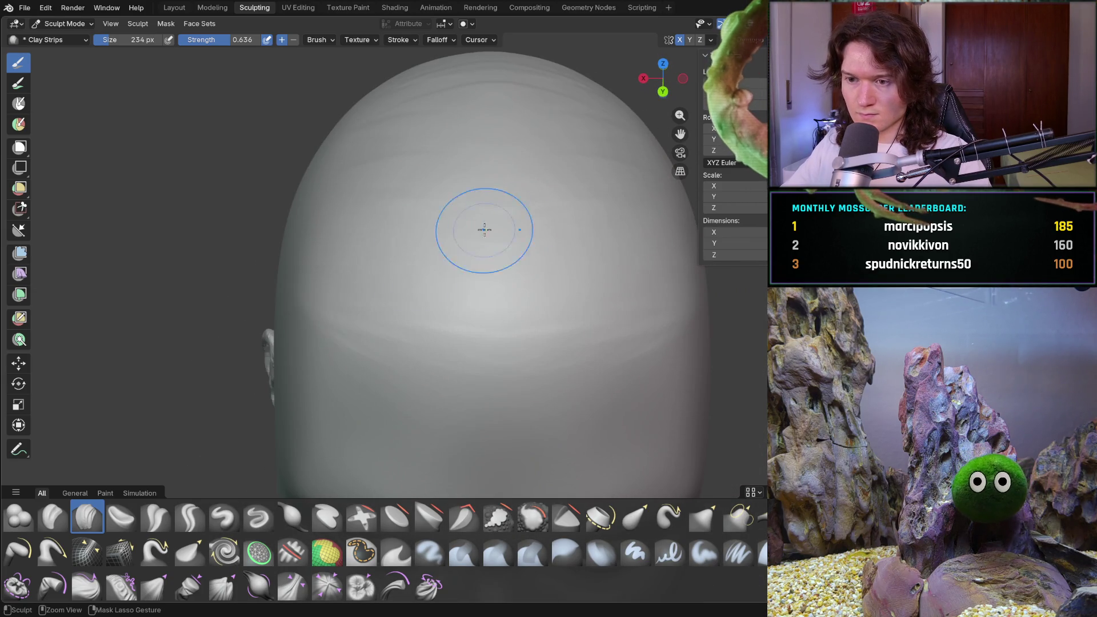
middle_click_drag(293, 239, 313, 207)
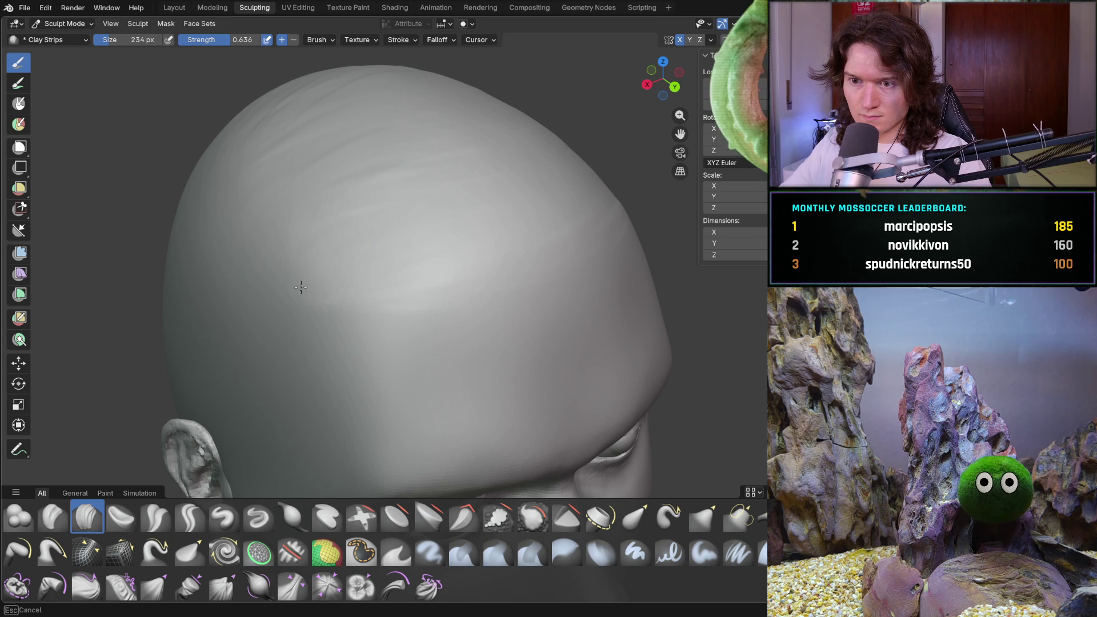
mouse_move(415, 228)
middle_mouse_down()
mouse_move(415, 296)
mouse_move(534, 306)
middle_mouse_up()
scroll(415, 296, "down", 3)
scroll(415, 295, "down", 2)
scroll(414, 295, "down", 2)
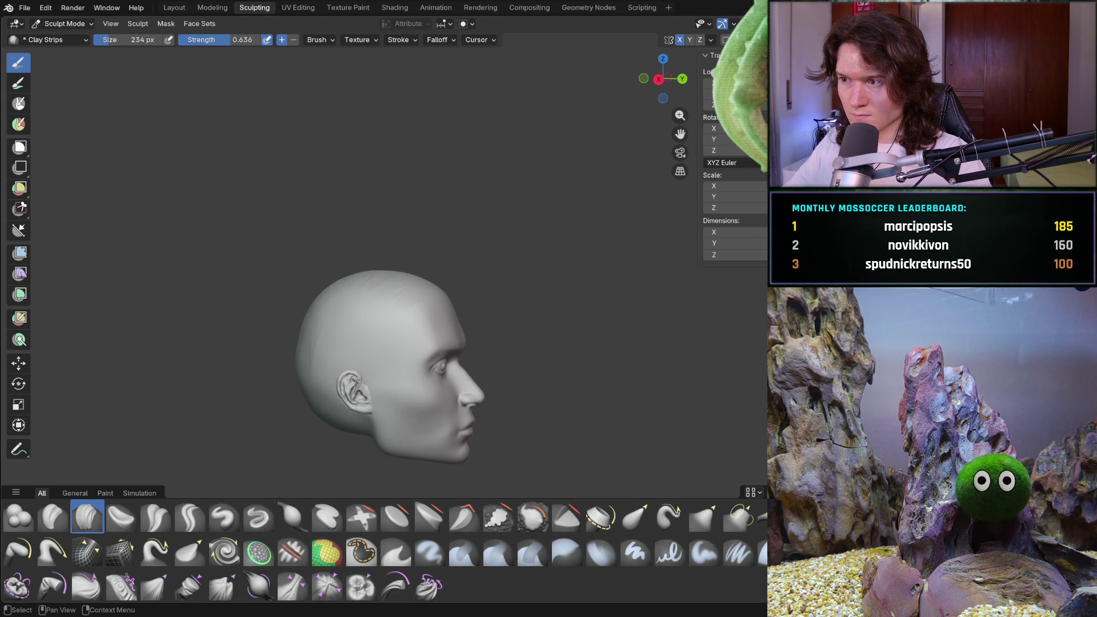
- Undo a stroke, close in on the cranium and press a clay stroke onto the back of the head
key("ctrl+z")
key("ctrl+z")
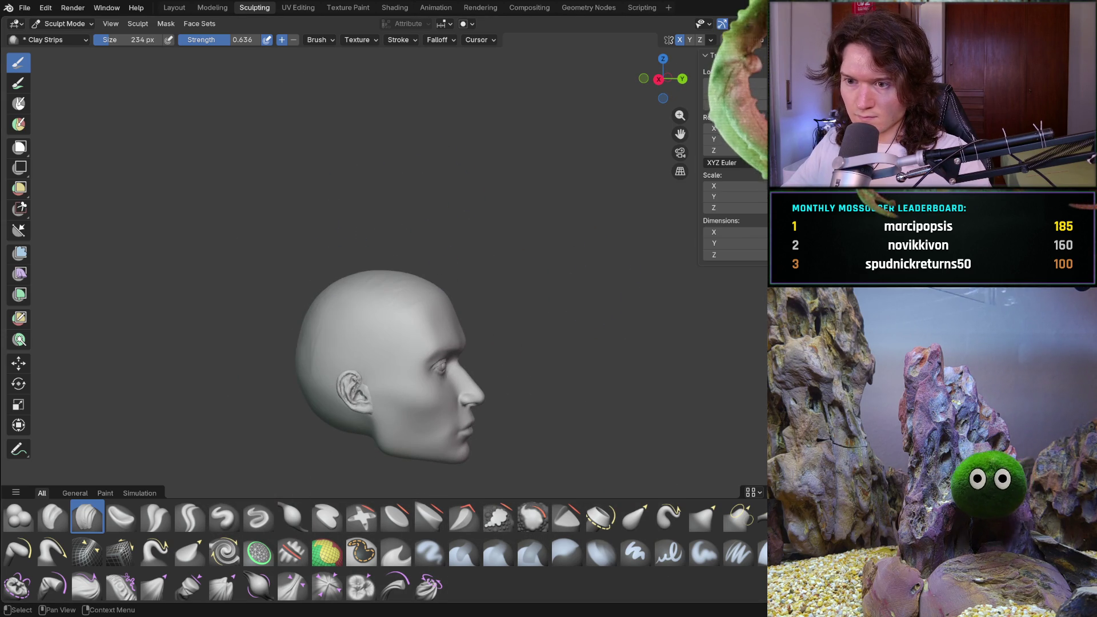
middle_click_drag(533, 306, 558, 257)
scroll(558, 257, "up", 5)
middle_click_drag(506, 213, 307, 247)
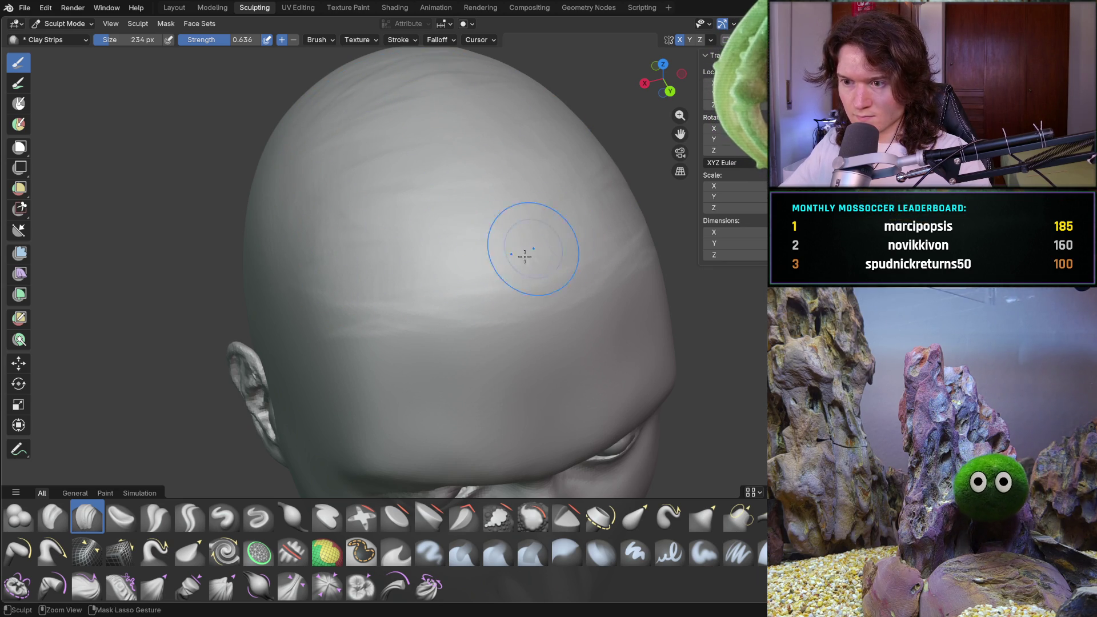
scroll(542, 239, "down", 5)
middle_click_drag(542, 238, 441, 233)
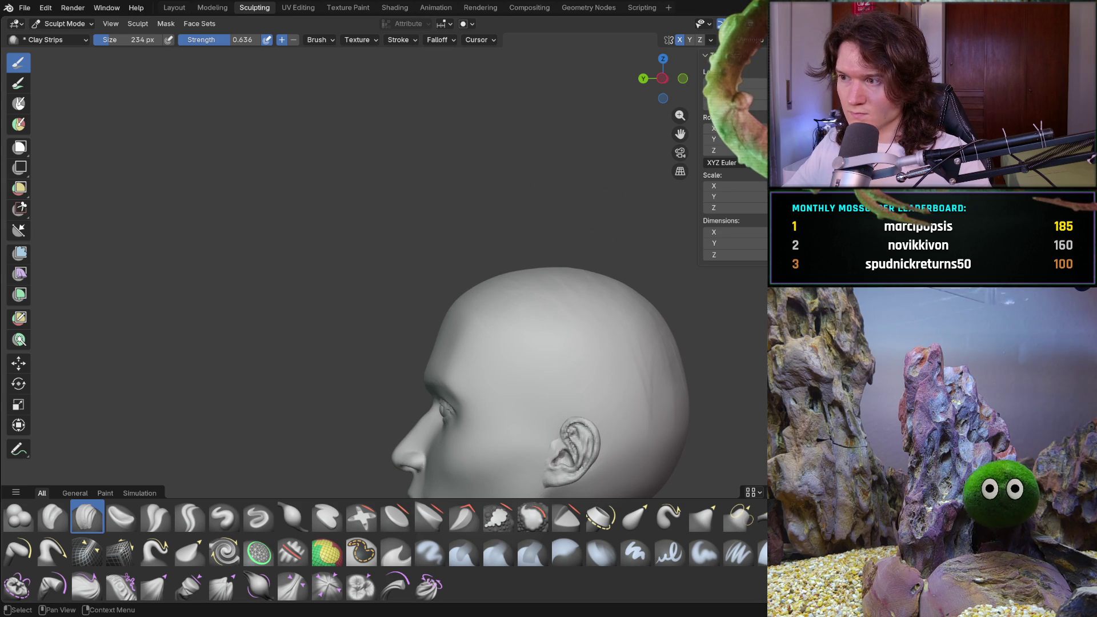
left_click(574, 343)
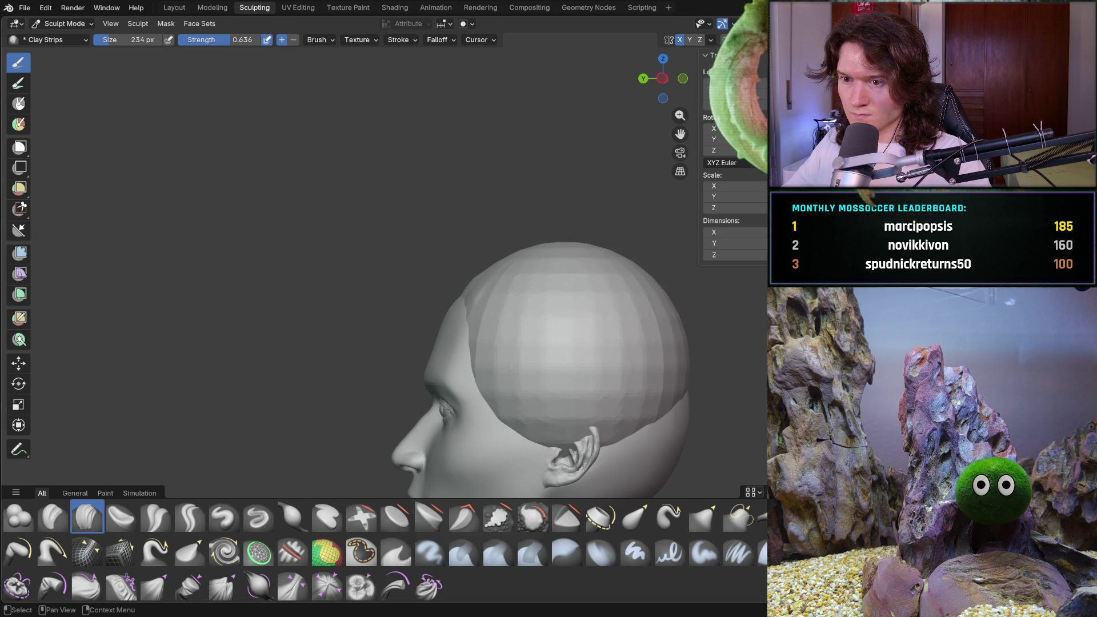
- Undo the bulge on the back of the head and lay a clay strip across the skull top
key("ctrl+z")
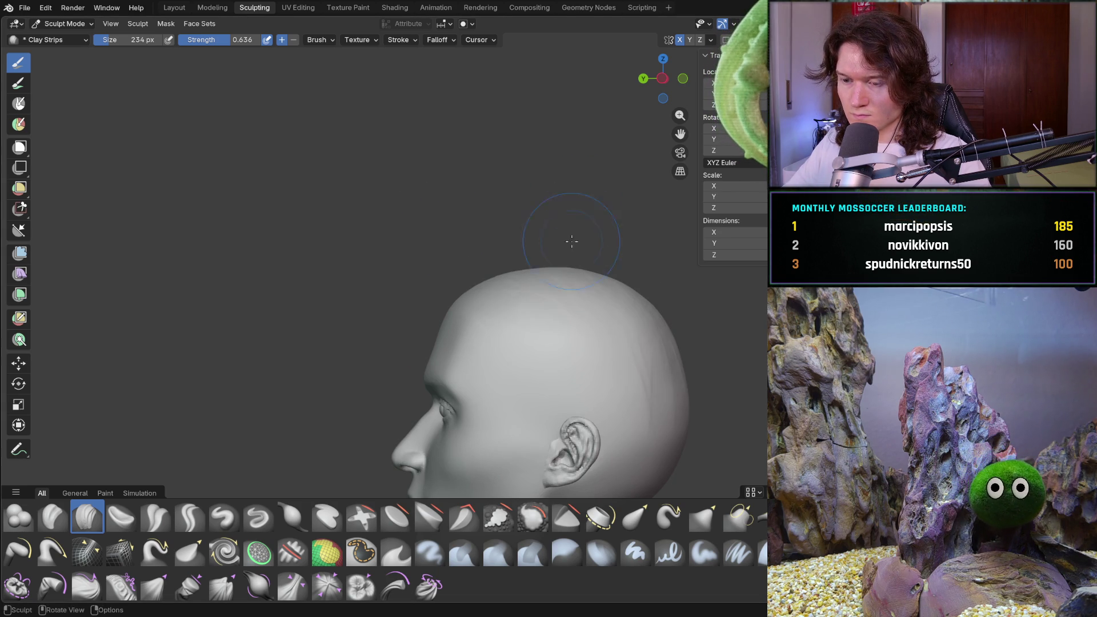
mouse_move(597, 227)
middle_mouse_down()
mouse_move(599, 332)
mouse_move(546, 323)
mouse_move(558, 328)
mouse_move(562, 308)
middle_mouse_up()
scroll(599, 331, "down", 3)
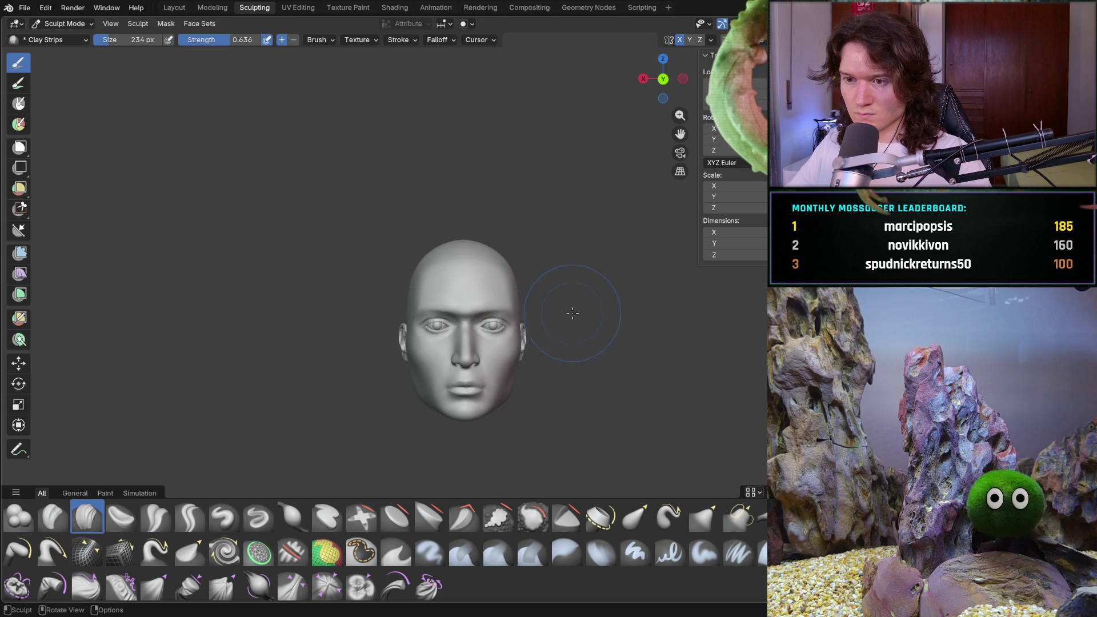
scroll(561, 342, "up", 4)
mouse_move(559, 305)
middle_mouse_down()
mouse_move(625, 318)
mouse_move(539, 287)
mouse_move(494, 161)
mouse_move(522, 171)
middle_mouse_up()
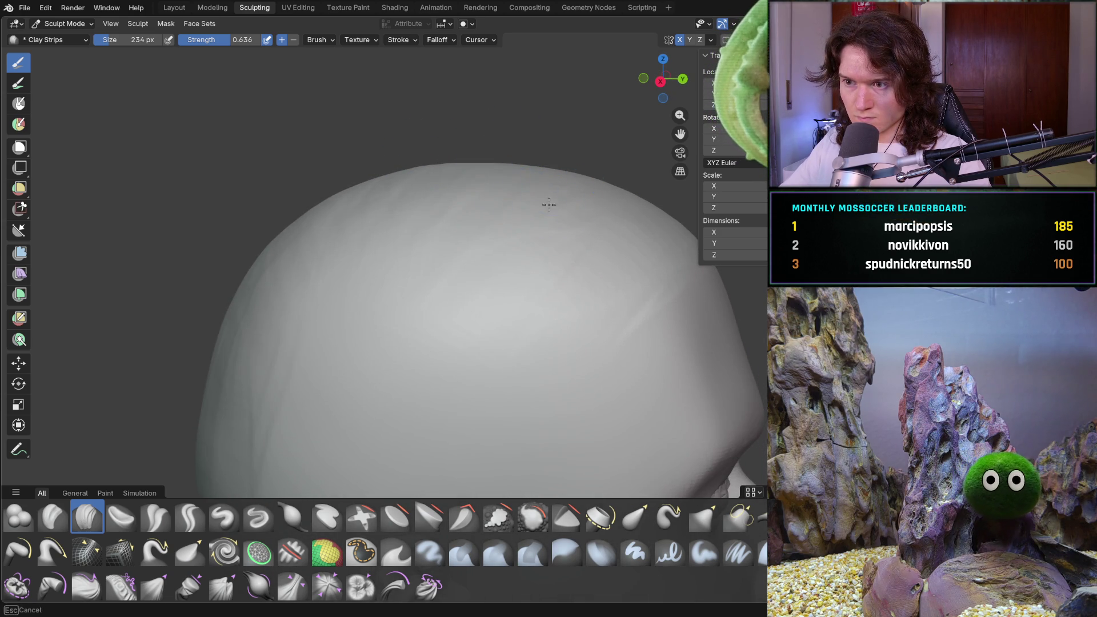
middle_click_drag(402, 183, 421, 170)
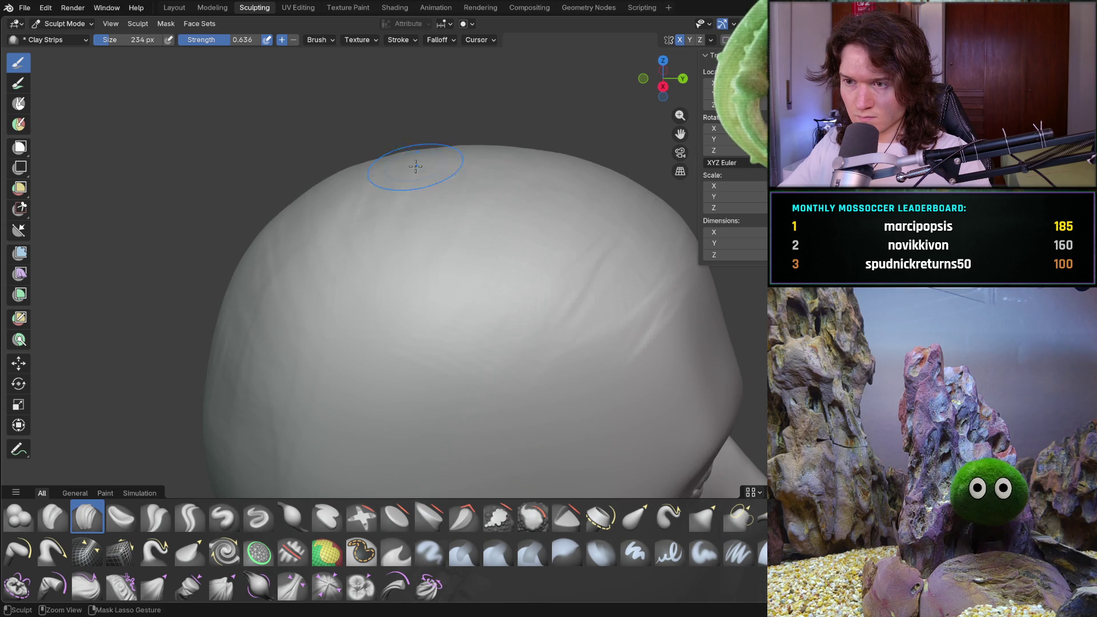
left_click_drag(624, 181, 538, 192)
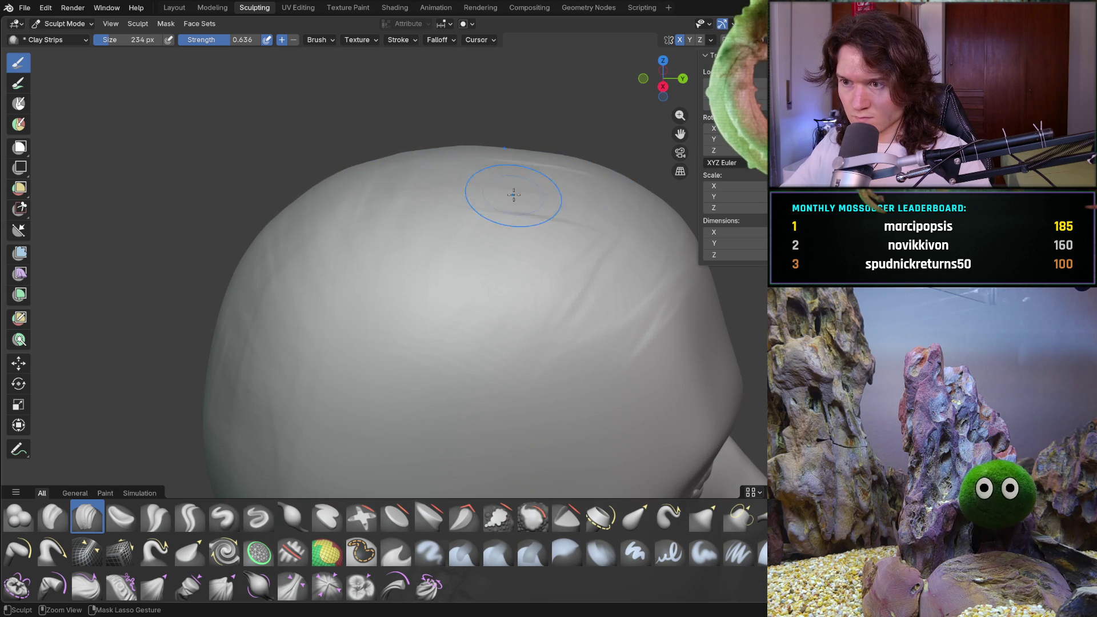
- Start and cancel several box gestures (B/Escape) around the head and undo a stray stroke
middle_click_drag(447, 142, 394, 156)
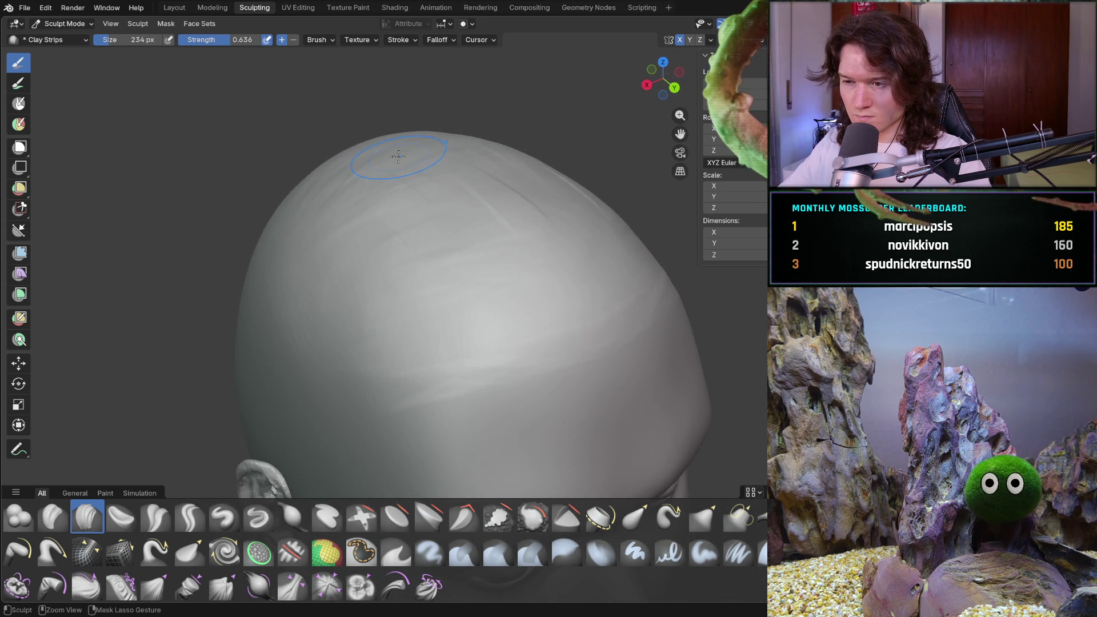
right_click_drag(474, 206, 575, 271, "ctrl")
key("b")
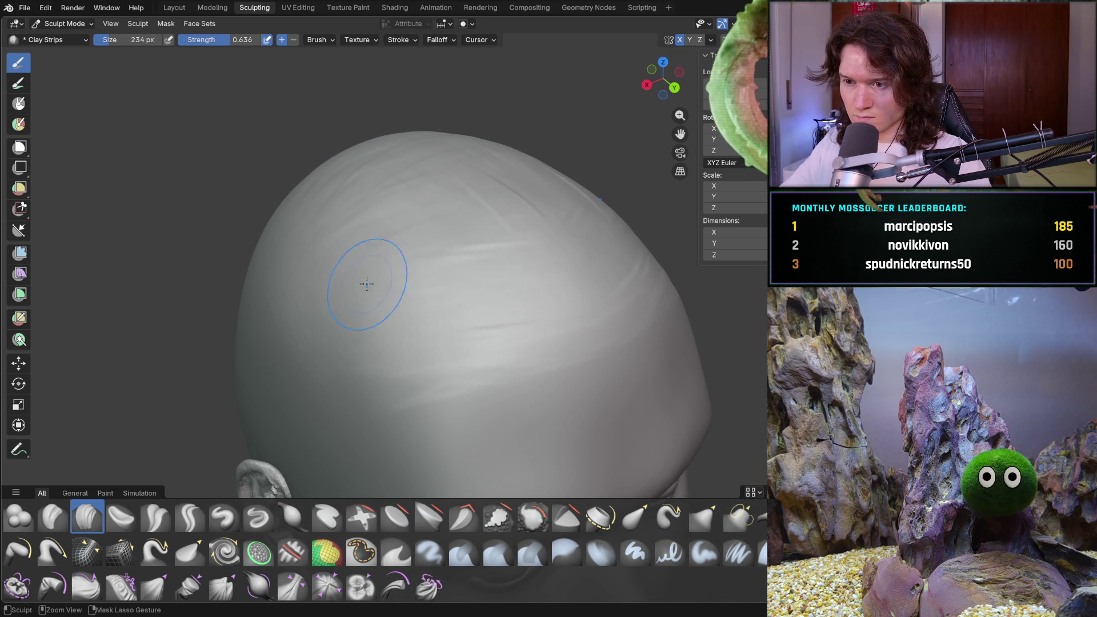
key("Escape")
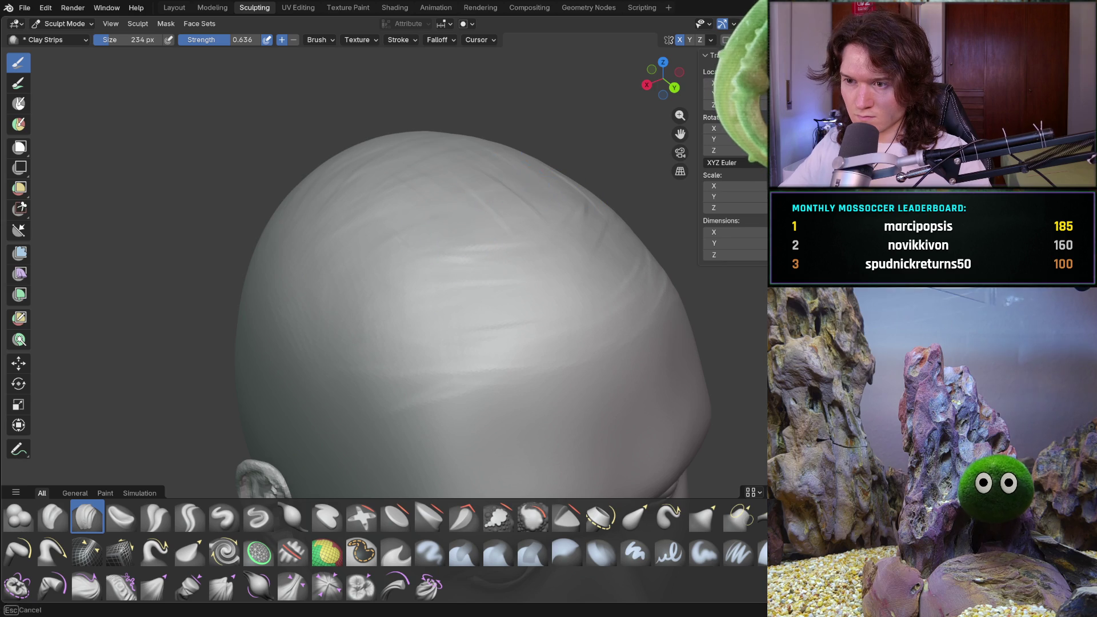
mouse_move(355, 163)
middle_mouse_down()
mouse_move(312, 240)
mouse_move(481, 220)
middle_mouse_up()
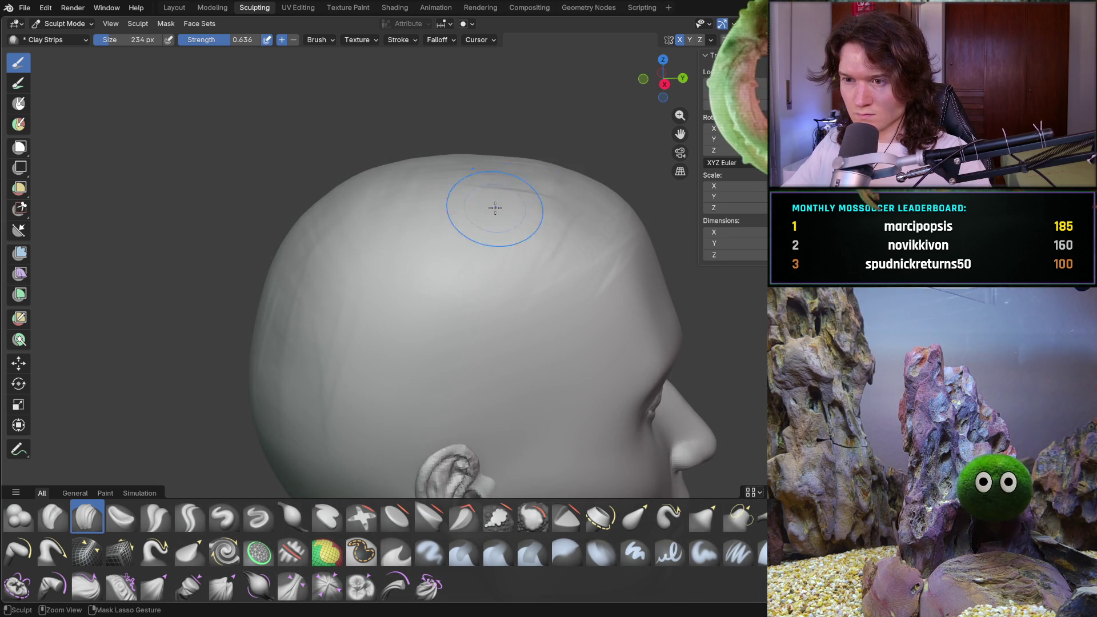
key("b")
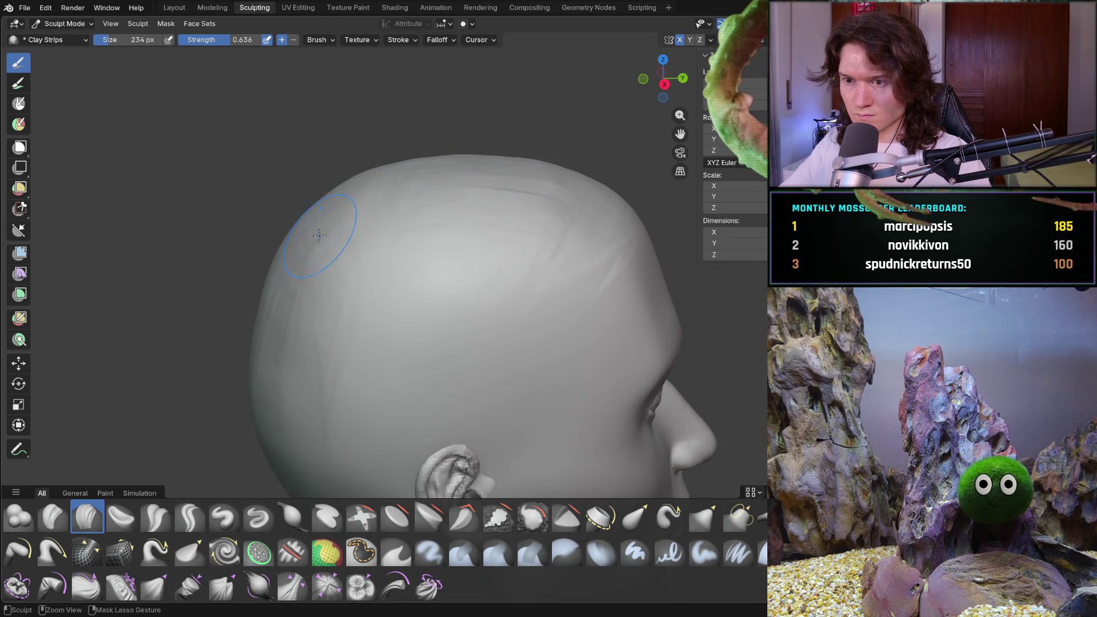
key("Escape")
middle_click_drag(534, 245, 481, 211)
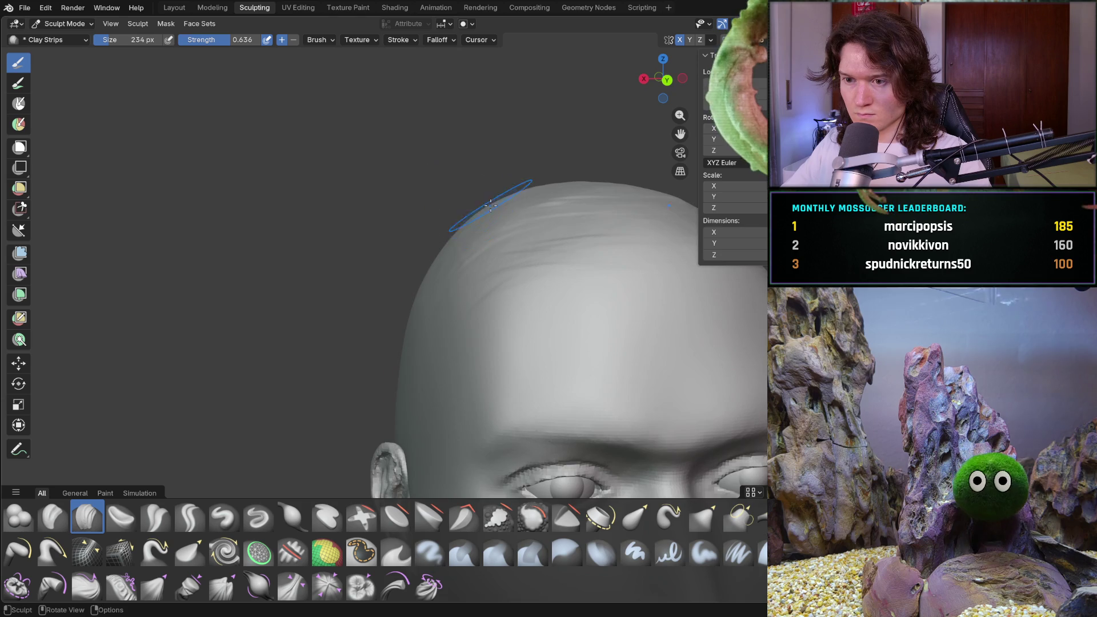
scroll(482, 212, "down", 5)
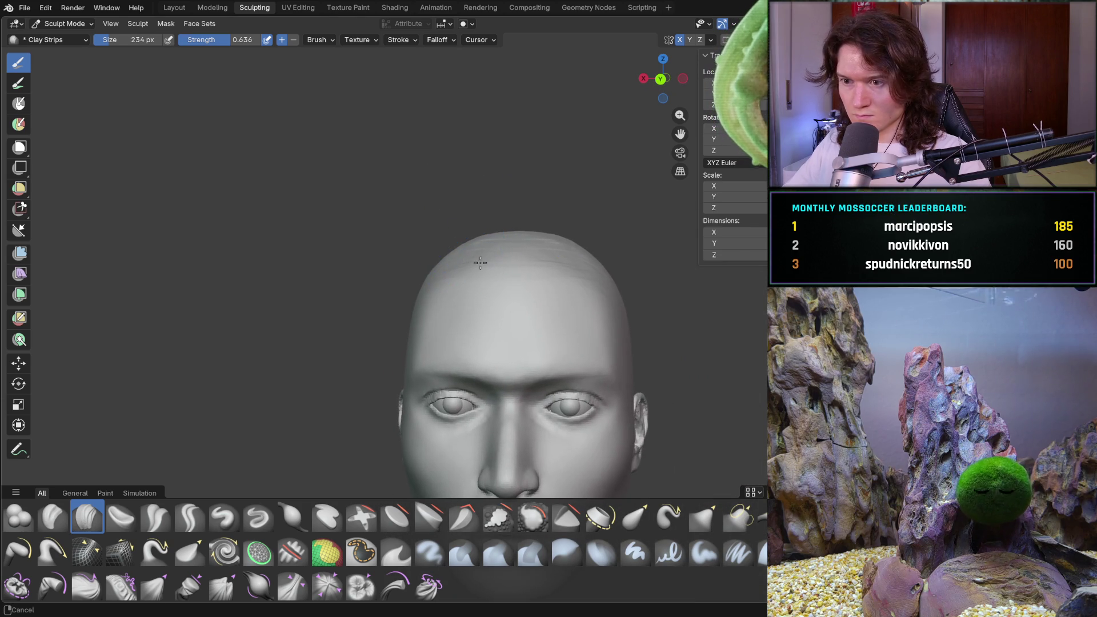
middle_click_drag(490, 249, 519, 273, "ctrl")
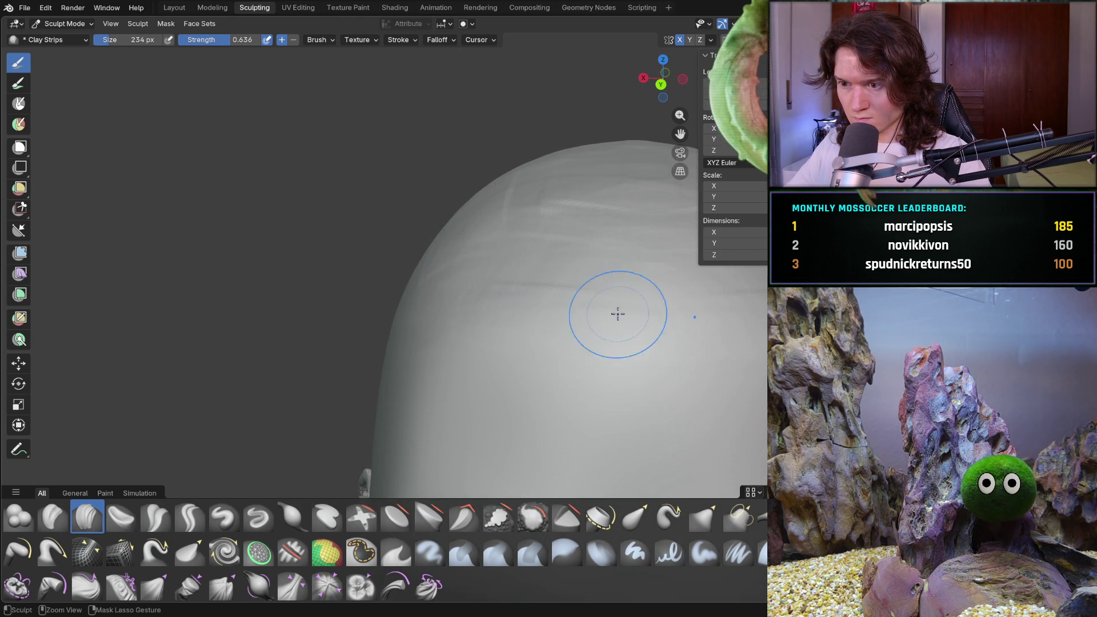
key("b")
mouse_move(635, 259)
middle_mouse_down()
mouse_move(604, 298)
mouse_move(571, 282)
middle_mouse_up()
key("ctrl+z")
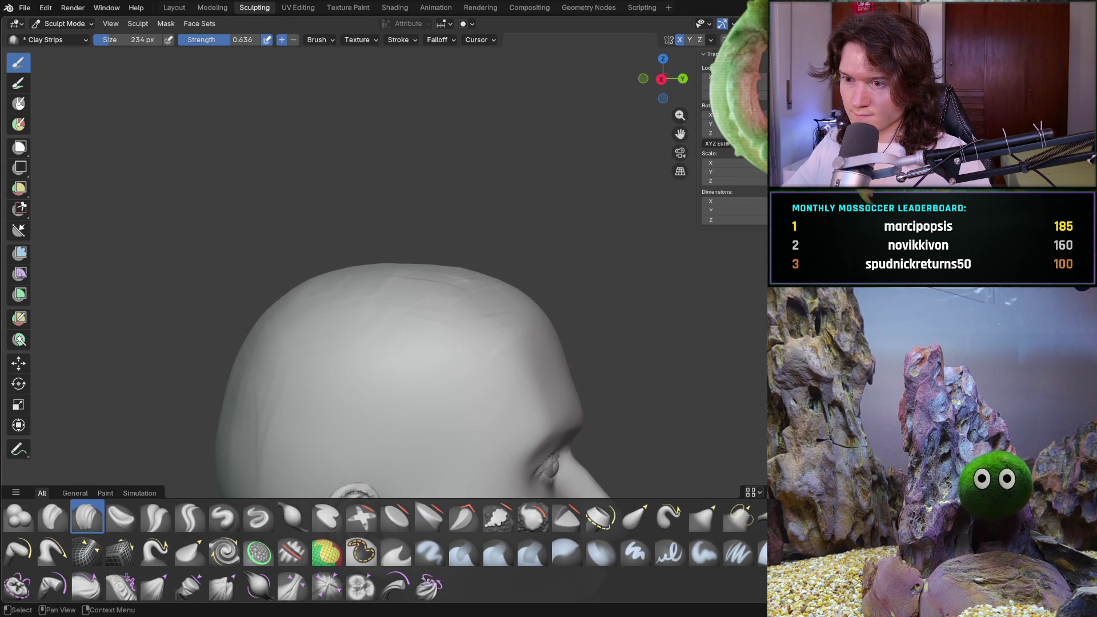
- Carve clay-strip grooves across the upper head from a close front view
middle_click_drag(480, 257, 498, 240)
scroll(492, 247, "up", 5)
mouse_move(480, 257)
left_mouse_down()
mouse_move(492, 247)
mouse_move(583, 257)
left_mouse_up()
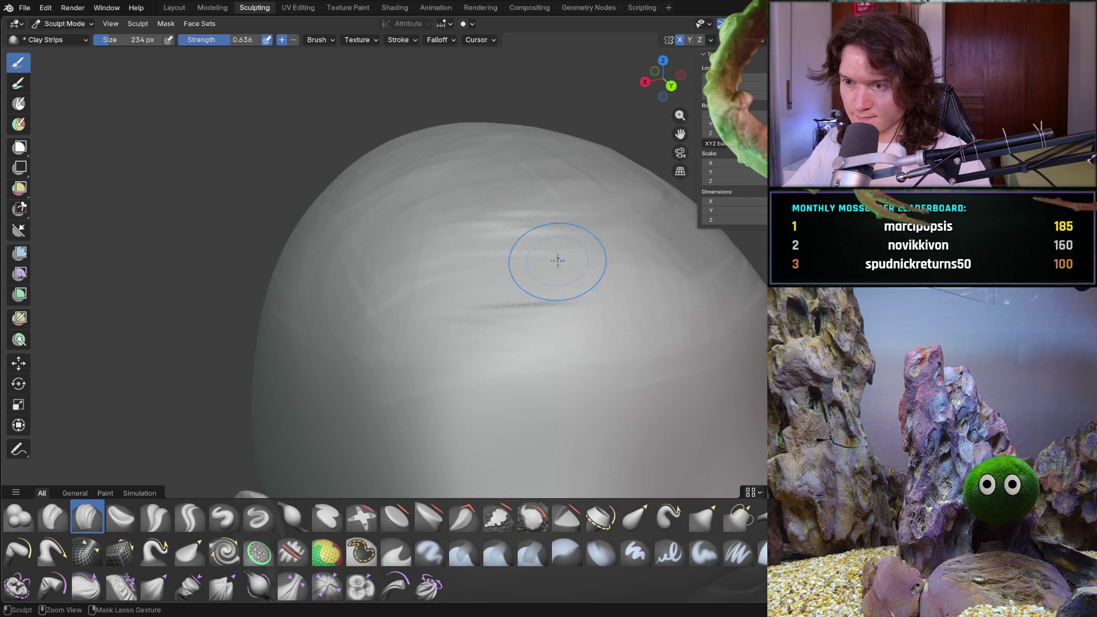
mouse_move(532, 198)
left_mouse_down()
mouse_move(395, 257)
mouse_move(375, 138)
left_mouse_up()
left_click_drag(533, 152, 538, 198)
left_click_drag(380, 282, 310, 290)
scroll(406, 192, "down", 5)
mouse_move(360, 227)
middle_mouse_down()
mouse_move(258, 215)
mouse_move(333, 294)
middle_mouse_up()
scroll(257, 215, "up", 4)
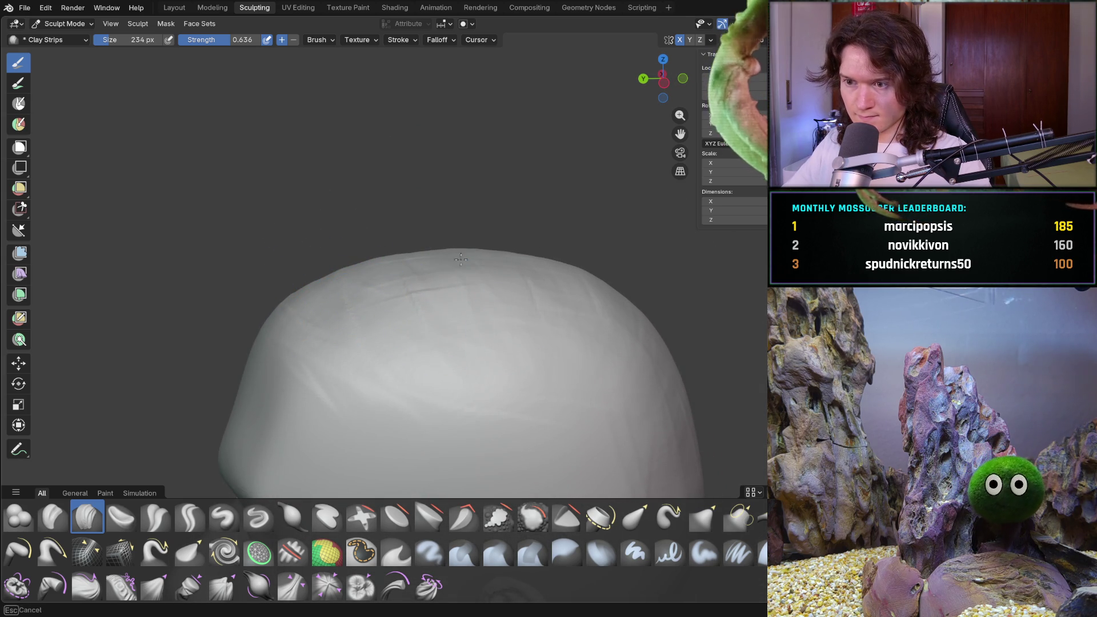
scroll(634, 315, "down", 4)
- Soften the skull-top ridges with Shift-smoothing and adjust the smoothing strength (Shift+F)
mouse_move(575, 348)
middle_mouse_down()
mouse_move(693, 303)
mouse_move(746, 303)
middle_mouse_up()
scroll(697, 294, "up", 5)
mouse_move(648, 237)
middle_mouse_down()
mouse_move(617, 277)
mouse_move(629, 317)
middle_mouse_up()
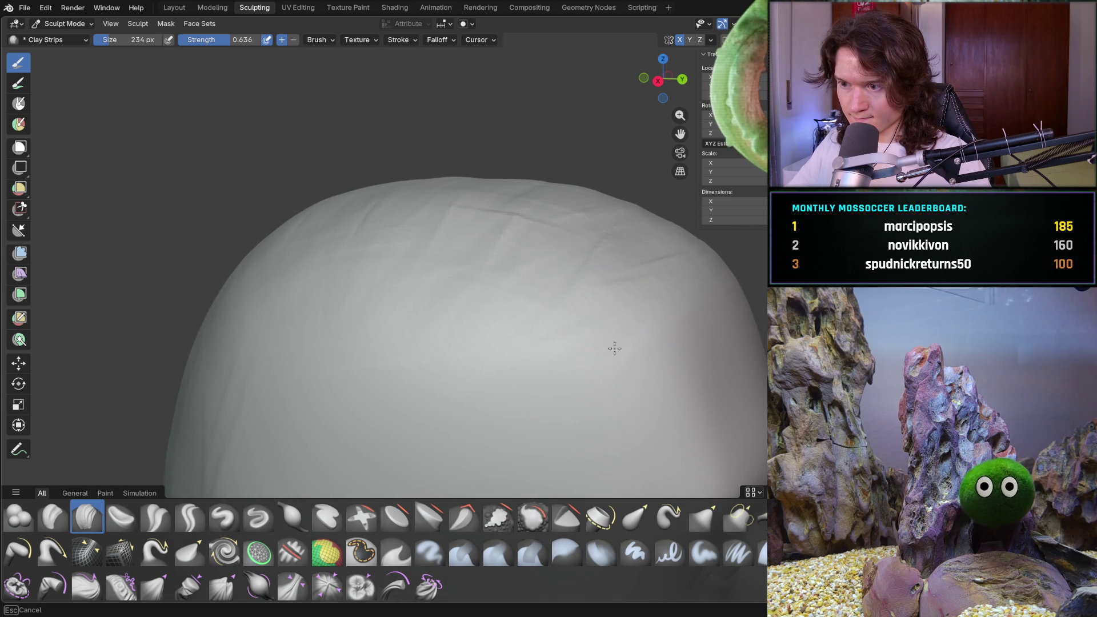
middle_click_drag(666, 262, 534, 309)
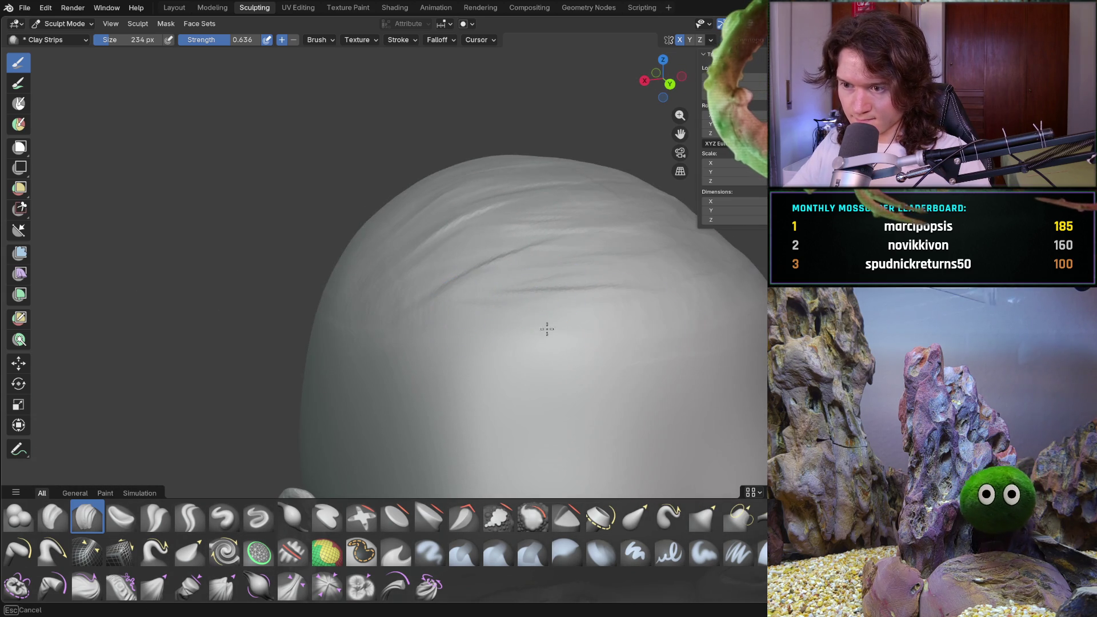
middle_click_drag(722, 329, 611, 299)
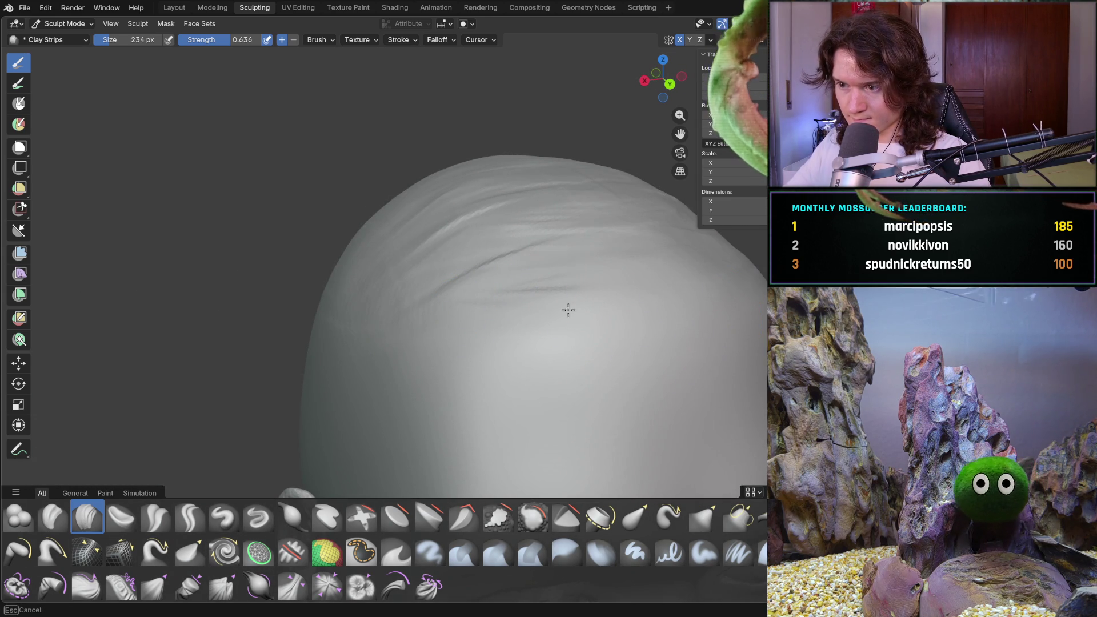
left_click_drag(429, 237, 454, 239, "shift")
key("shift+f")
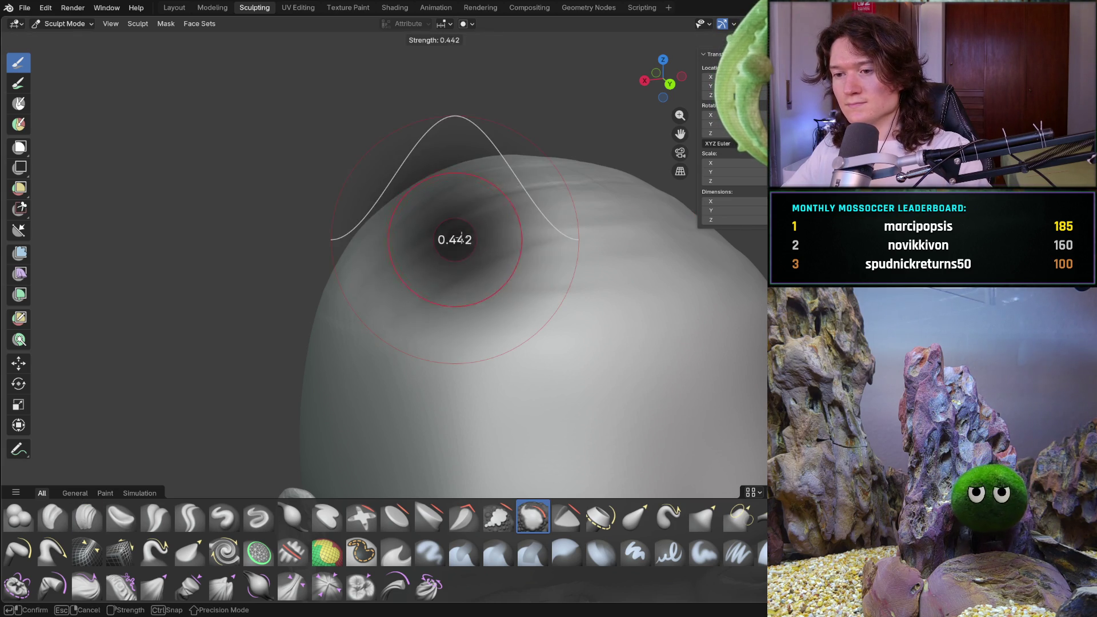
- Confirm the smoothing strength, enlarge the brush, and work around the skull top and ear side
left_click(463, 238)
key("f")
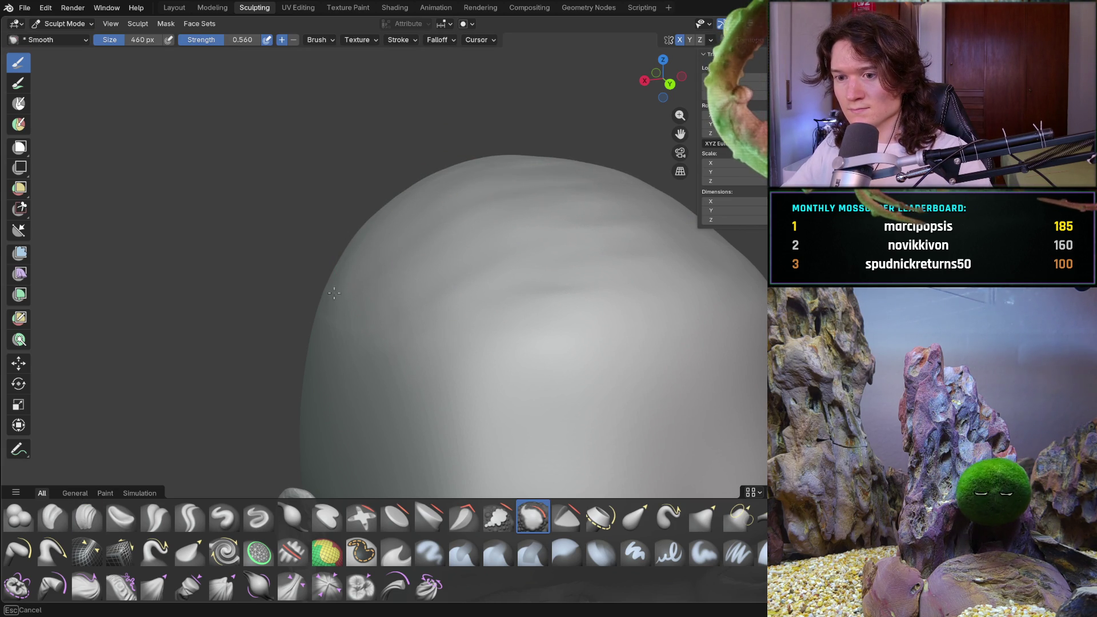
mouse_move(339, 292)
middle_mouse_down()
mouse_move(368, 238)
mouse_move(273, 237)
middle_mouse_up()
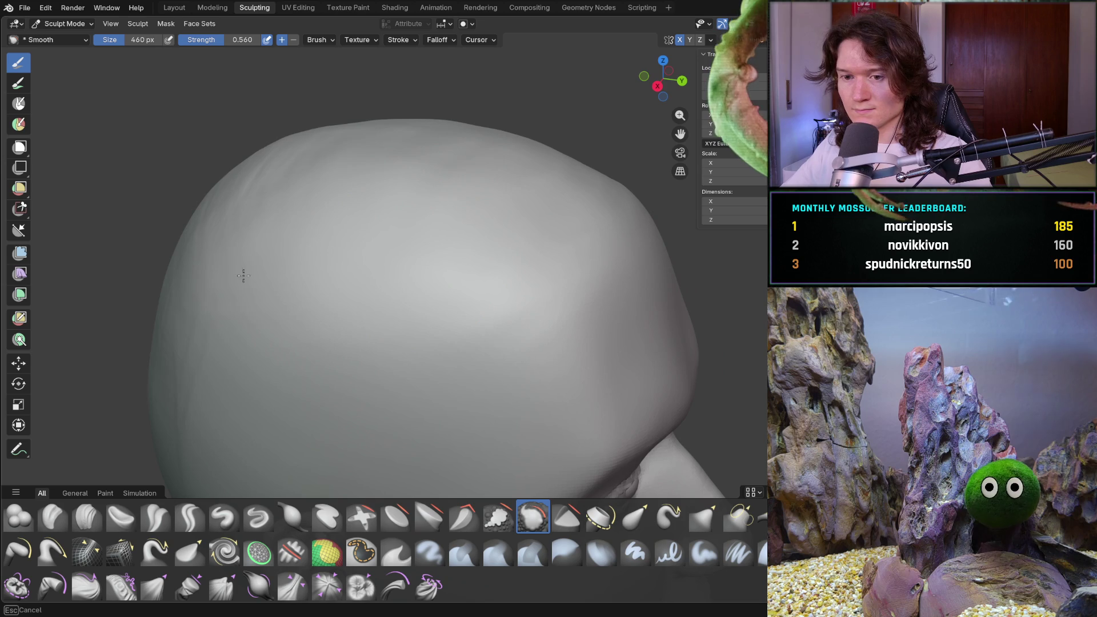
middle_click_drag(193, 390, 283, 235)
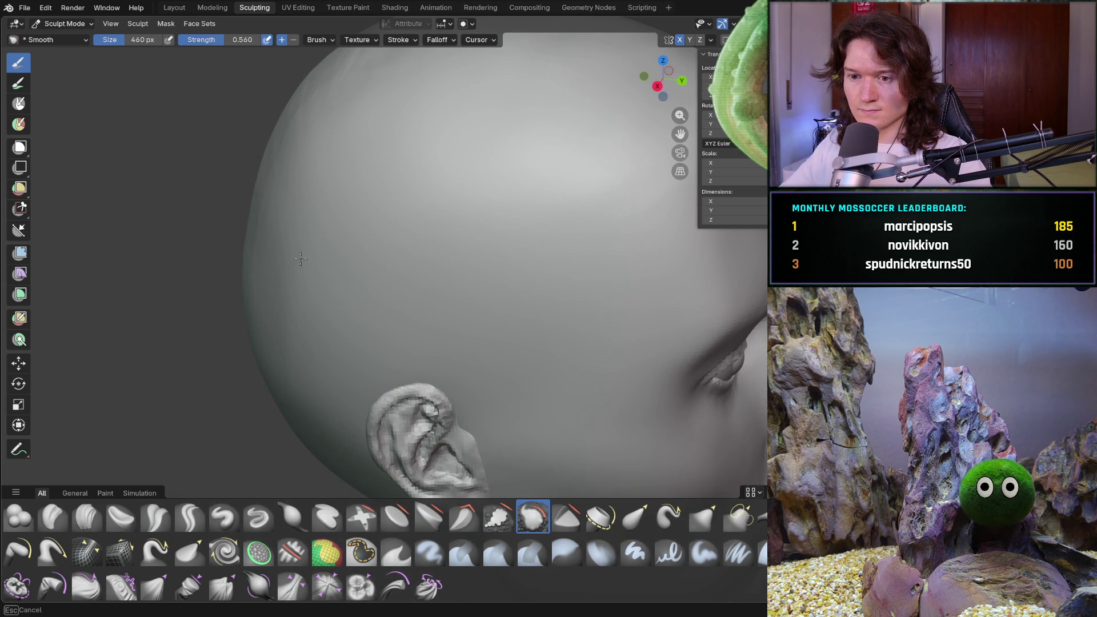
middle_click_drag(287, 331, 404, 198)
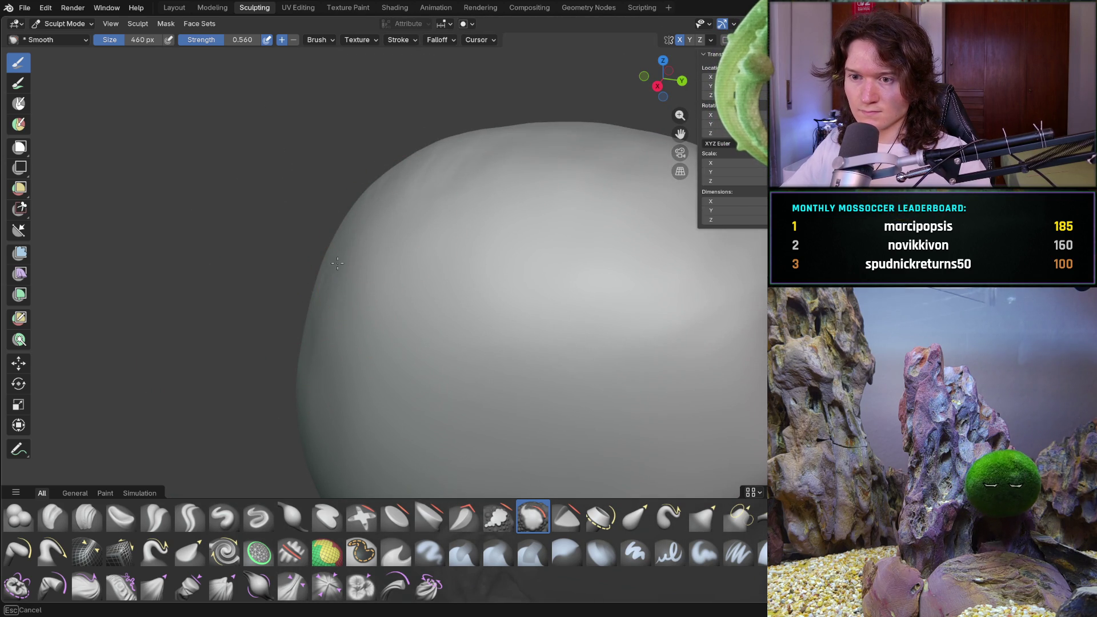
middle_click_drag(291, 374, 384, 258)
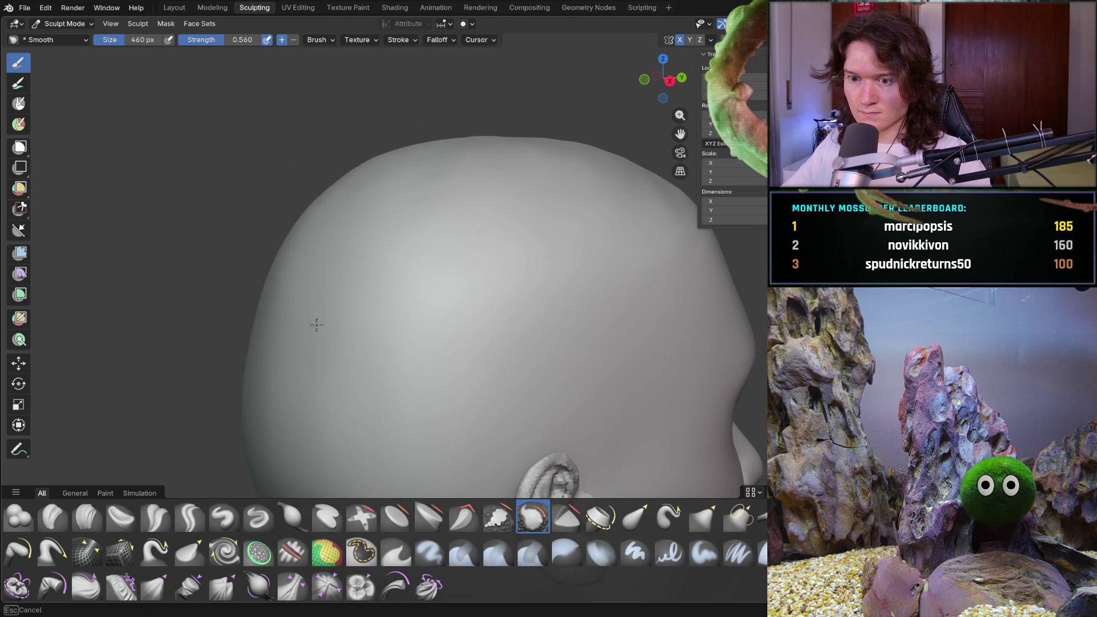
mouse_move(355, 427)
left_mouse_down()
mouse_move(309, 376)
mouse_move(329, 346)
left_mouse_up()
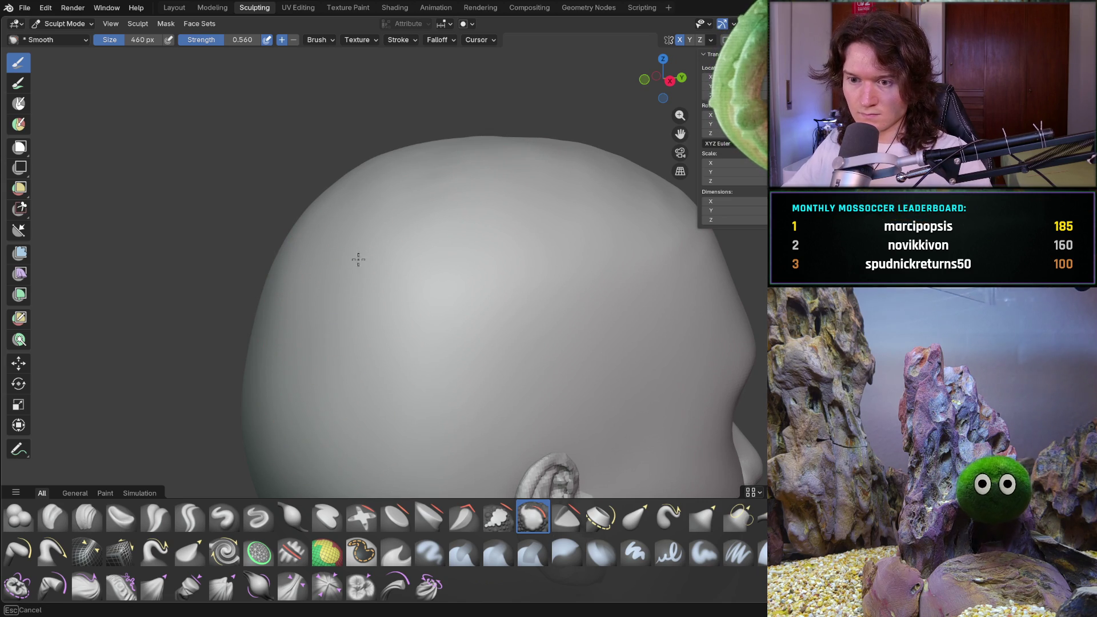
middle_click_drag(243, 279, 317, 200)
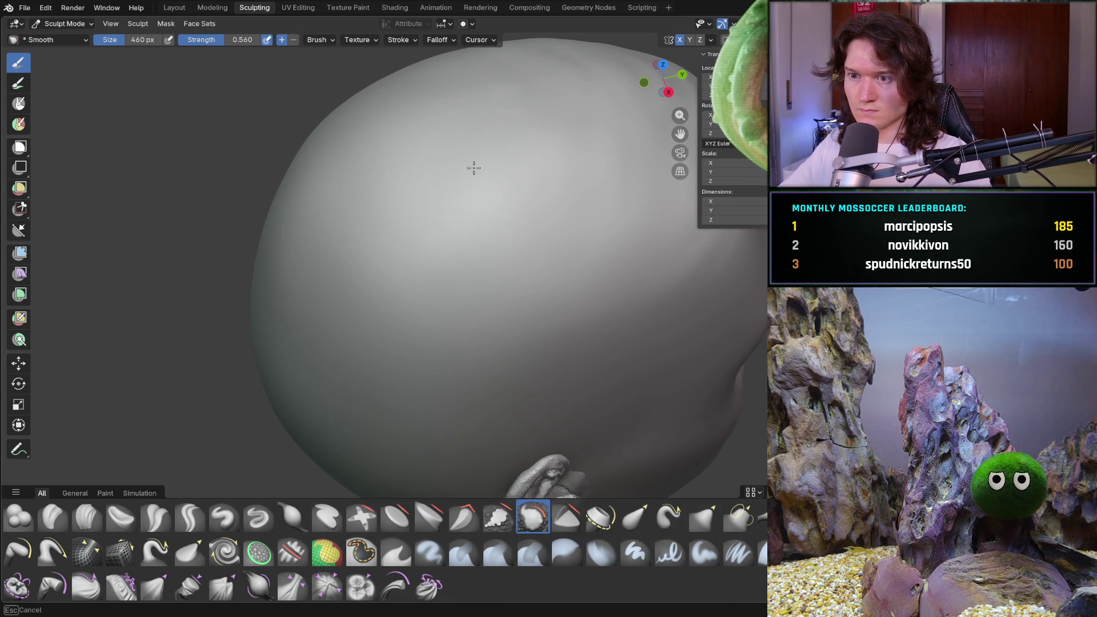
middle_click_drag(509, 118, 405, 212, "shift")
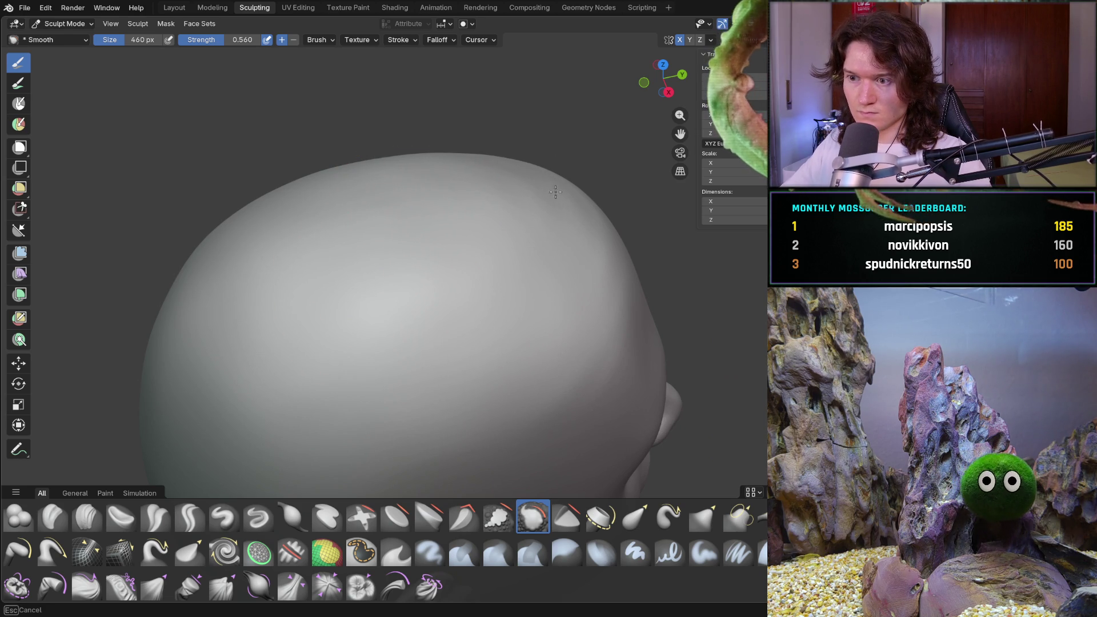
- Inspect the skull dome from the top, sides and below to check it is evenly smoothed
mouse_move(538, 179)
middle_mouse_down()
mouse_move(500, 208)
mouse_move(480, 258)
middle_mouse_up()
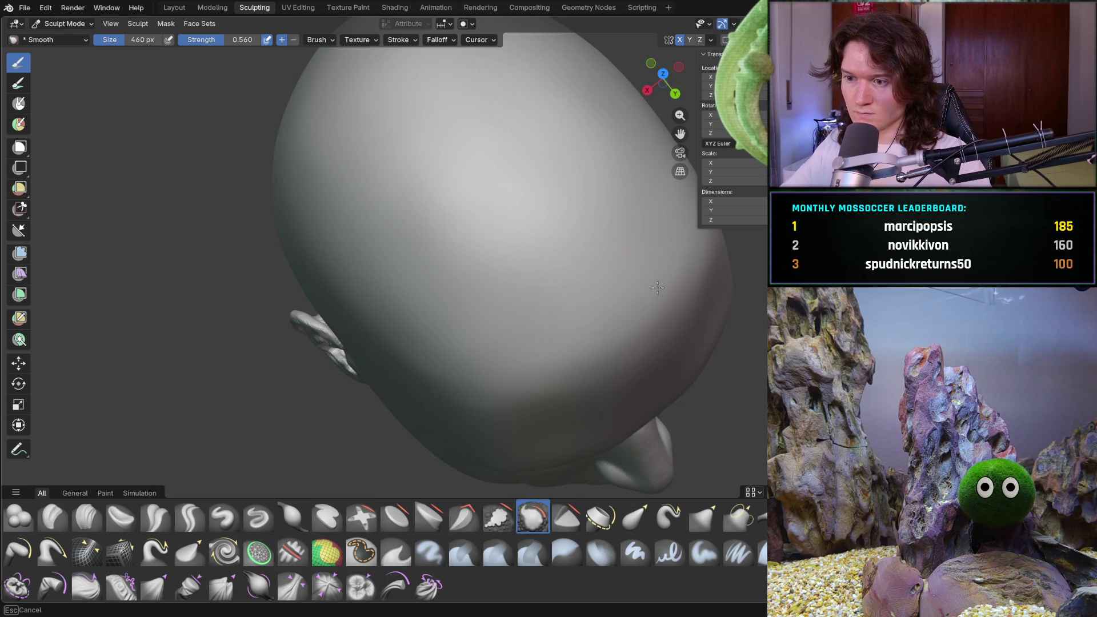
mouse_move(671, 283)
middle_mouse_down()
mouse_move(588, 183)
mouse_move(565, 251)
middle_mouse_up()
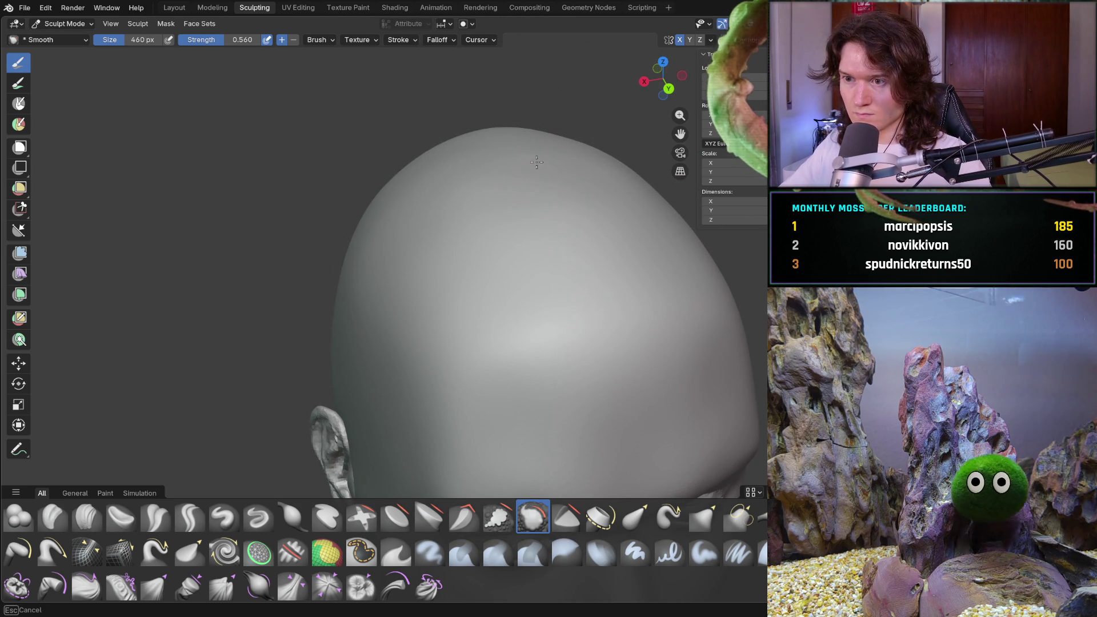
mouse_move(539, 201)
middle_mouse_down()
mouse_move(477, 248)
mouse_move(541, 255)
mouse_move(515, 220)
mouse_move(530, 202)
middle_mouse_up()
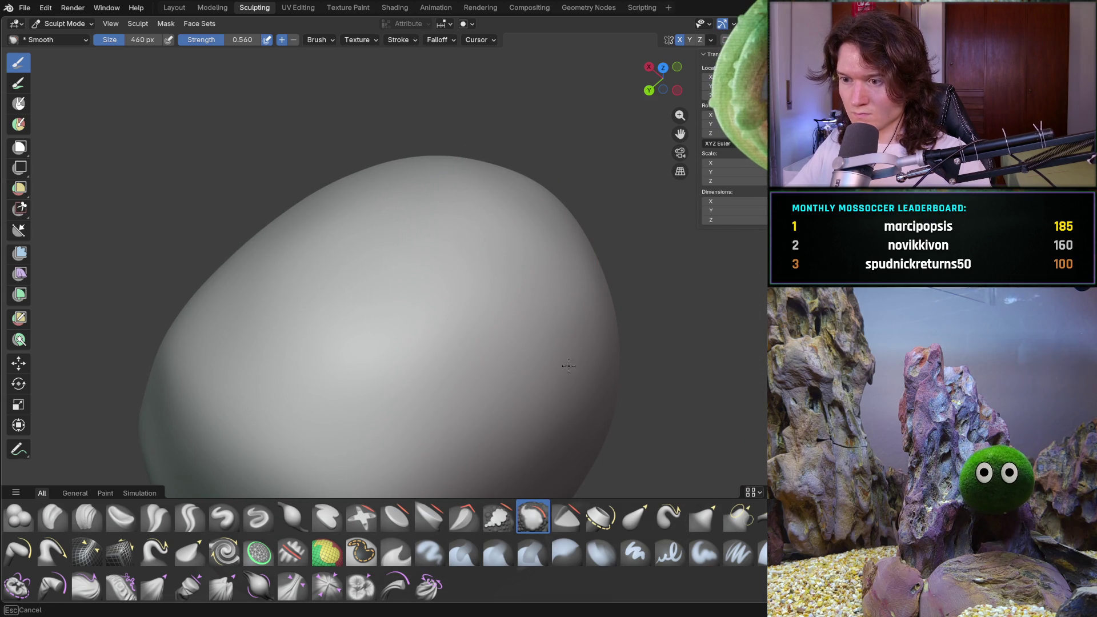
middle_click_drag(625, 274, 455, 265)
mouse_move(408, 311)
middle_mouse_down()
mouse_move(547, 296)
mouse_move(586, 311)
mouse_move(600, 276)
middle_mouse_up()
scroll(584, 311, "up", 2)
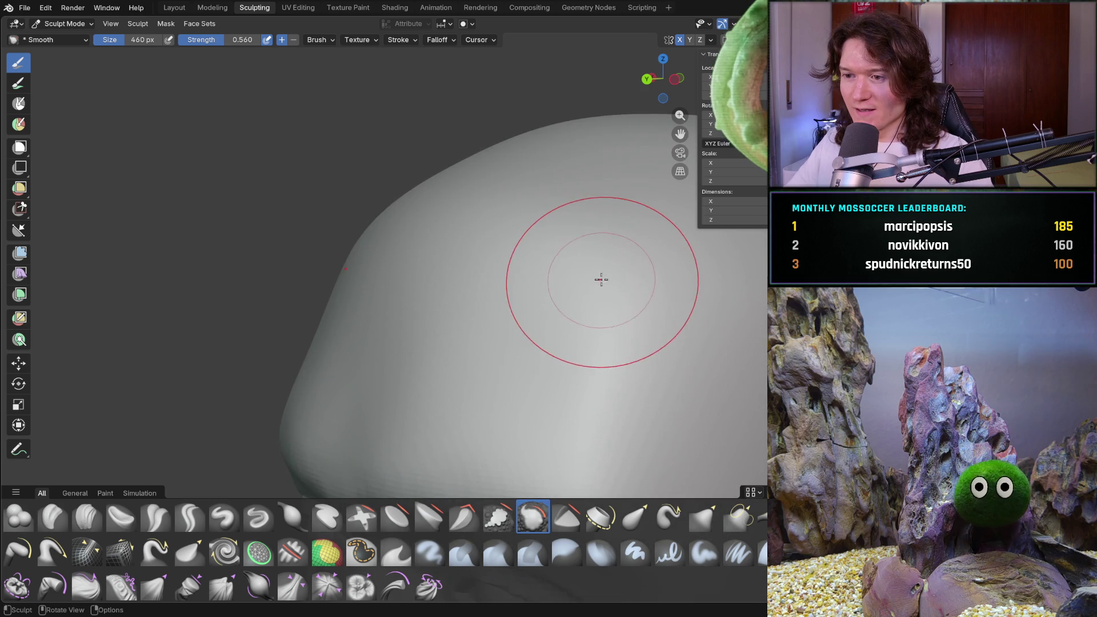
scroll(628, 278, "down", 1)
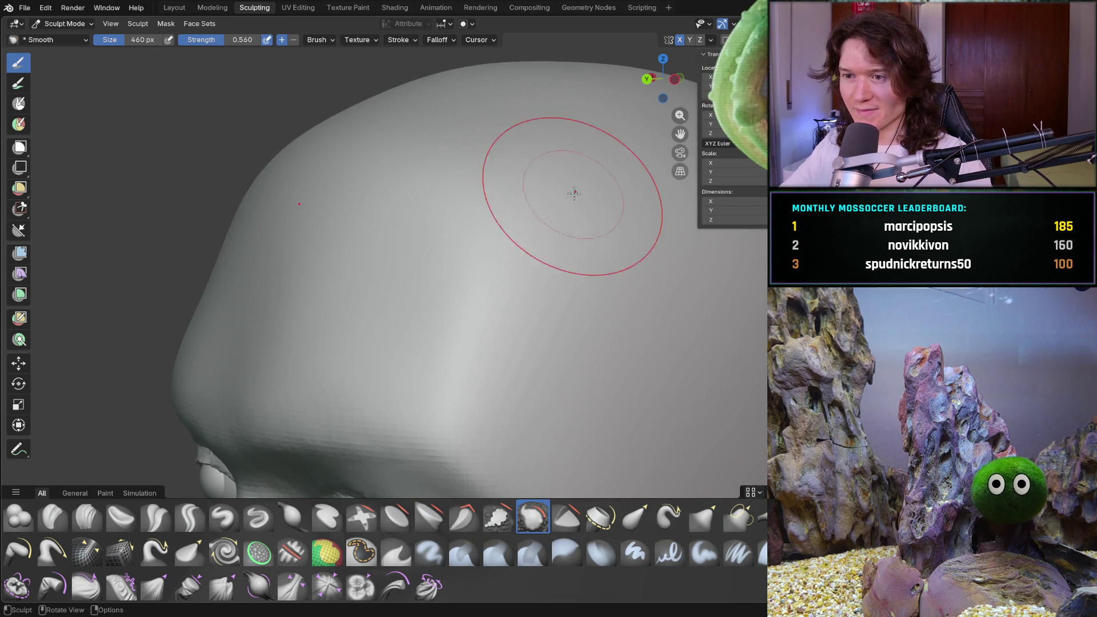
middle_click_drag(485, 206, 538, 237)
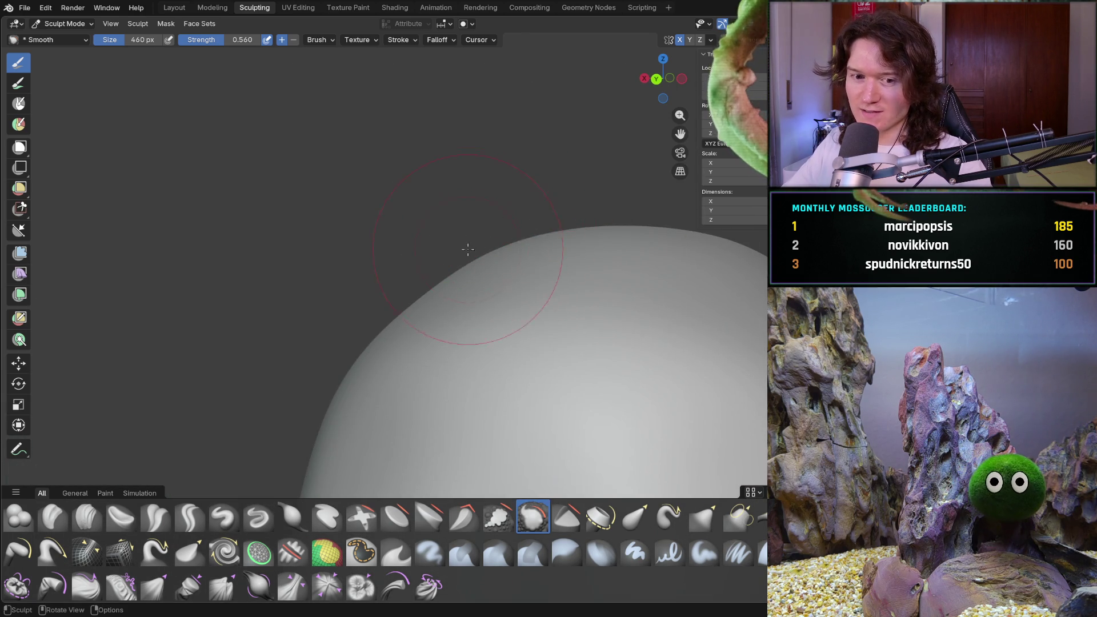
middle_click_drag(467, 247, 541, 297)
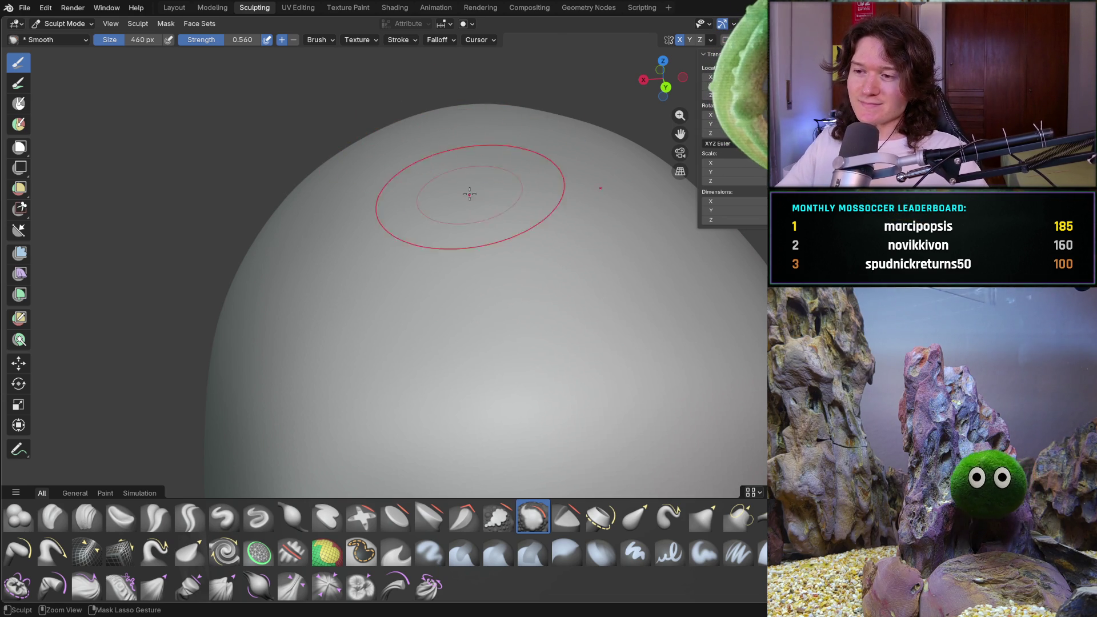
scroll(456, 260, "down", 5)
middle_click_drag(455, 260, 568, 237)
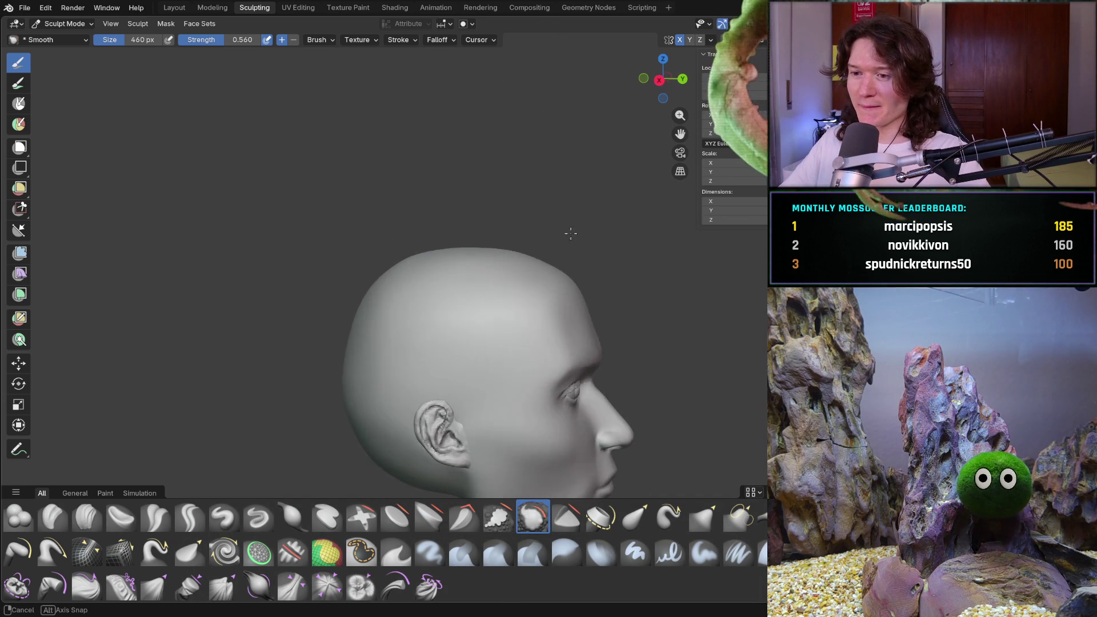
mouse_move(465, 269)
middle_mouse_down()
mouse_move(426, 282)
mouse_move(368, 257)
middle_mouse_up()
scroll(369, 258, "up", 5)
left_click_drag(306, 236, 262, 254)
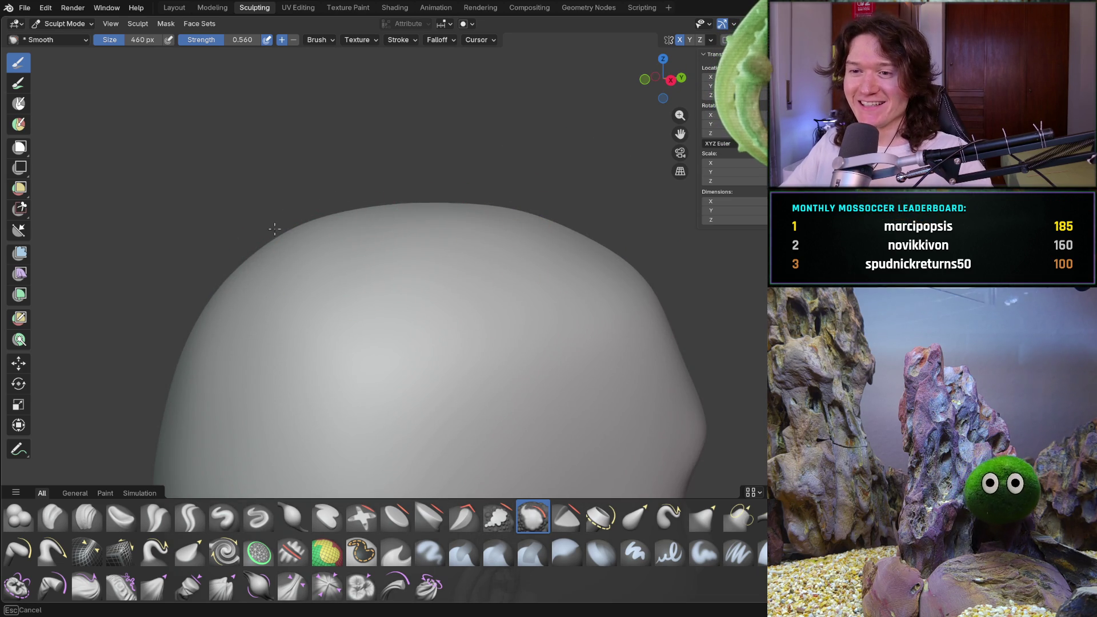
- Smooth and flatten the top of the dome and the skull near the head's top edge
mouse_move(275, 229)
middle_mouse_down()
mouse_move(404, 200)
mouse_move(375, 346)
middle_mouse_up()
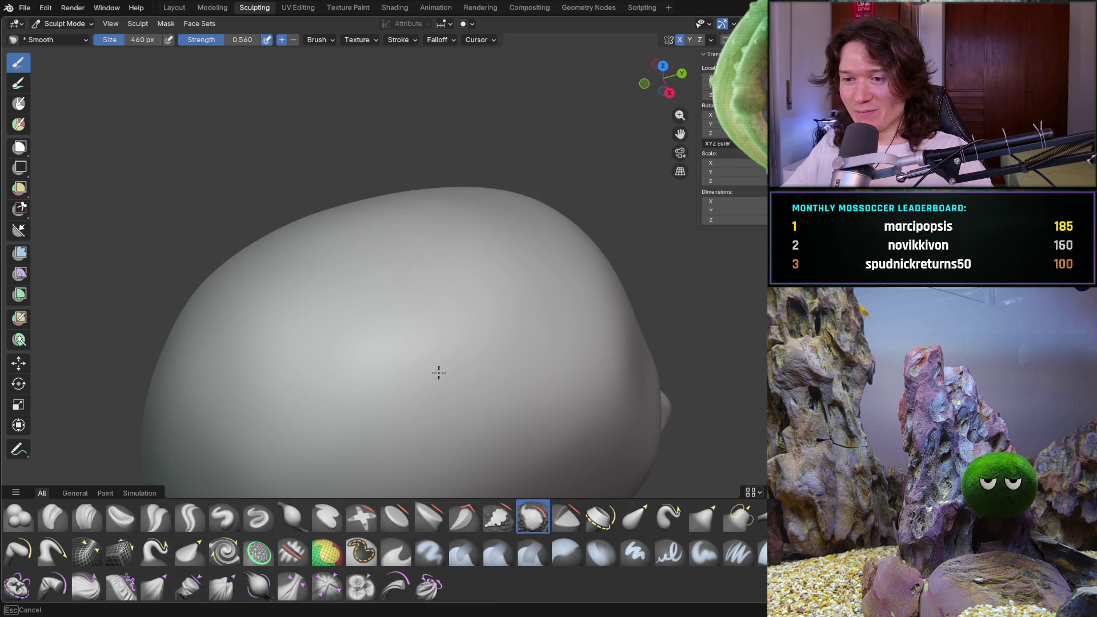
mouse_move(409, 229)
middle_mouse_down()
mouse_move(392, 305)
mouse_move(429, 245)
mouse_move(478, 282)
middle_mouse_up()
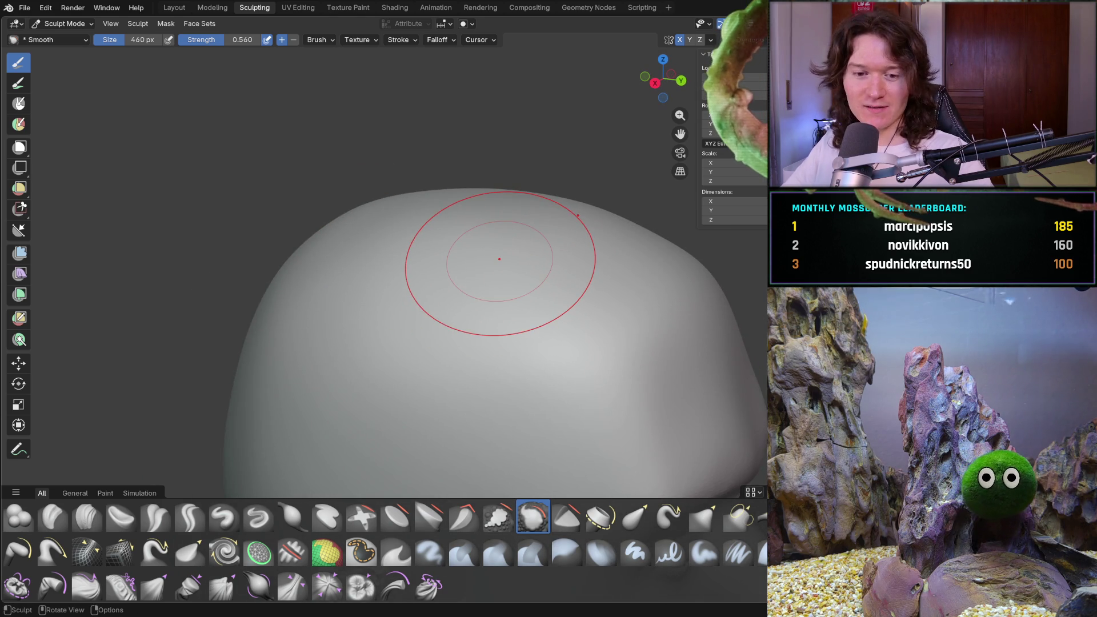
left_click_drag(529, 301, 348, 218)
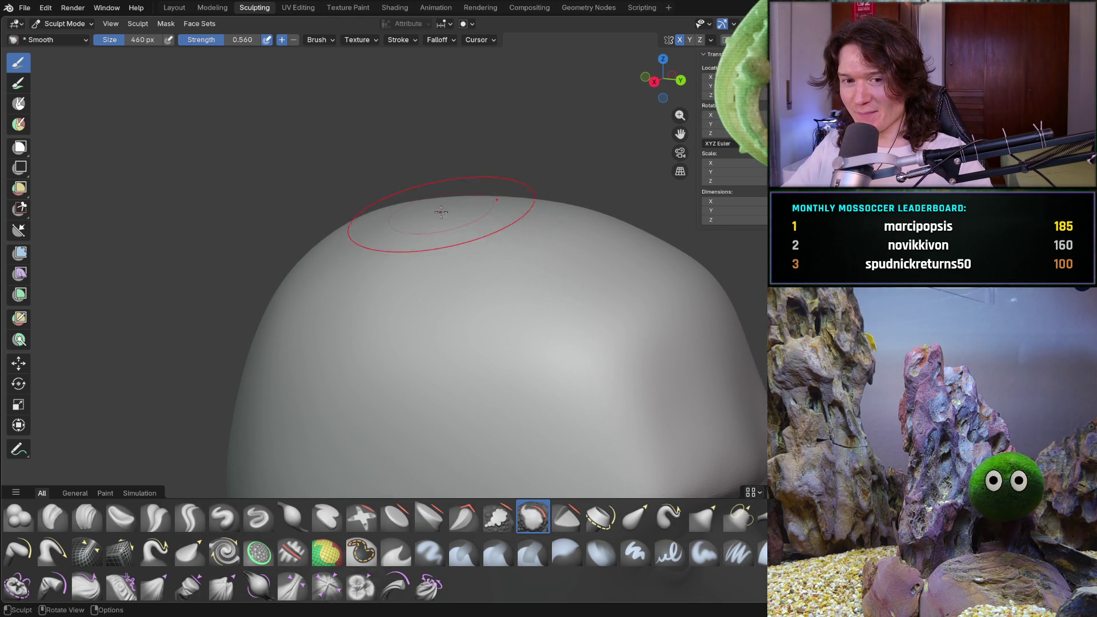
middle_click_drag(519, 435, 532, 439, "shift")
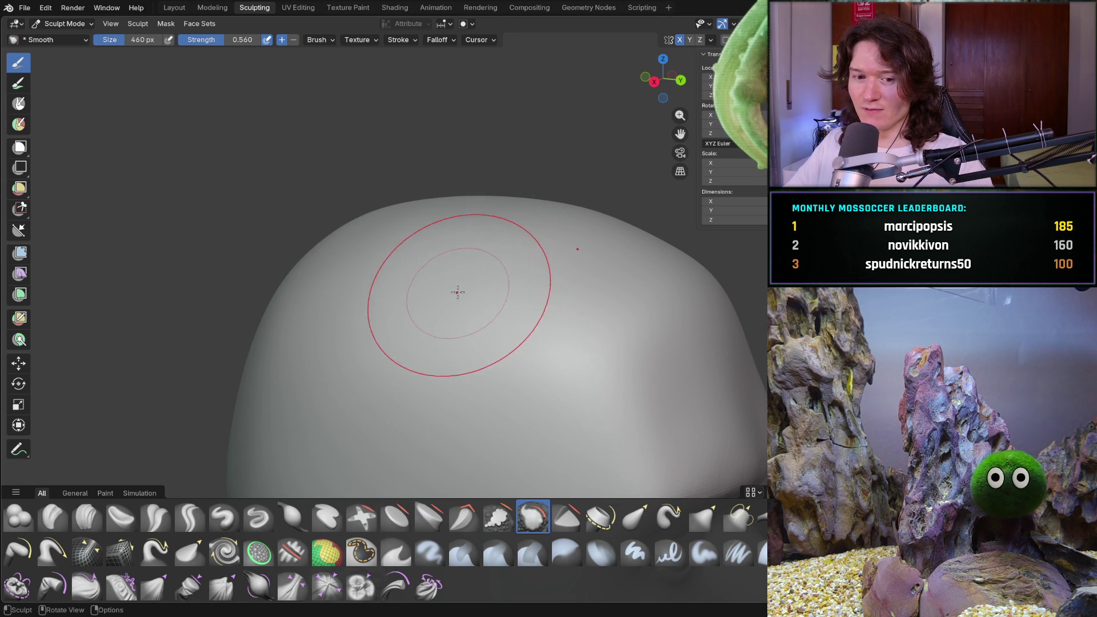
middle_click_drag(455, 288, 516, 283)
left_click_drag(516, 284, 331, 208)
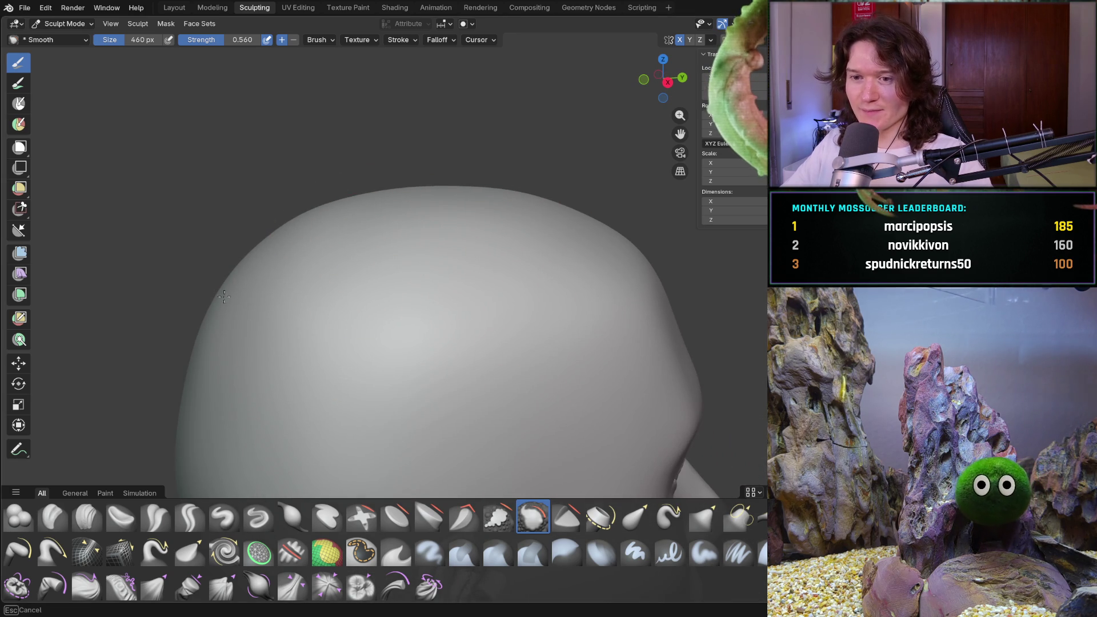
mouse_move(528, 196)
middle_mouse_down()
mouse_move(440, 241)
mouse_move(454, 257)
middle_mouse_up()
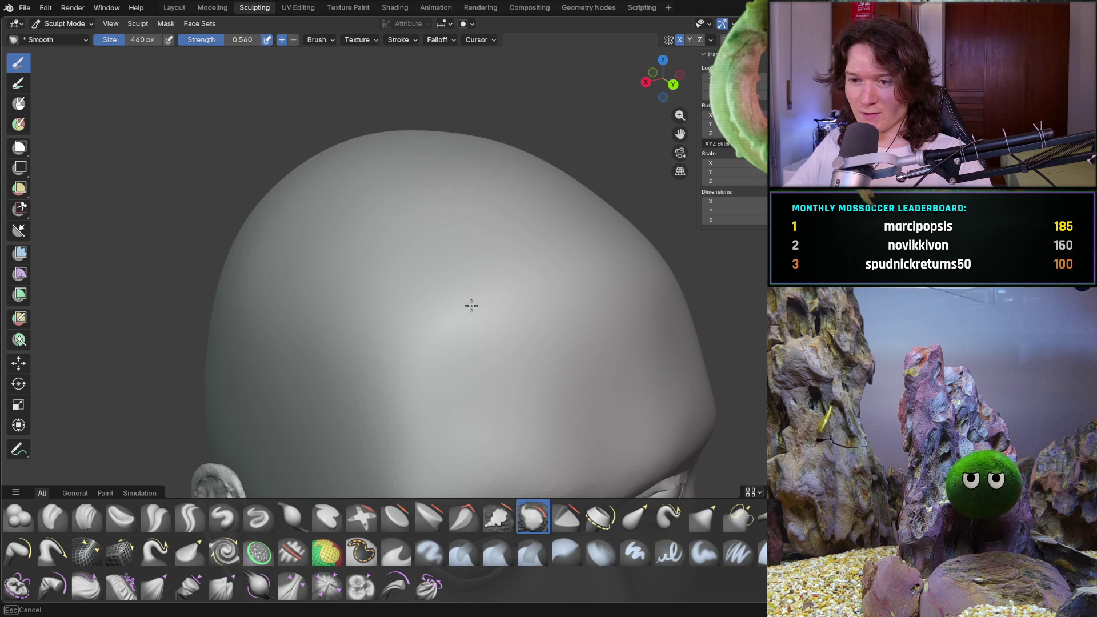
mouse_move(533, 262)
middle_mouse_down()
mouse_move(482, 274)
mouse_move(509, 300)
mouse_move(540, 253)
middle_mouse_up()
scroll(540, 252, "up", 3)
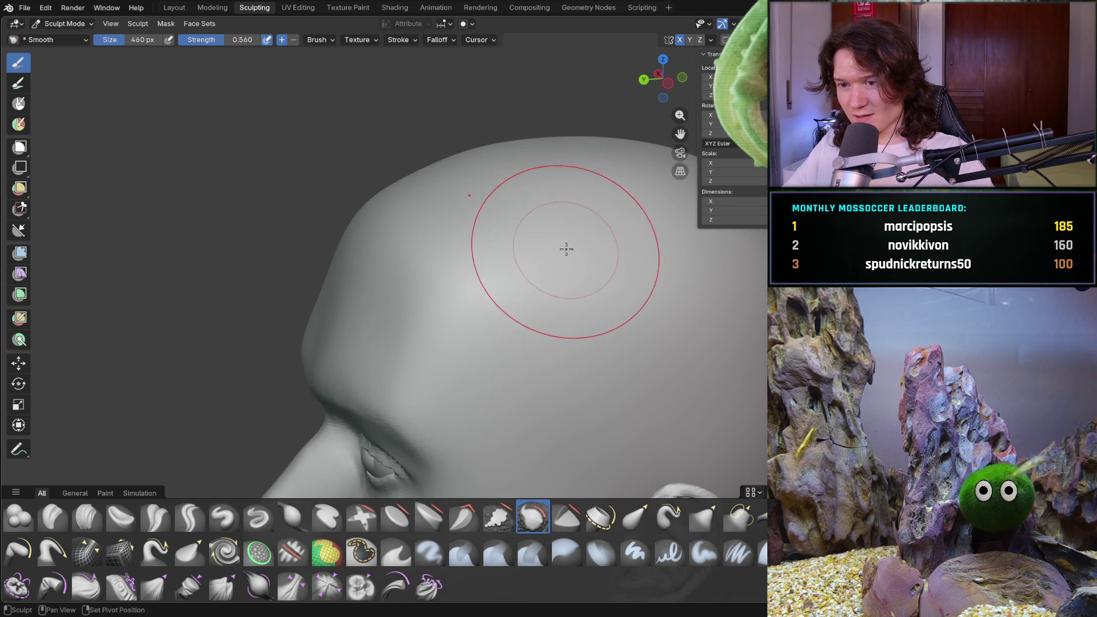
- Close in and smooth the crown and forehead surface, finishing on a frontal view
middle_click_drag(449, 196, 502, 196)
scroll(502, 196, "up", 3)
middle_click_drag(426, 215, 431, 225, "shift")
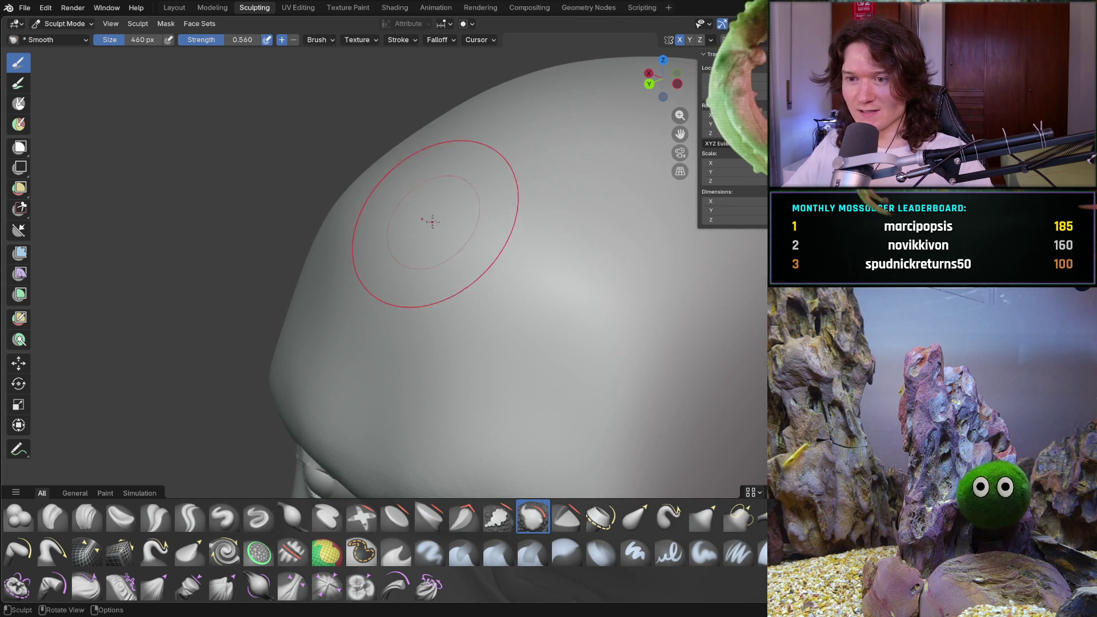
middle_click_drag(458, 146, 626, 204)
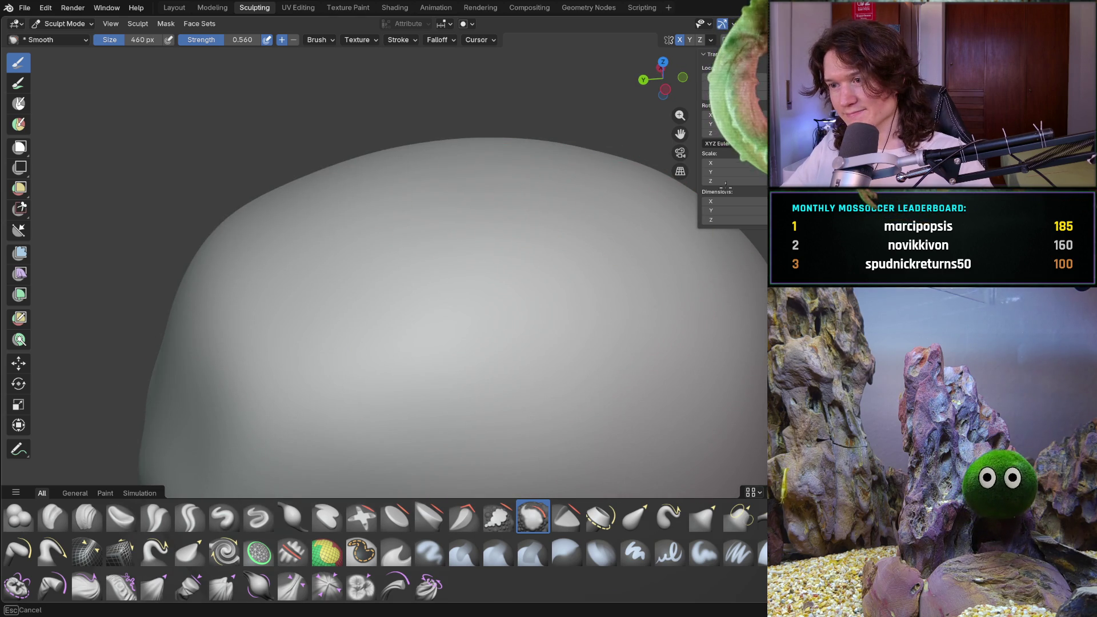
scroll(600, 207, "down", 2)
scroll(534, 214, "down", 4)
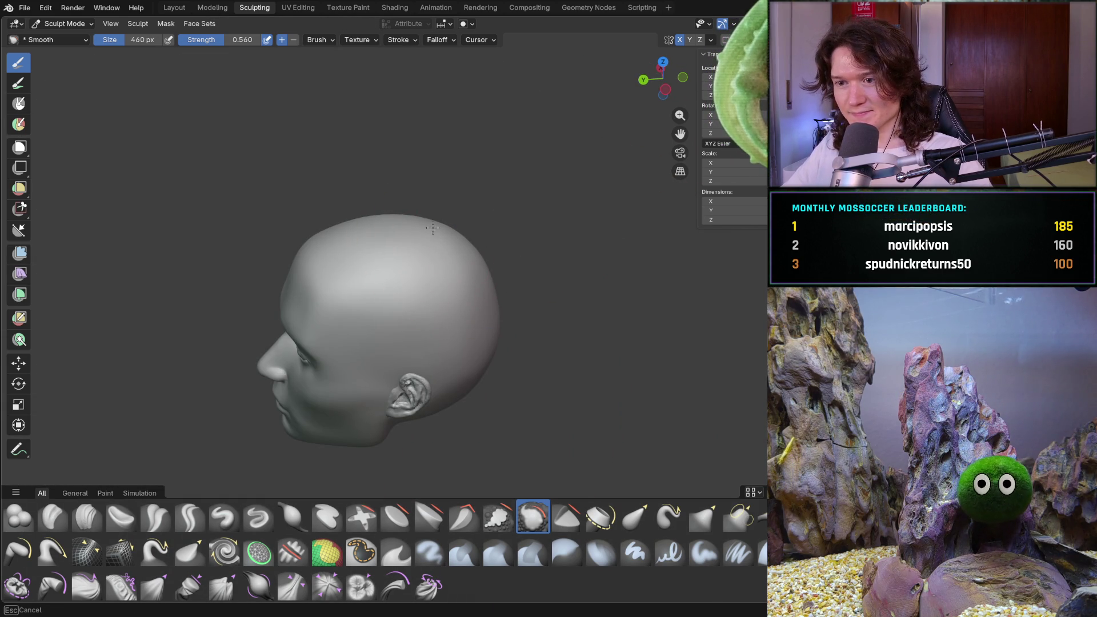
mouse_move(367, 233)
middle_mouse_down()
mouse_move(421, 196)
mouse_move(476, 203)
middle_mouse_up()
scroll(420, 197, "up", 5)
middle_click_drag(333, 188, 333, 188)
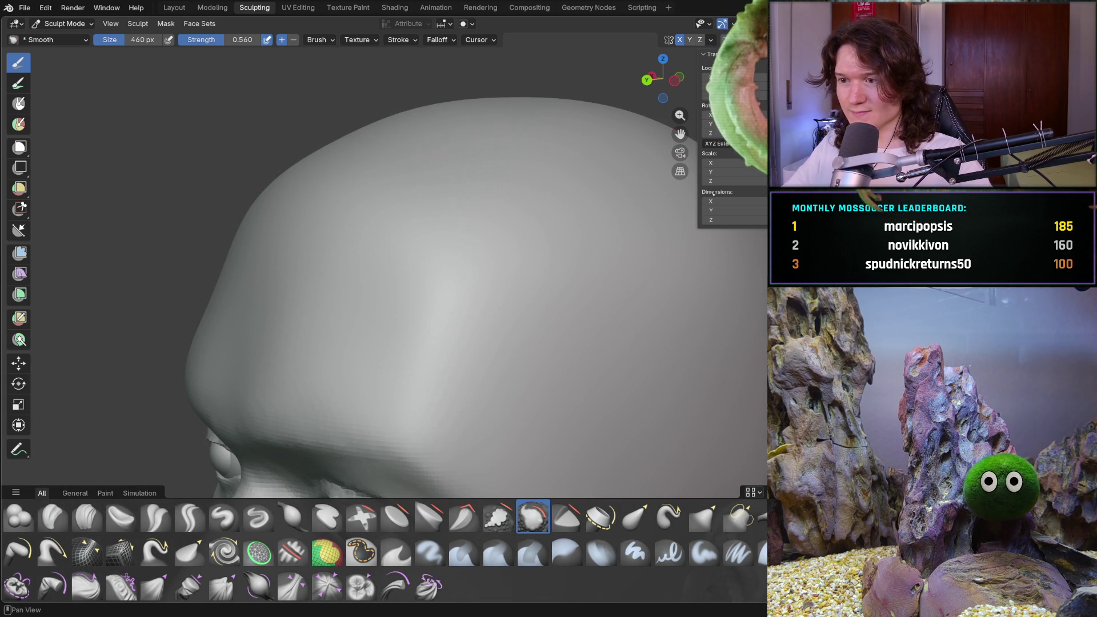
middle_click_drag(710, 191, 582, 216)
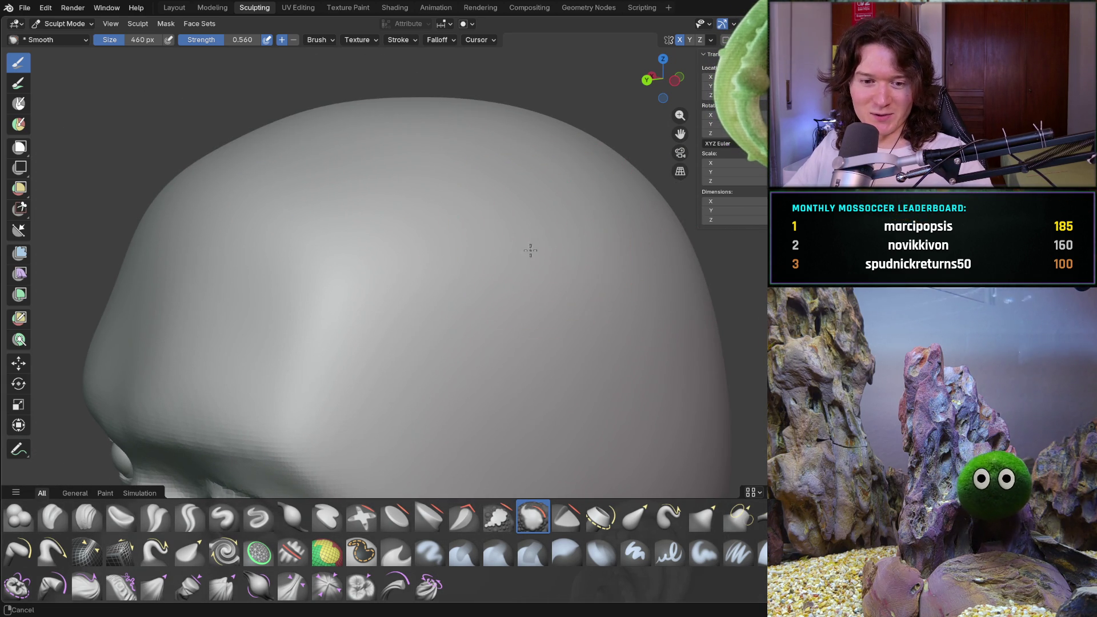
scroll(522, 242, "down", 2)
mouse_move(502, 220)
middle_mouse_down()
mouse_move(557, 244)
mouse_move(583, 235)
middle_mouse_up()
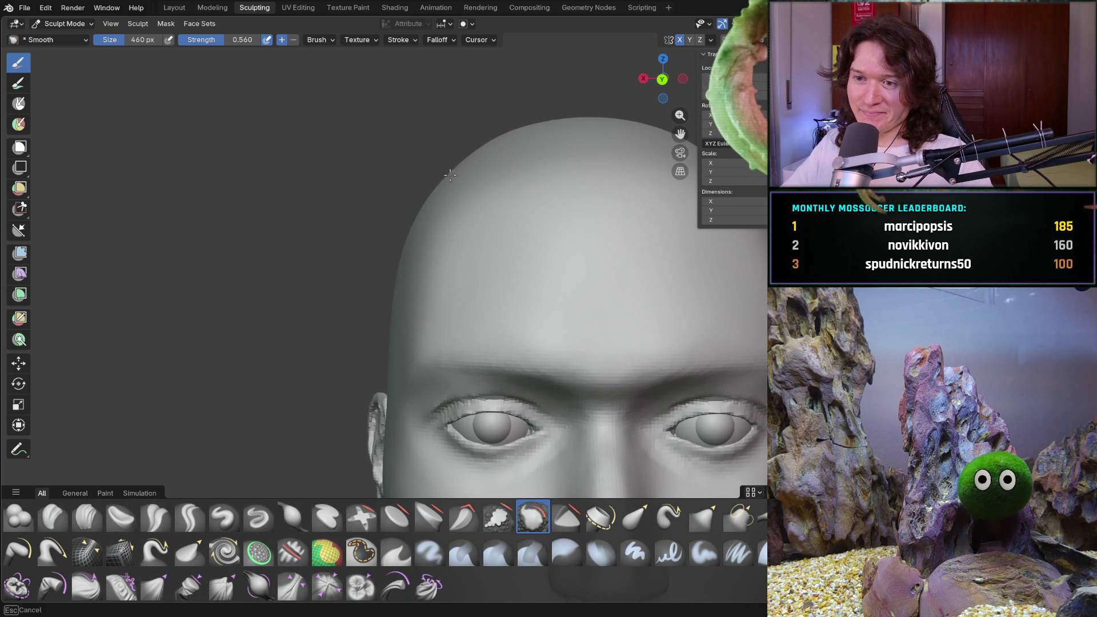
- Smooth the front of the forehead dome and the skull top between side and three-quarter views
mouse_move(614, 114)
middle_mouse_down("ctrl")
mouse_move(563, 203)
mouse_move(600, 223)
mouse_move(538, 237)
mouse_move(569, 203)
mouse_move(551, 240)
mouse_move(453, 248)
mouse_move(448, 274)
middle_mouse_up("ctrl")
scroll(621, 234, "up", 3)
scroll(620, 234, "up", 3)
scroll(539, 238, "down", 3)
scroll(550, 240, "down", 2)
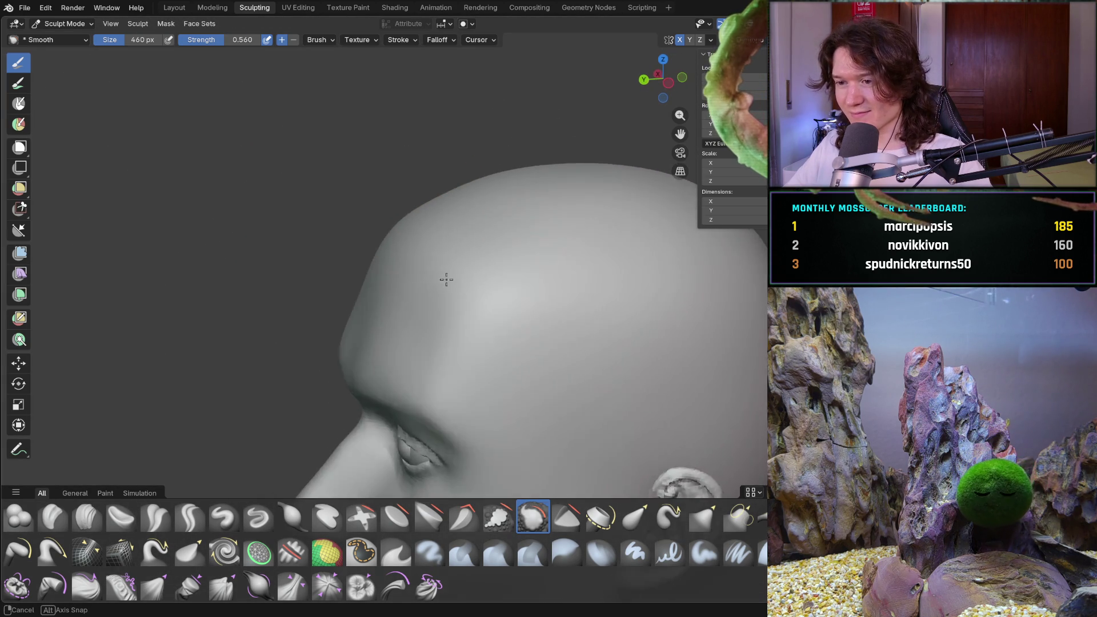
scroll(447, 289, "up", 2)
scroll(465, 289, "up", 2)
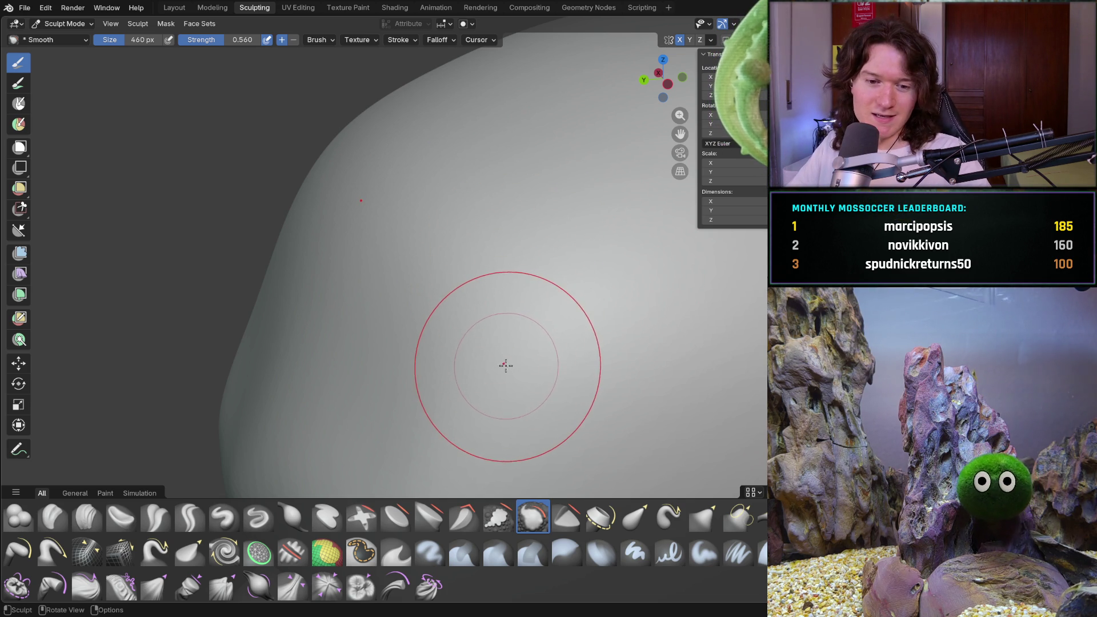
mouse_move(506, 323)
middle_mouse_down()
mouse_move(512, 306)
mouse_move(588, 257)
mouse_move(519, 301)
mouse_move(548, 306)
middle_mouse_up()
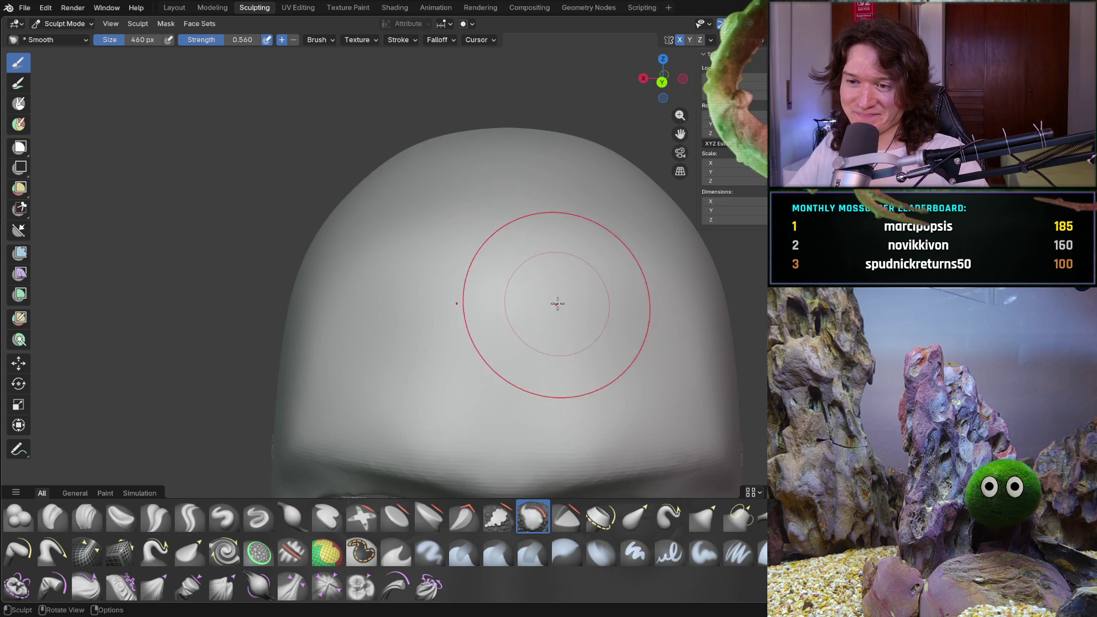
left_click_drag(343, 249, 336, 230)
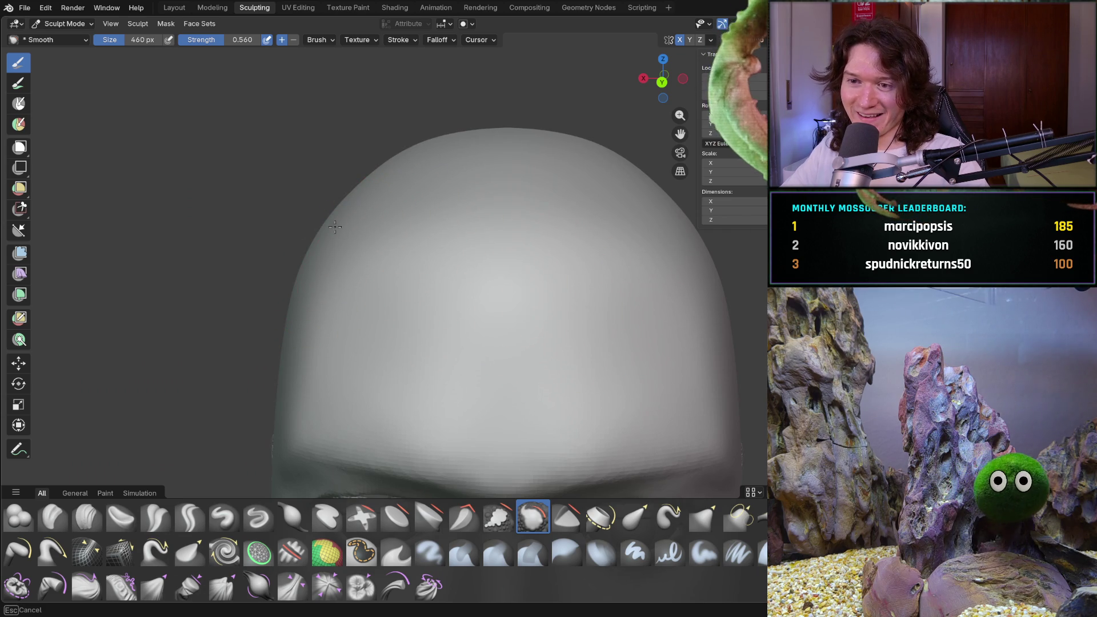
mouse_move(588, 215)
middle_mouse_down()
mouse_move(626, 289)
mouse_move(559, 286)
middle_mouse_up()
scroll(553, 286, "up", 2)
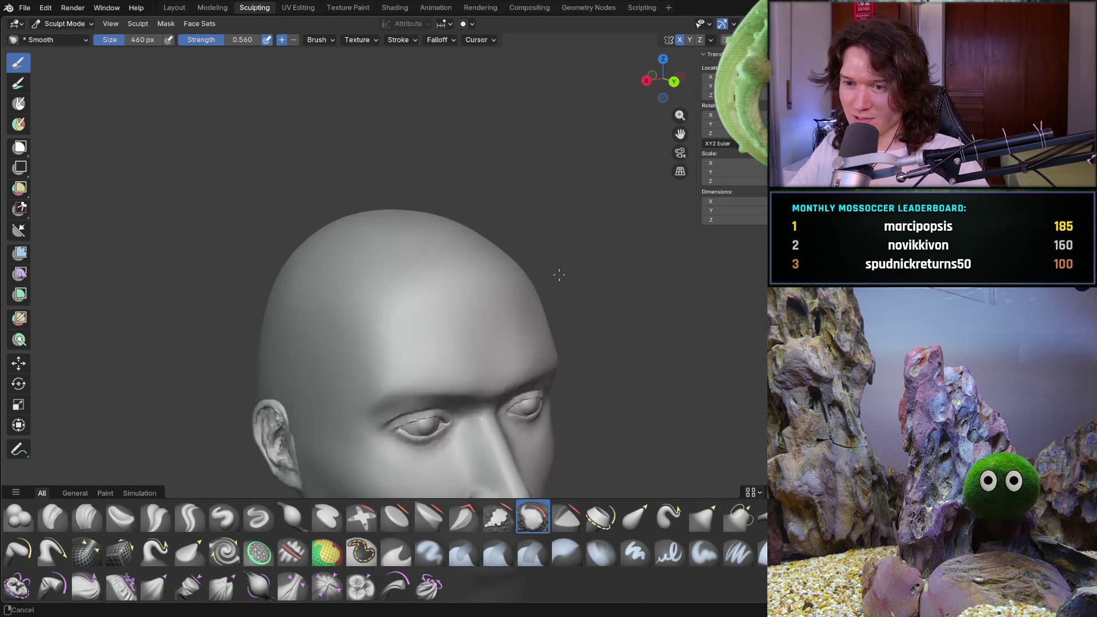
scroll(561, 265, "up", 4)
left_click_drag(428, 172, 492, 107)
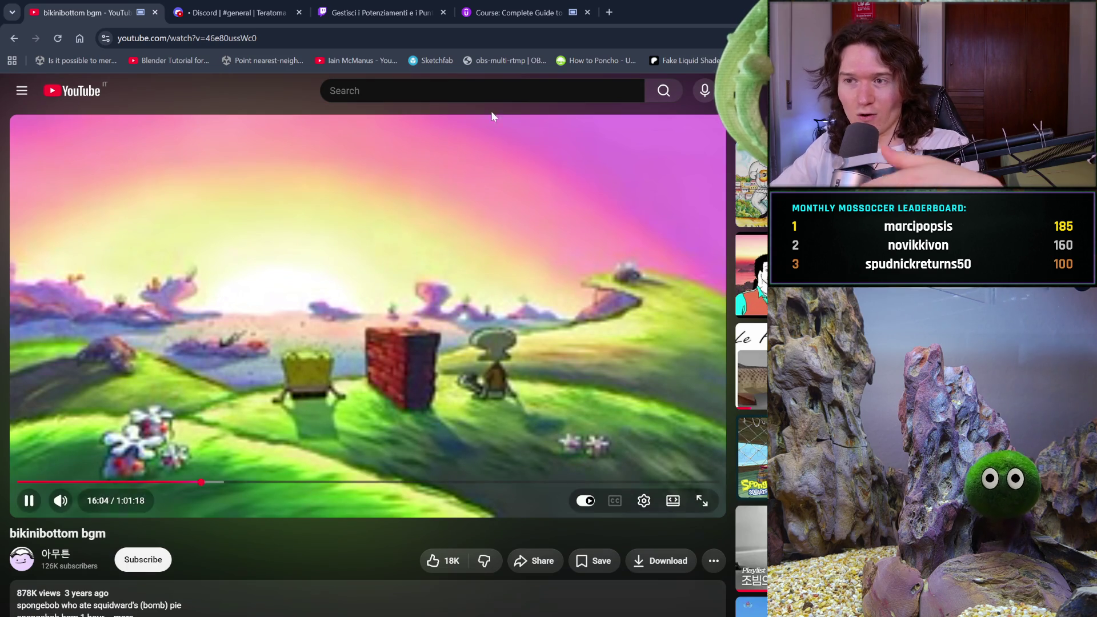
- Start a new Chrome tab showing the Google start page
left_click(609, 13)
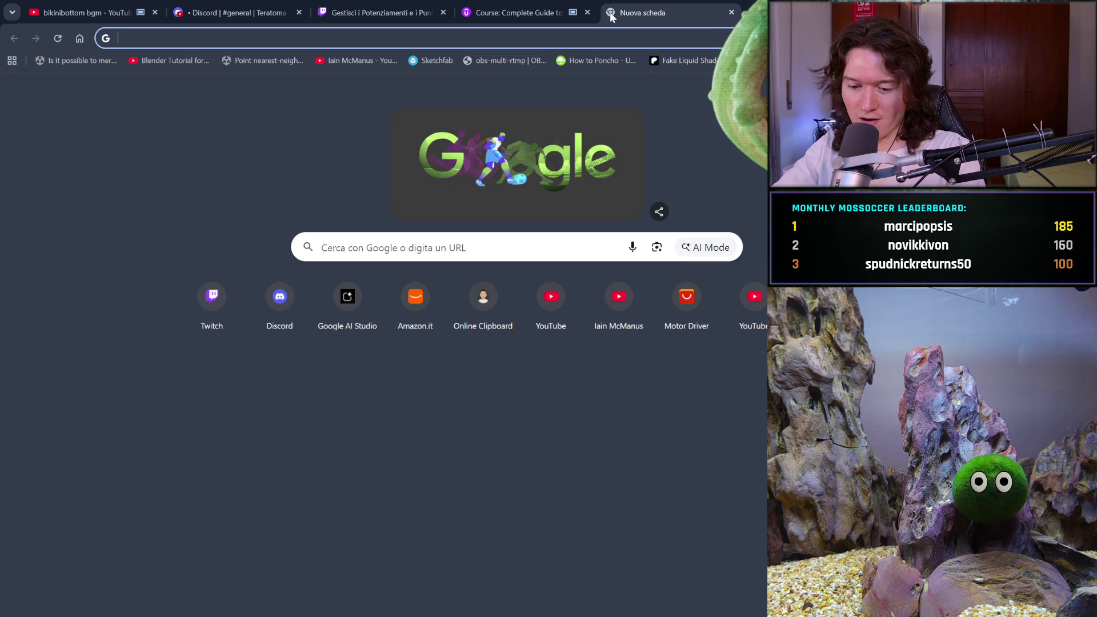
type("danish cookie")
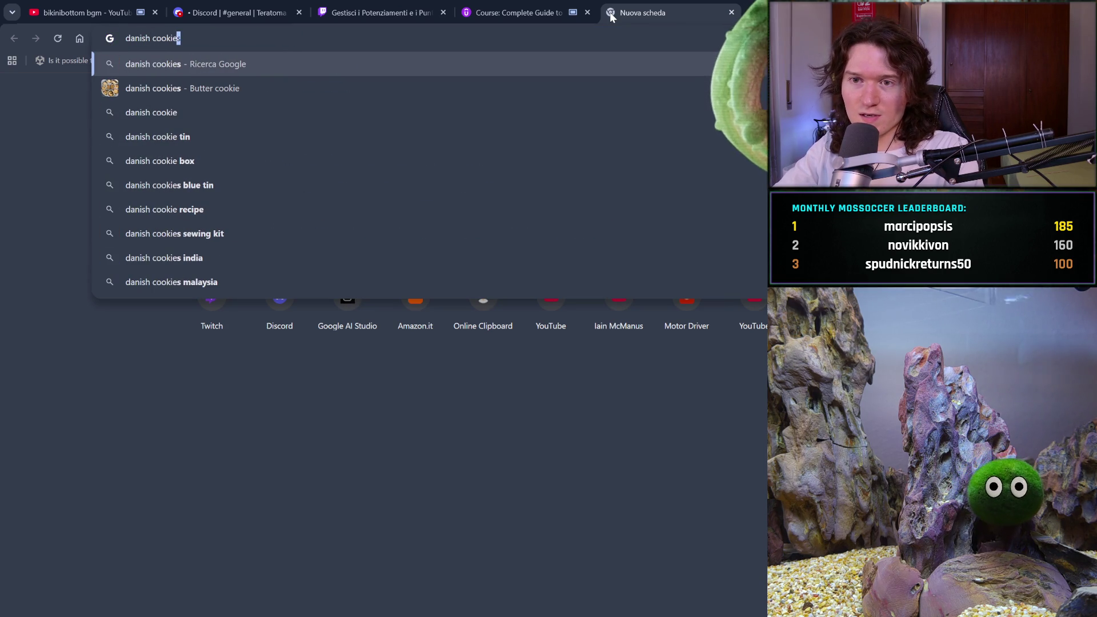
- Search Google for 'danish cookies' and switch to image results
key("Return")
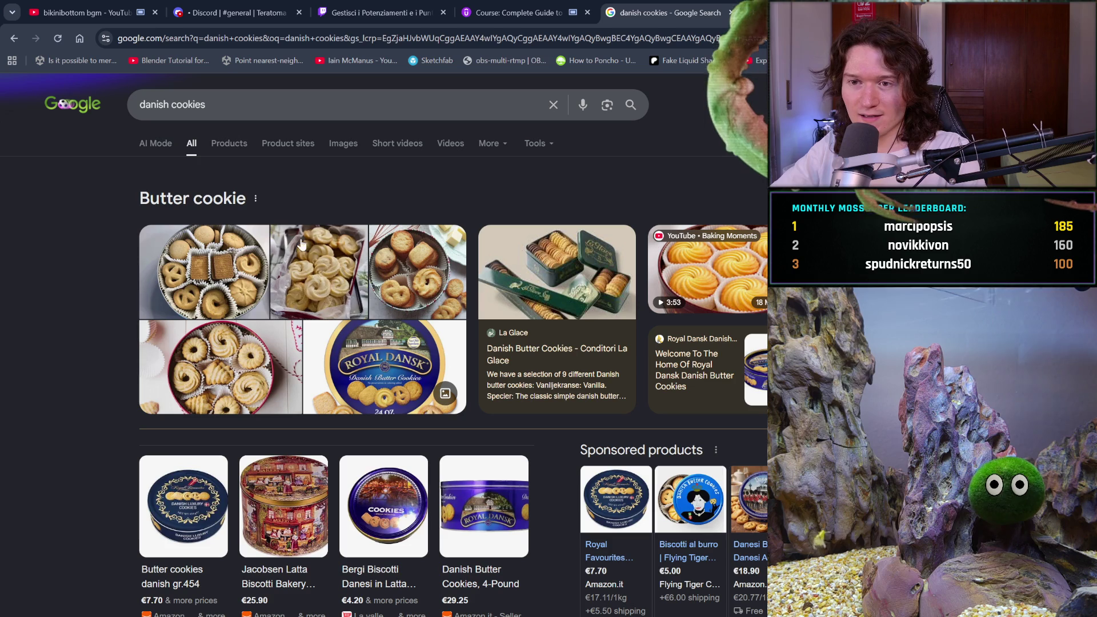
left_click(341, 153)
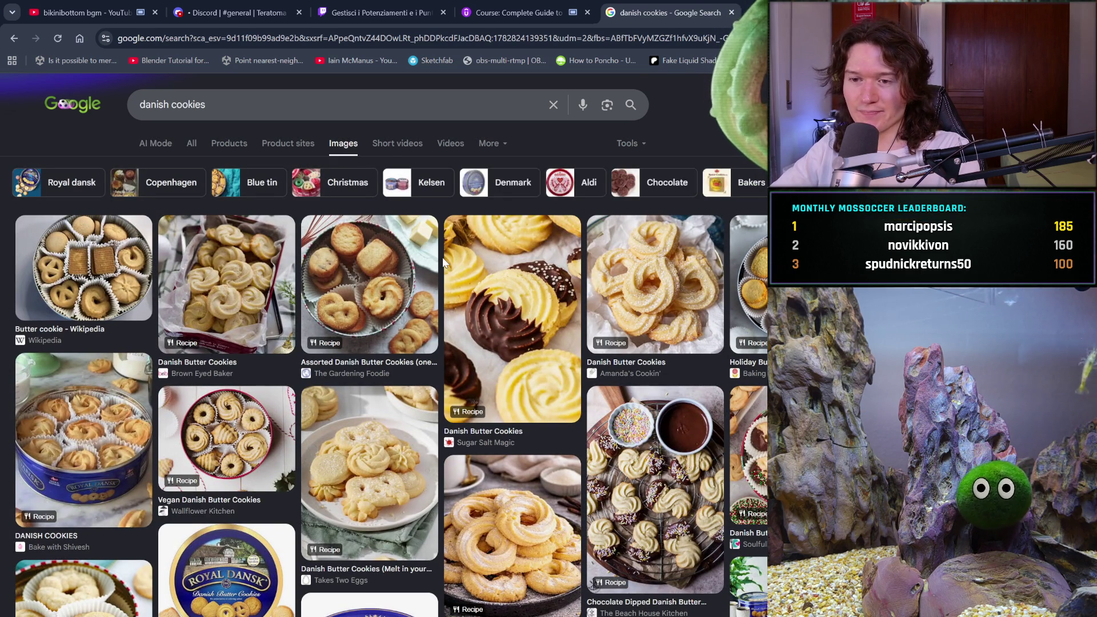
scroll(442, 257, "down", 2)
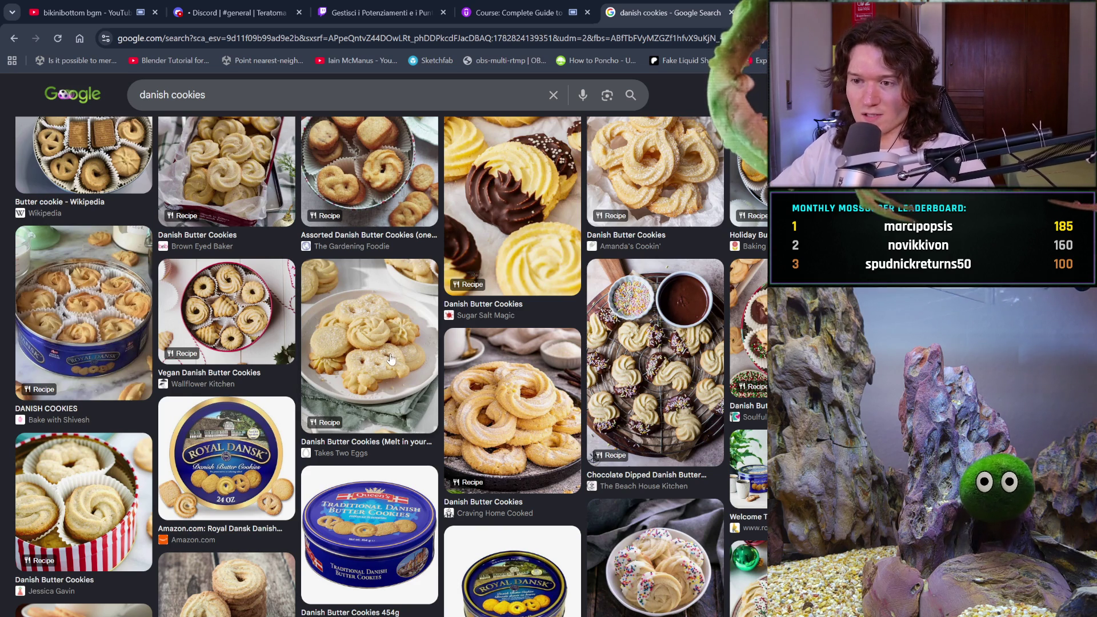
scroll(390, 352, "down", 1)
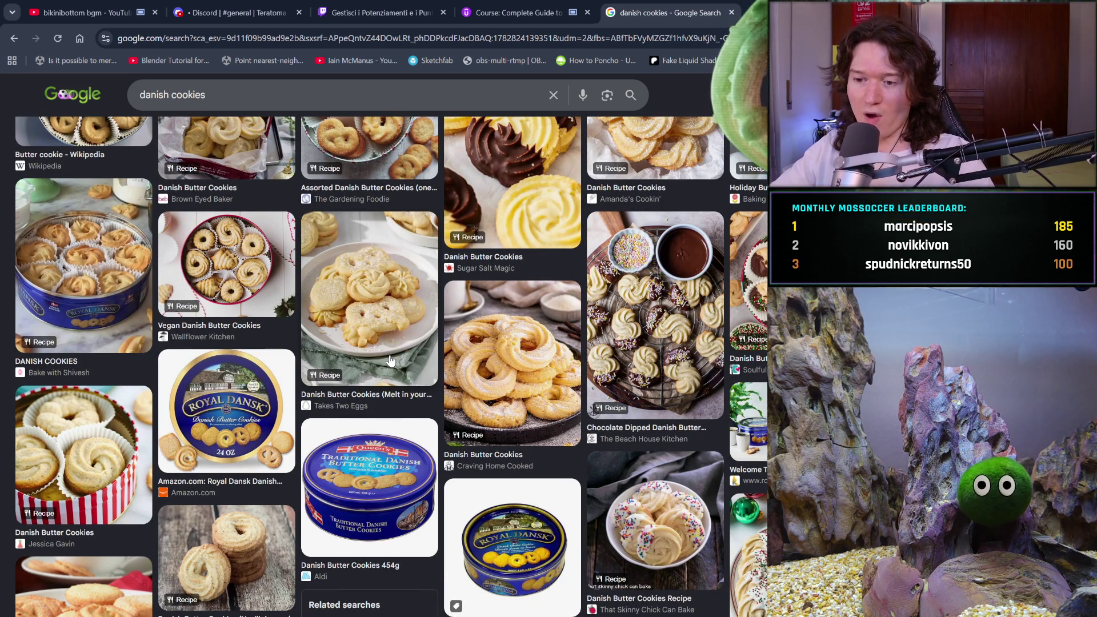
scroll(501, 388, "down", 3)
scroll(504, 390, "down", 2)
scroll(507, 392, "down", 1)
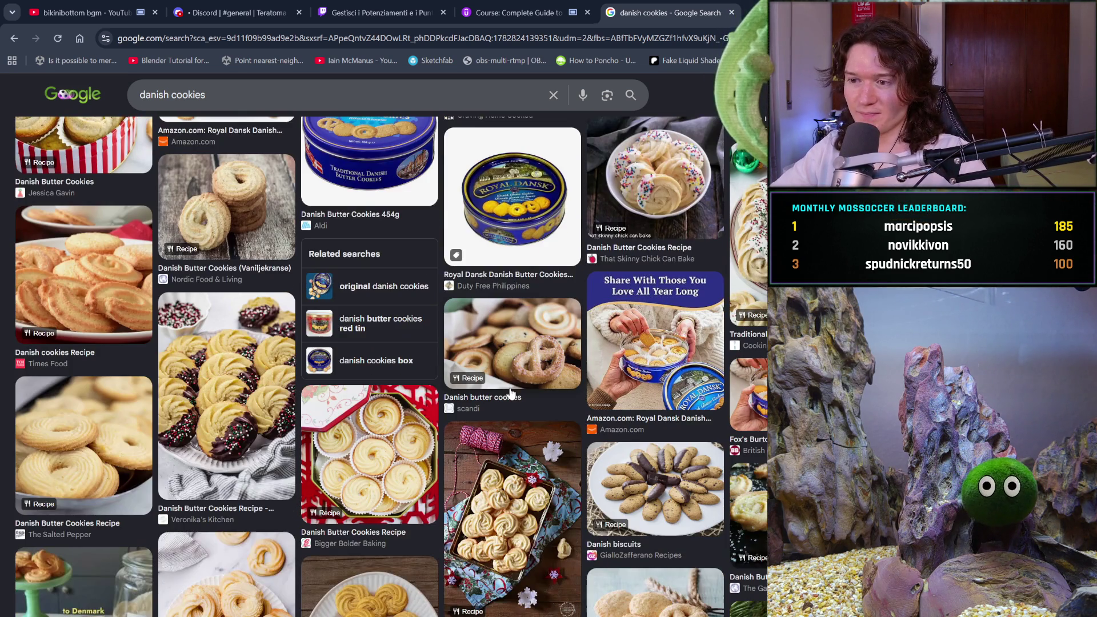
scroll(511, 393, "down", 1)
scroll(512, 394, "down", 3)
scroll(510, 393, "down", 4)
scroll(510, 393, "down", 3)
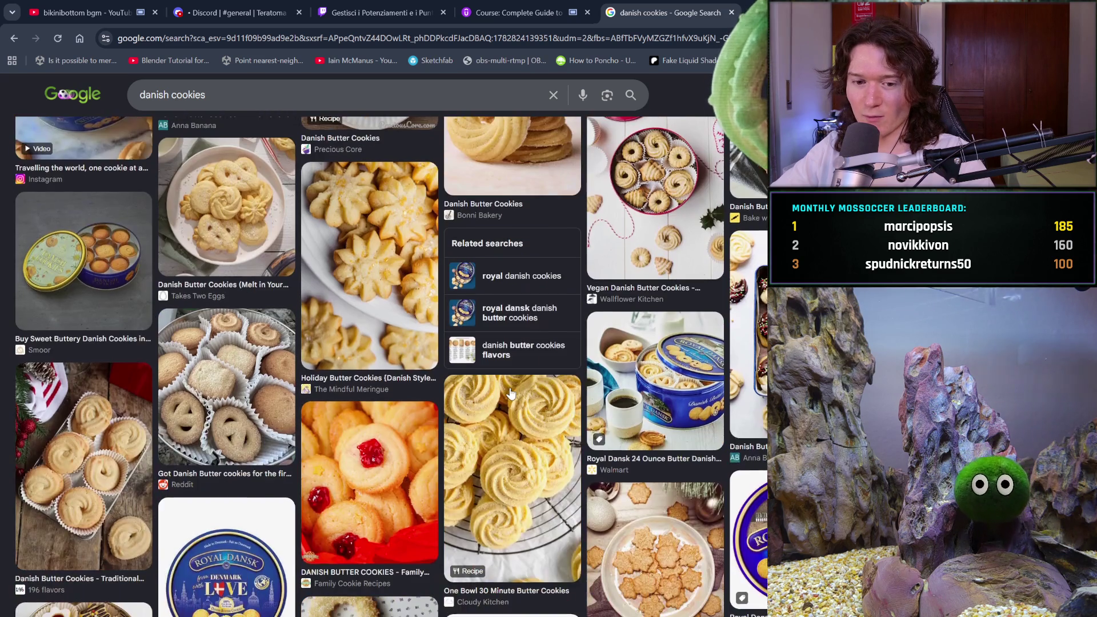
scroll(510, 394, "down", 4)
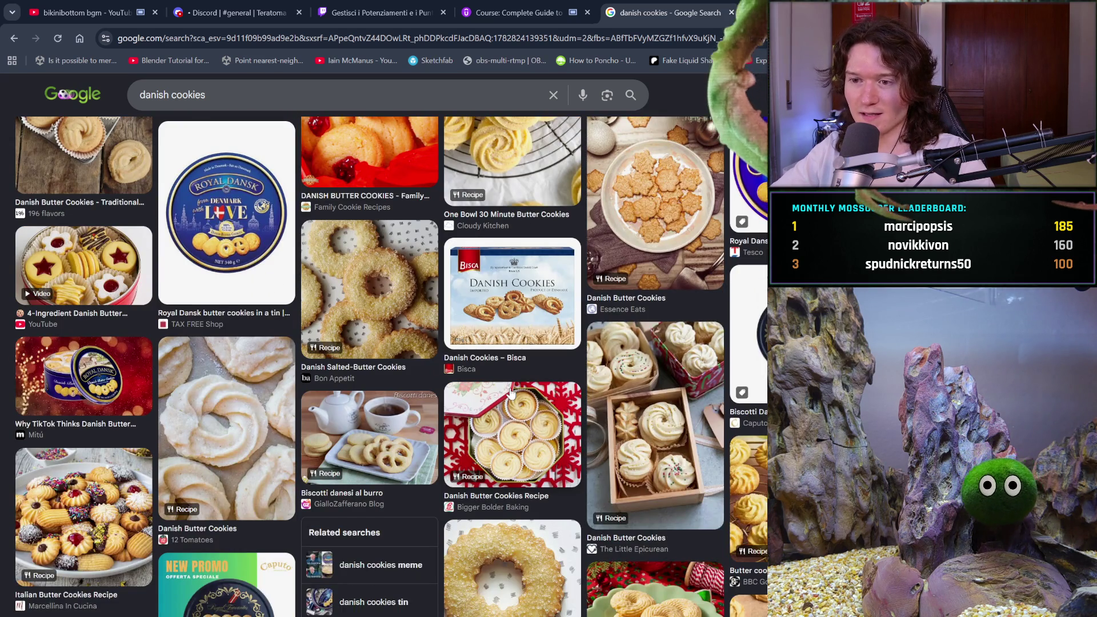
scroll(511, 393, "up", 1)
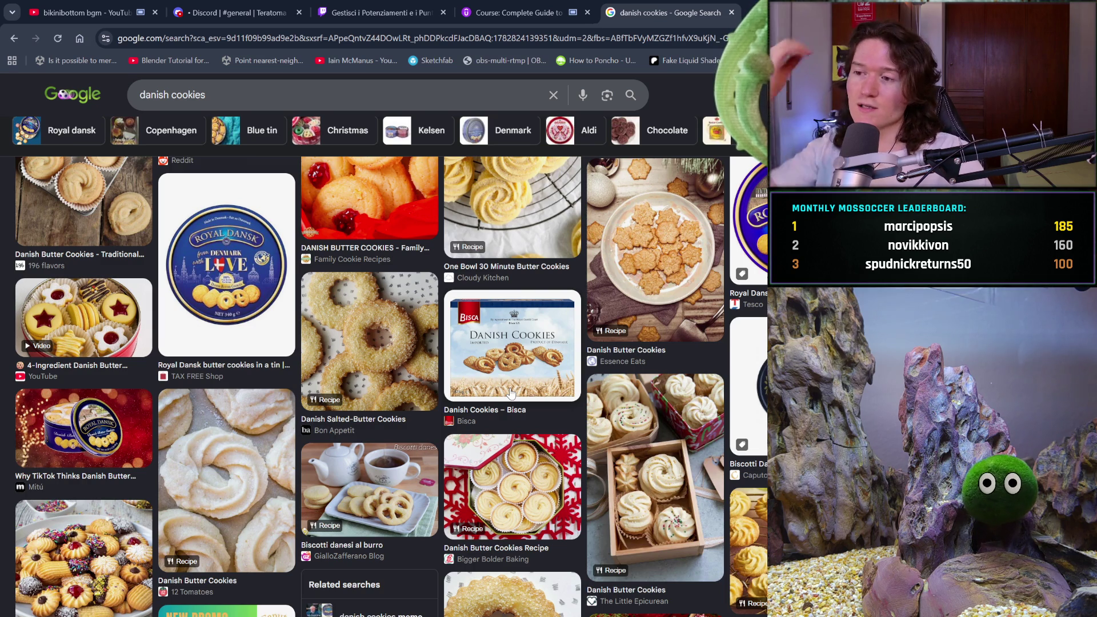
scroll(454, 448, "down", 4)
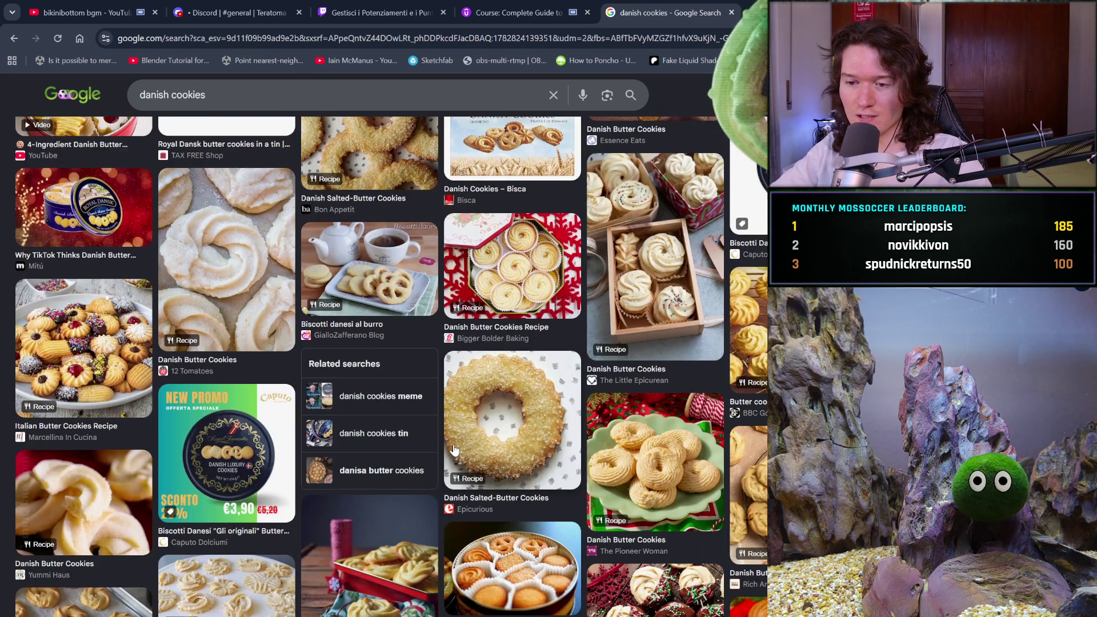
scroll(454, 448, "down", 2)
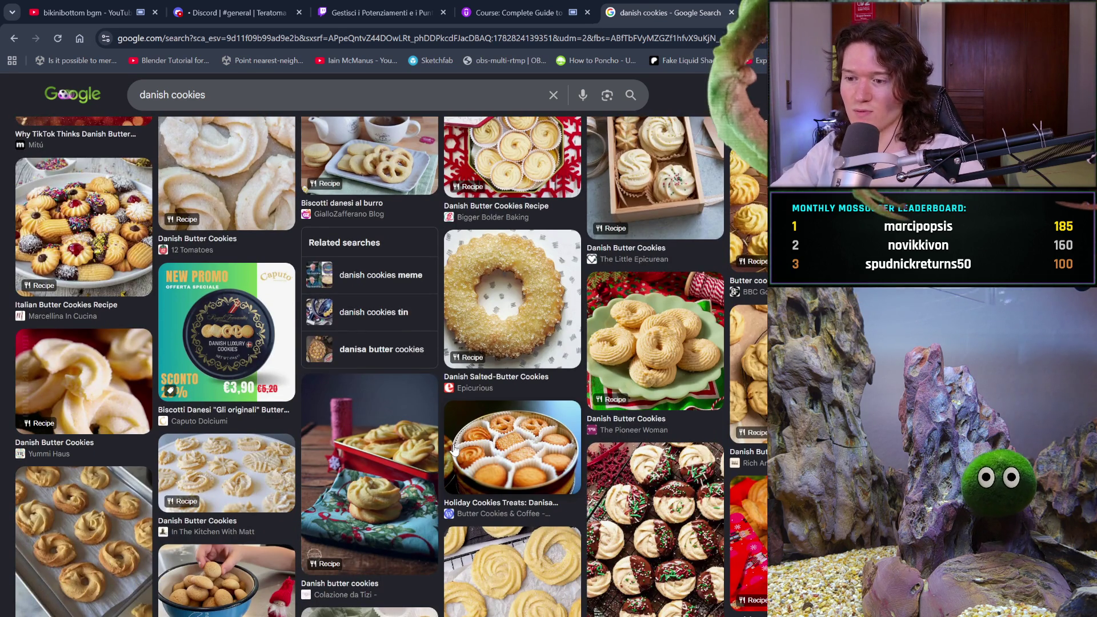
scroll(454, 449, "down", 2)
scroll(455, 449, "down", 2)
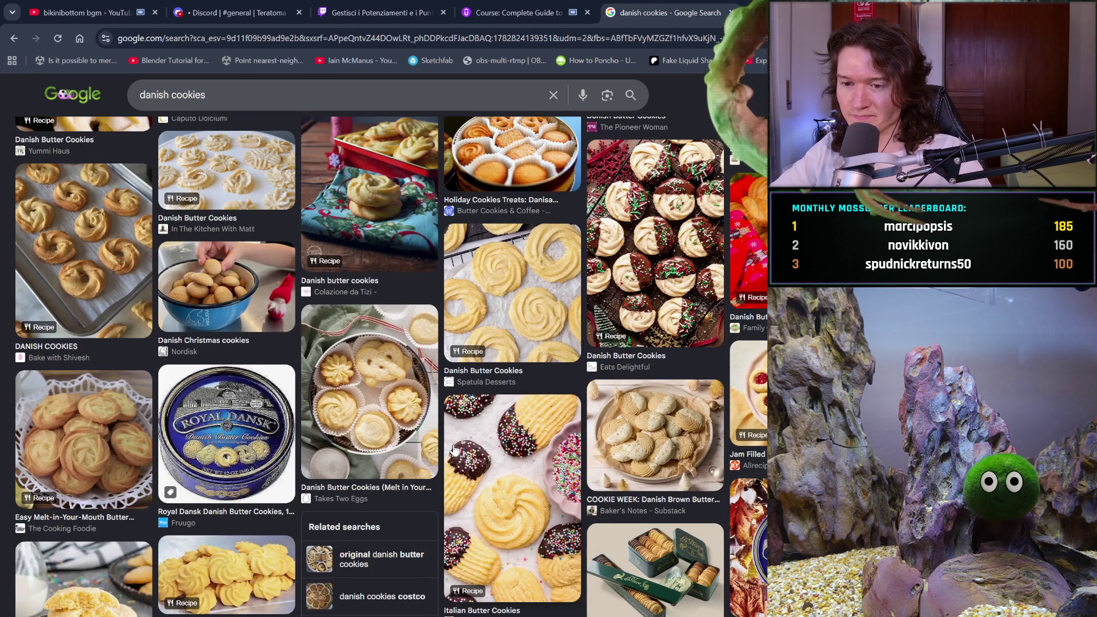
scroll(454, 447, "down", 1)
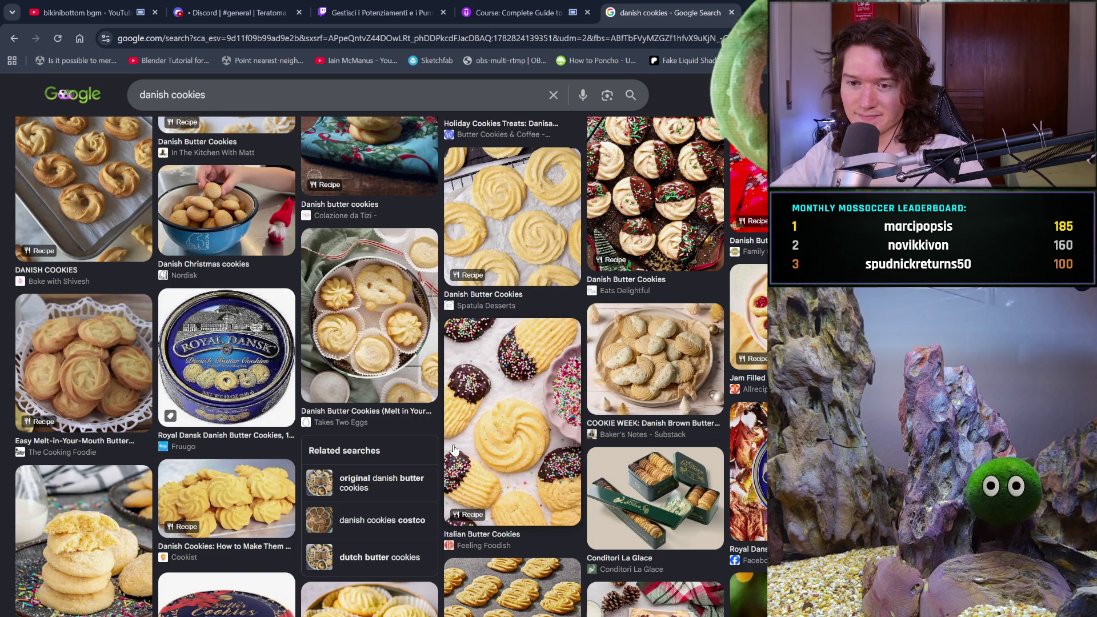
scroll(454, 448, "down", 3)
scroll(454, 448, "down", 3)
scroll(454, 448, "down", 3)
scroll(454, 448, "down", 3)
scroll(454, 450, "up", 2)
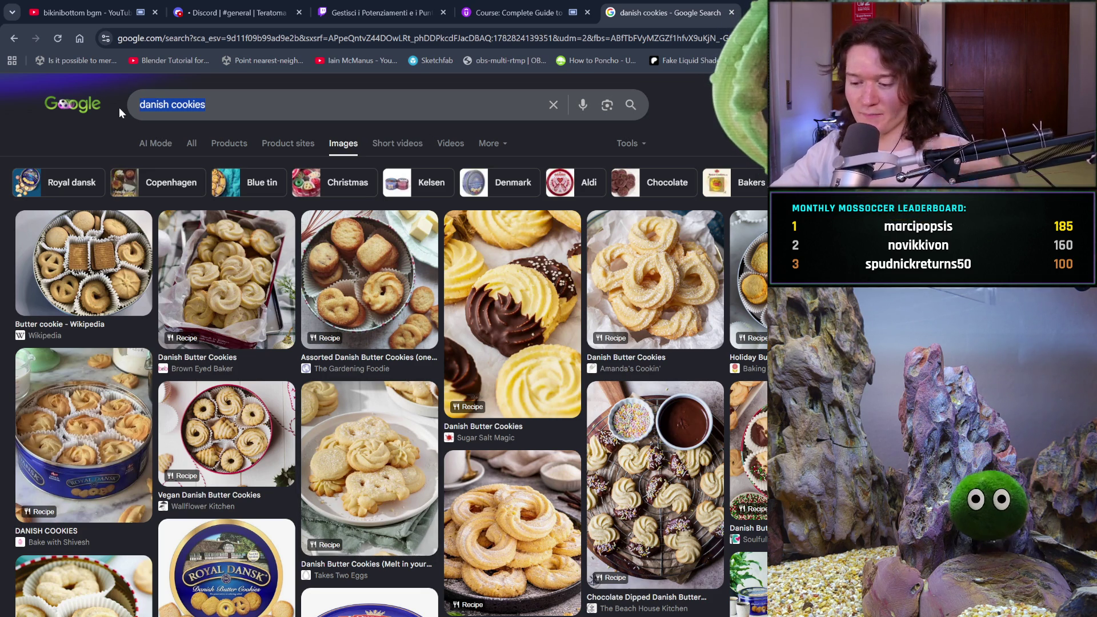
- Replace the query with 'denmark world cup' and preview the Denmark 2022 World Cup image
key("ctrl+a")
key("BackSpace")
type("denmark world c")
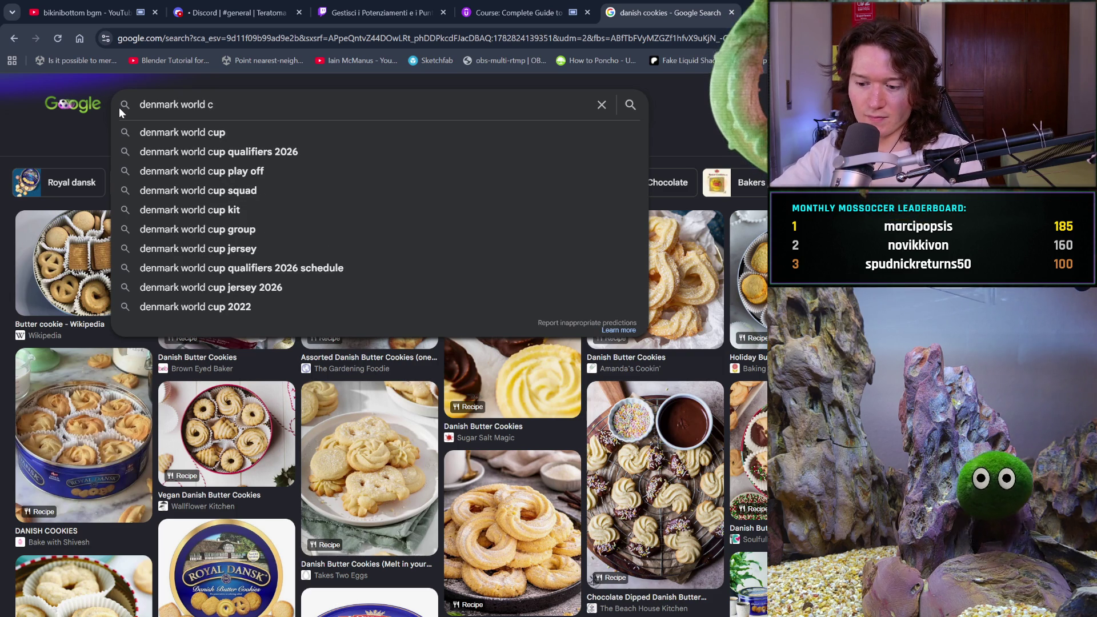
type("up")
key("Return")
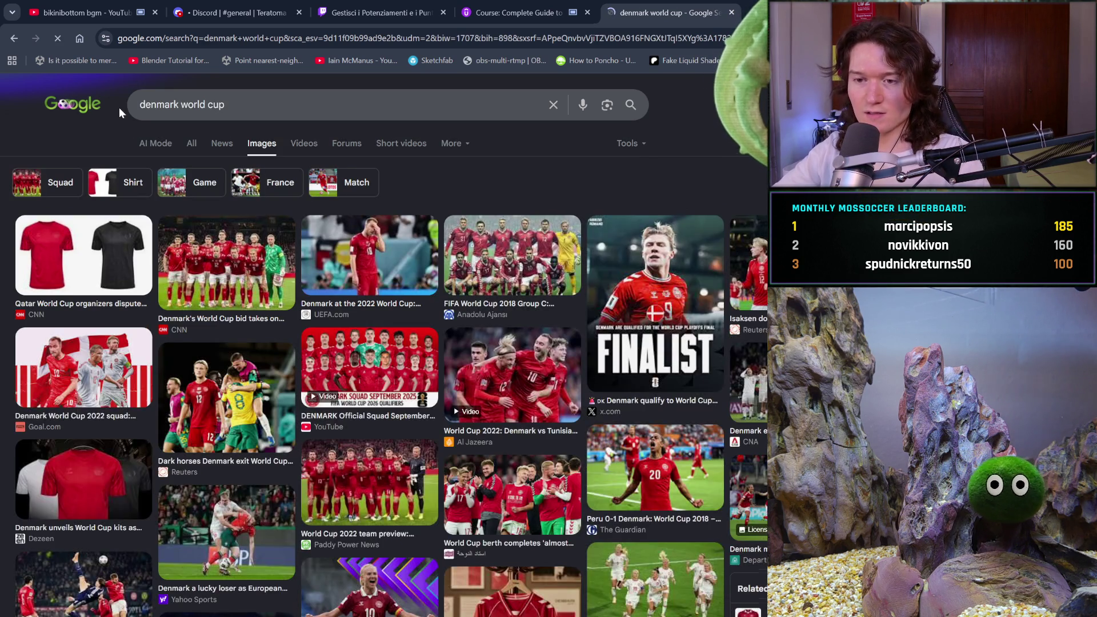
left_click(343, 259)
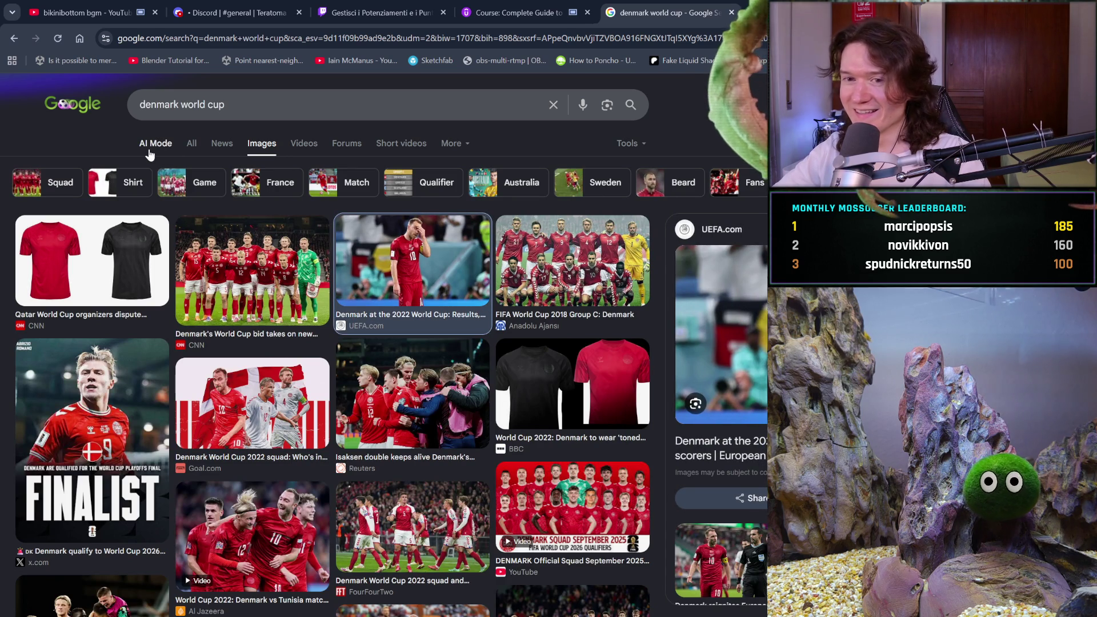
- Toggle between News and Images results, preview the Sweden–Italy 2-2 image, then return to the grid
left_click(218, 144)
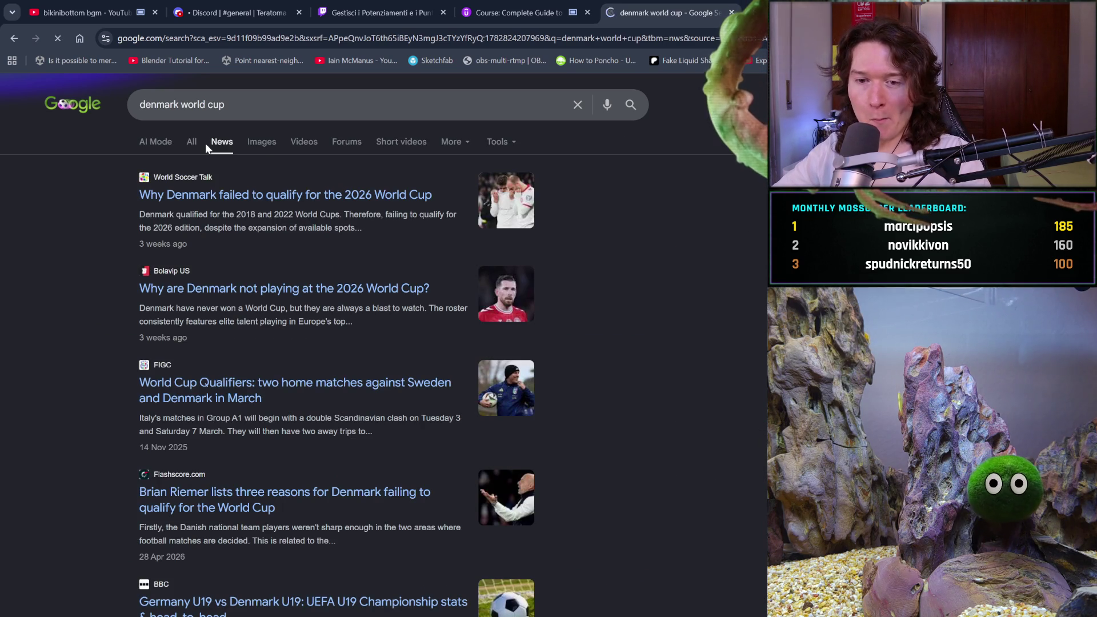
left_click(257, 137)
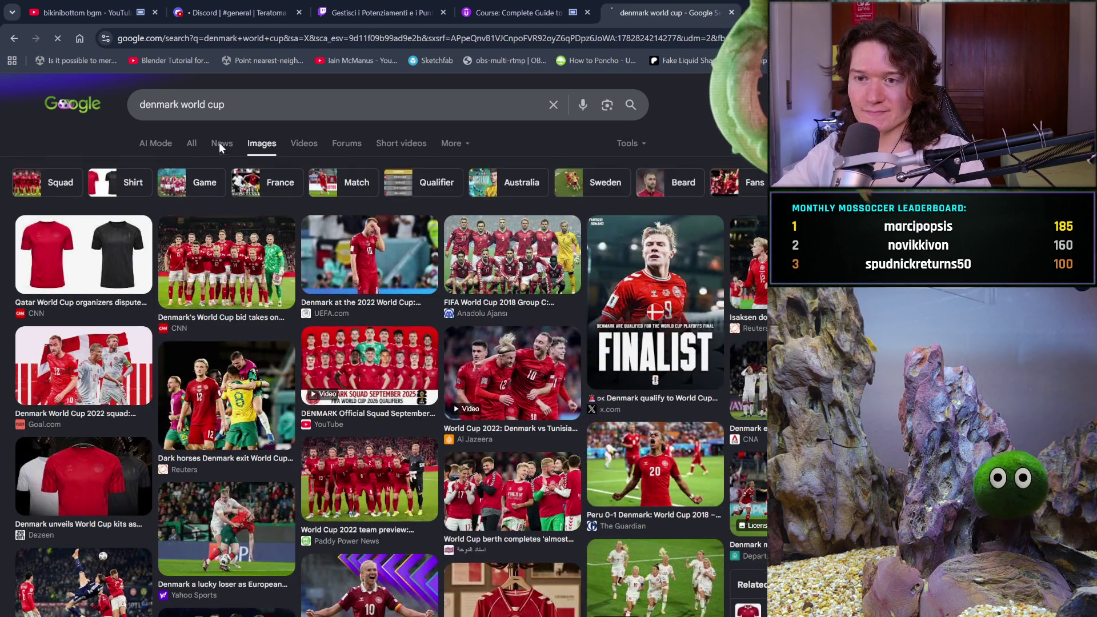
left_click(219, 144)
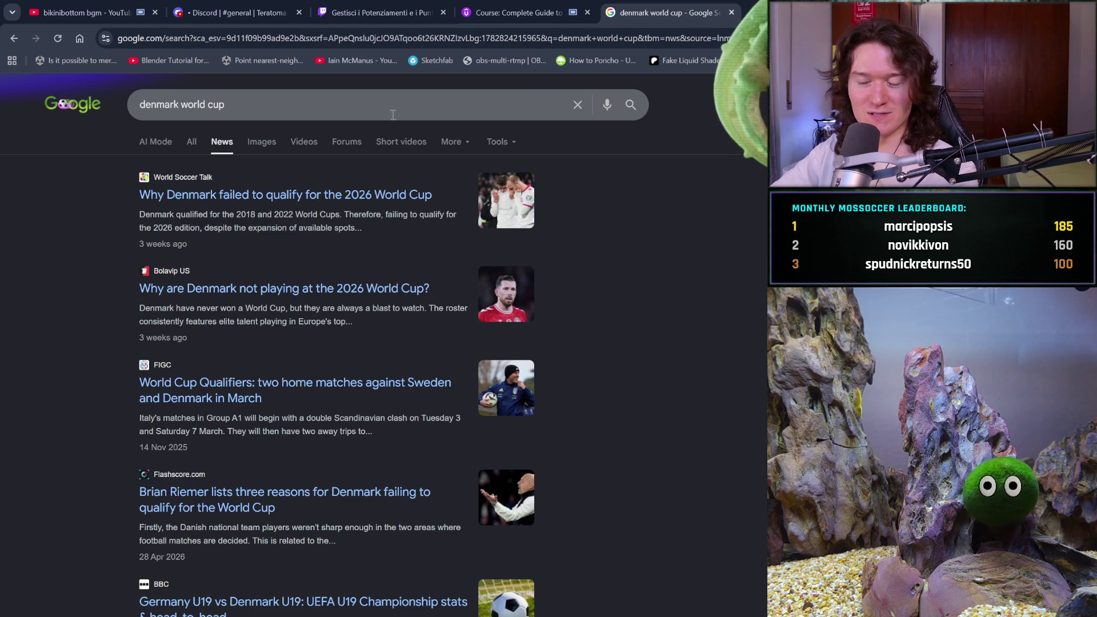
left_click(261, 141)
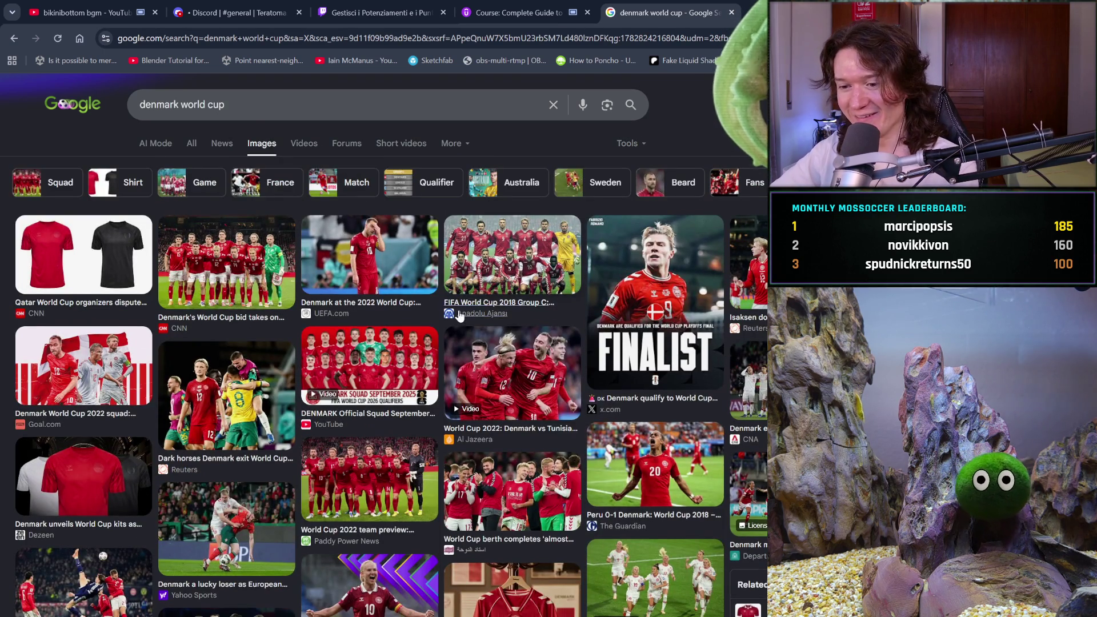
scroll(464, 318, "down", 4)
scroll(497, 343, "down", 1)
scroll(519, 358, "down", 1)
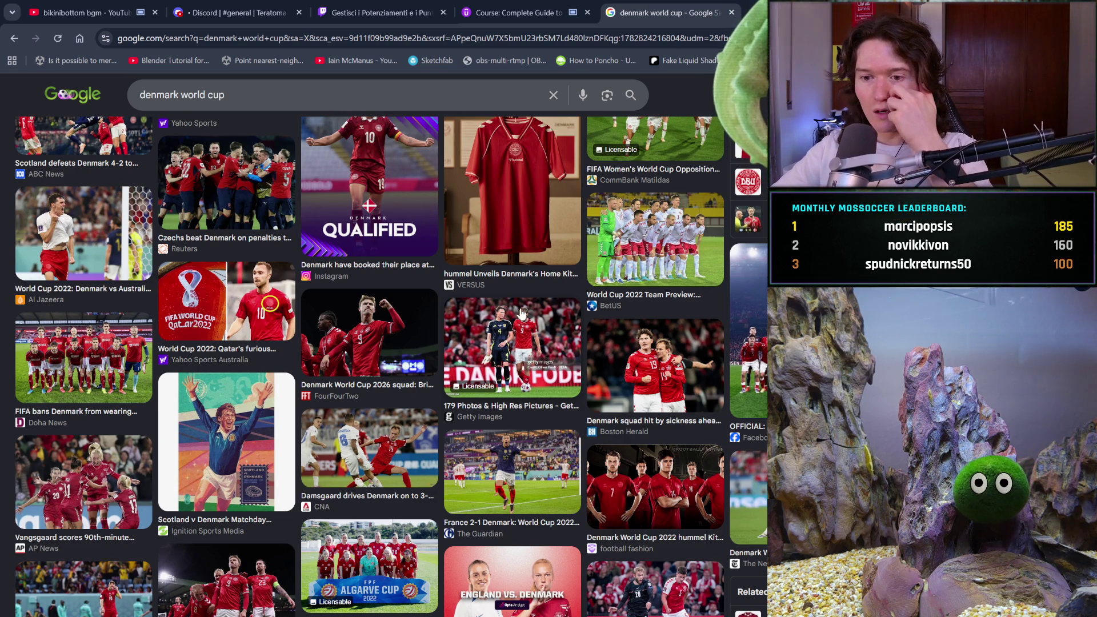
scroll(521, 314, "down", 3)
scroll(478, 209, "down", 1)
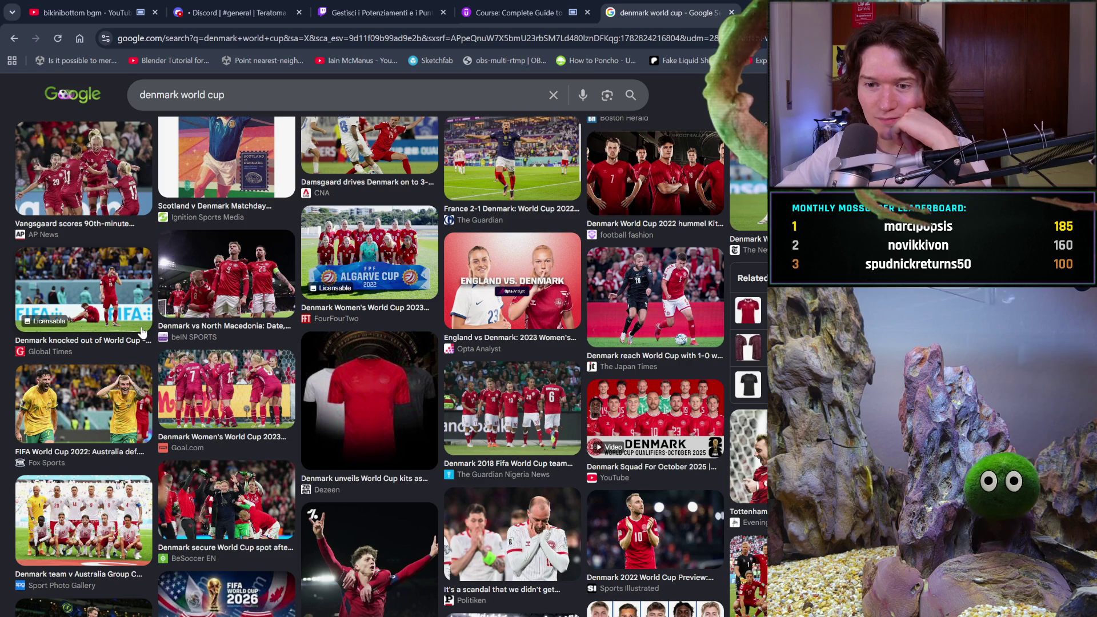
scroll(142, 333, "down", 1)
scroll(142, 333, "down", 1)
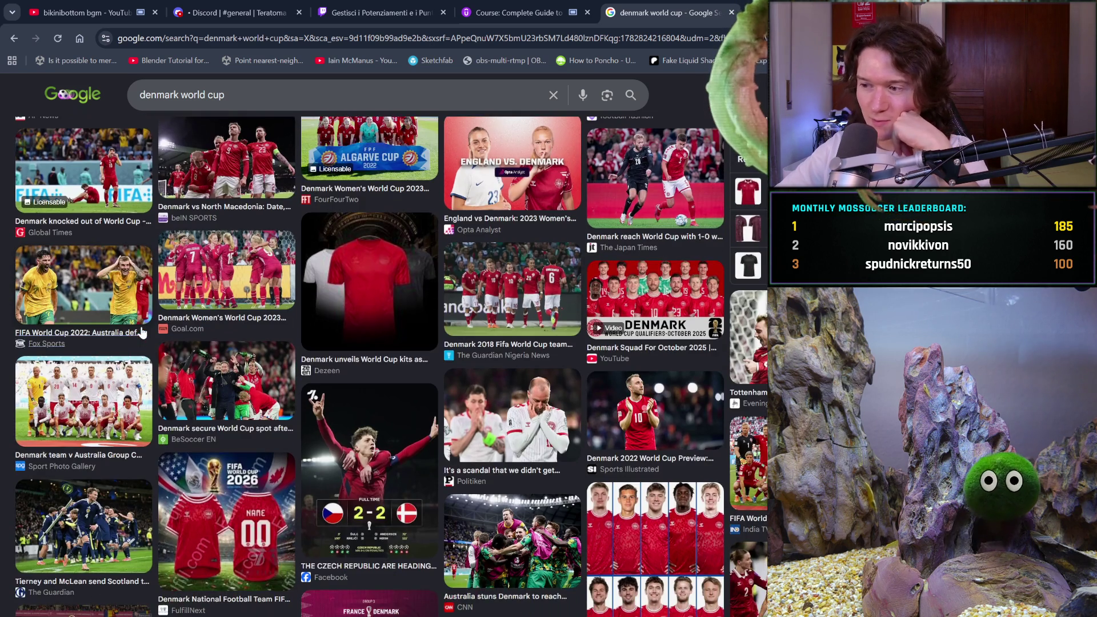
scroll(142, 334, "down", 1)
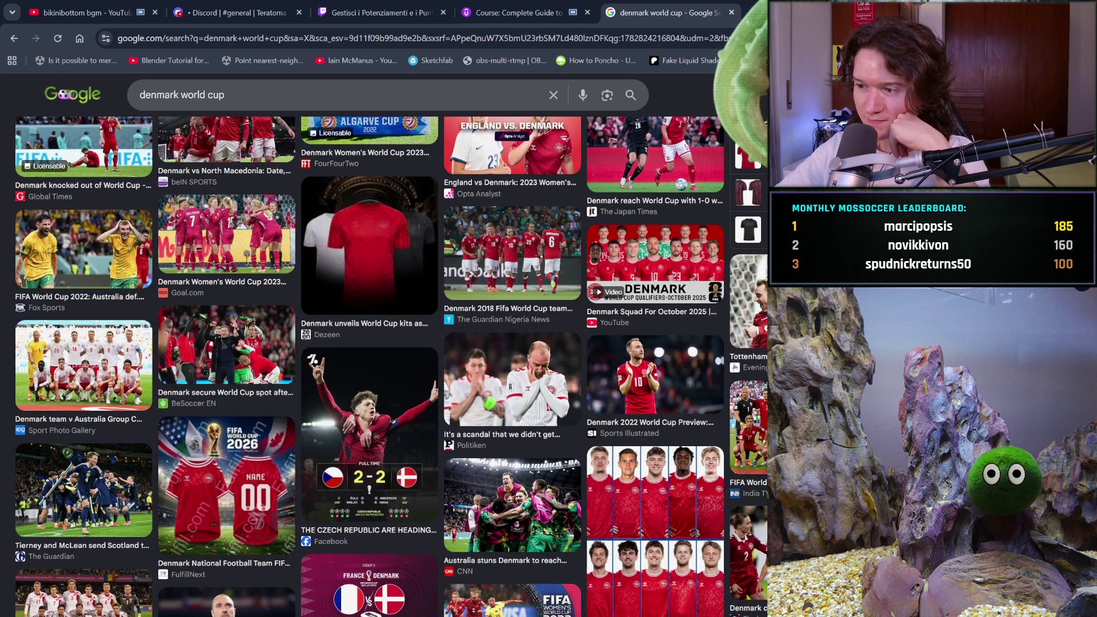
left_click(572, 428)
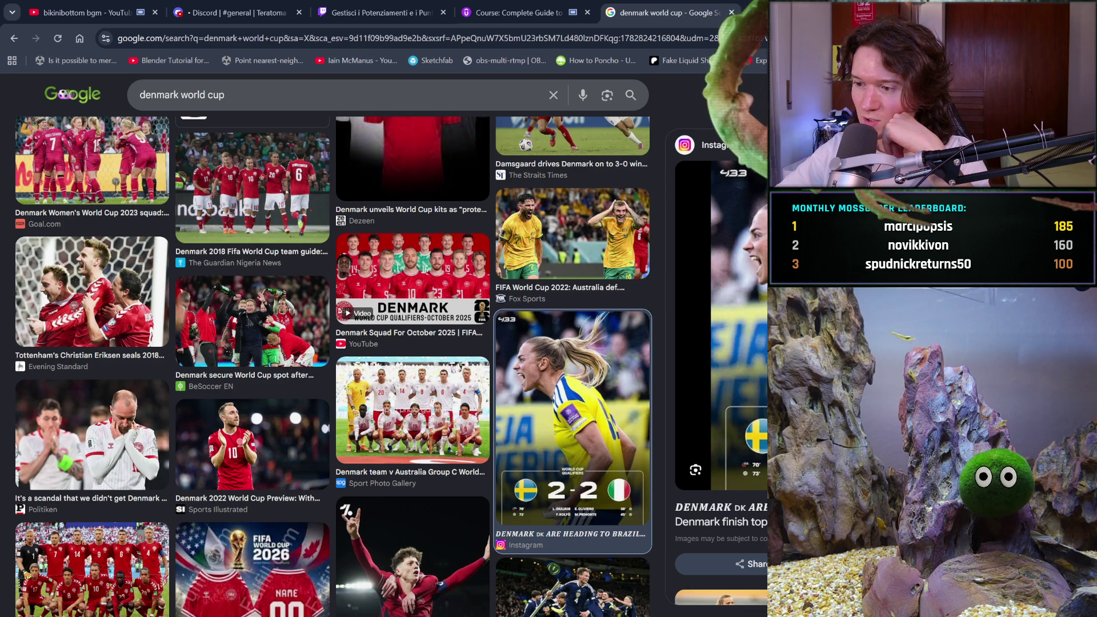
scroll(720, 386, "down", 2)
scroll(719, 385, "down", 3)
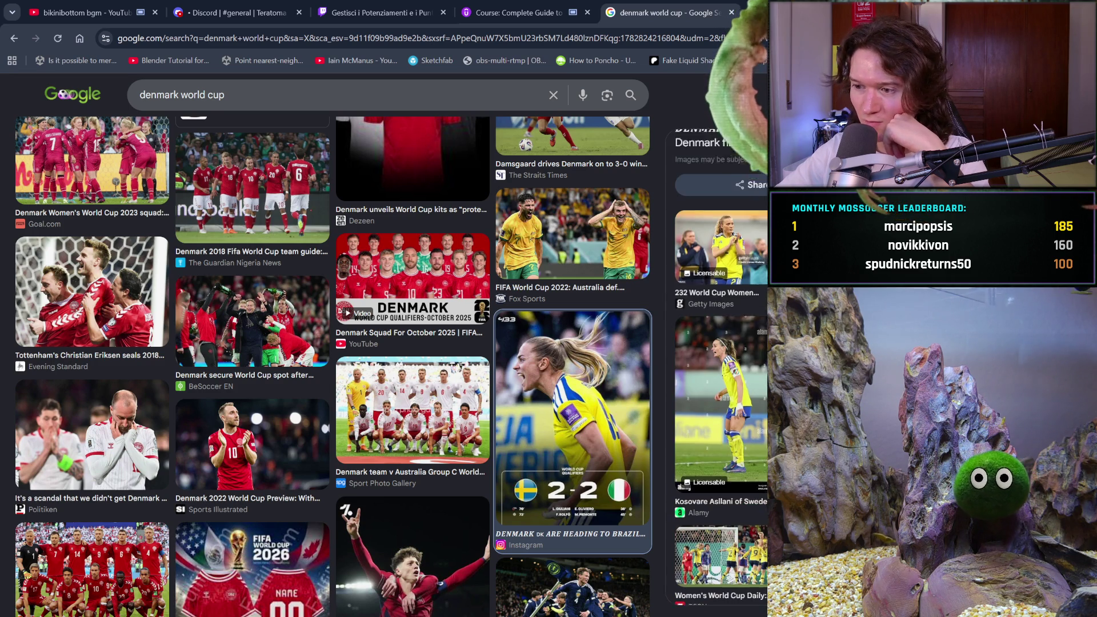
scroll(720, 385, "down", 2)
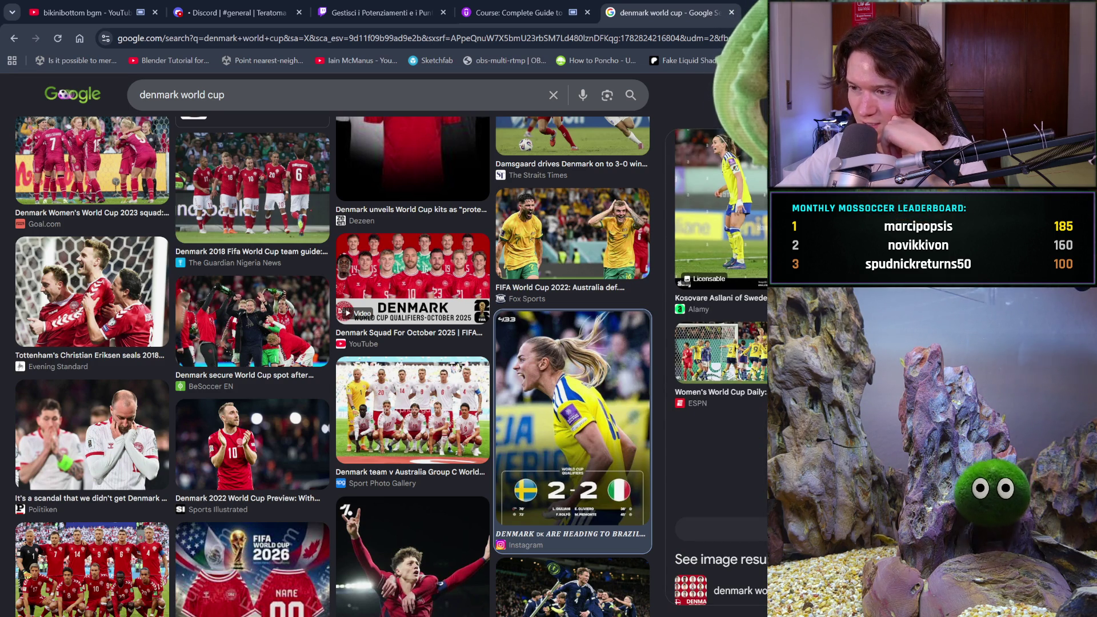
scroll(720, 386, "up", 3)
scroll(720, 386, "up", 2)
scroll(719, 386, "up", 1)
scroll(719, 386, "up", 1)
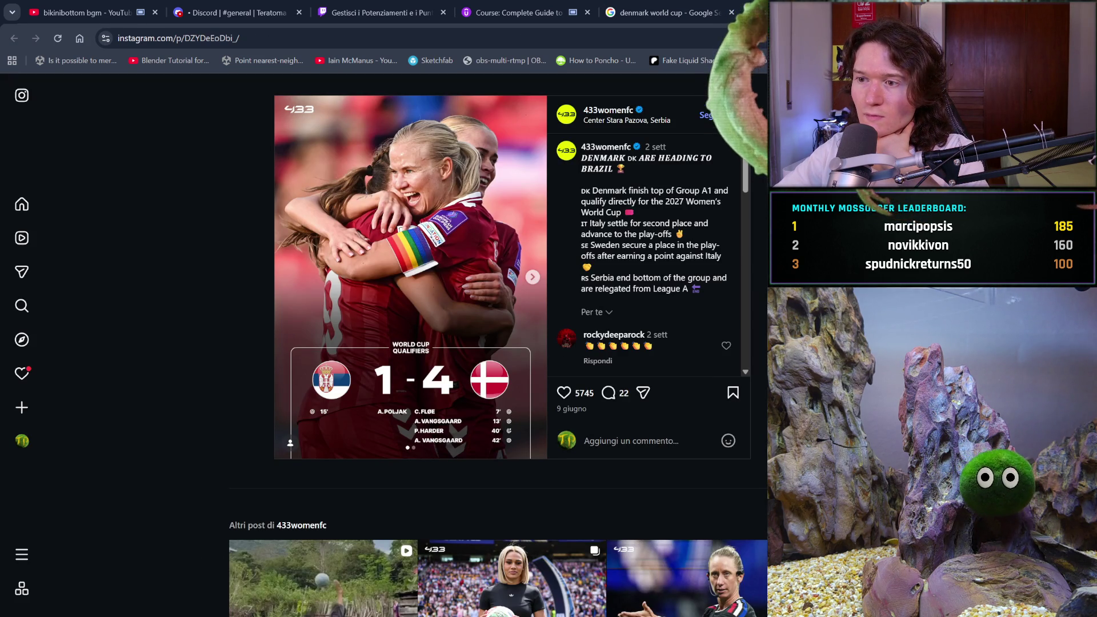
left_click(703, 7)
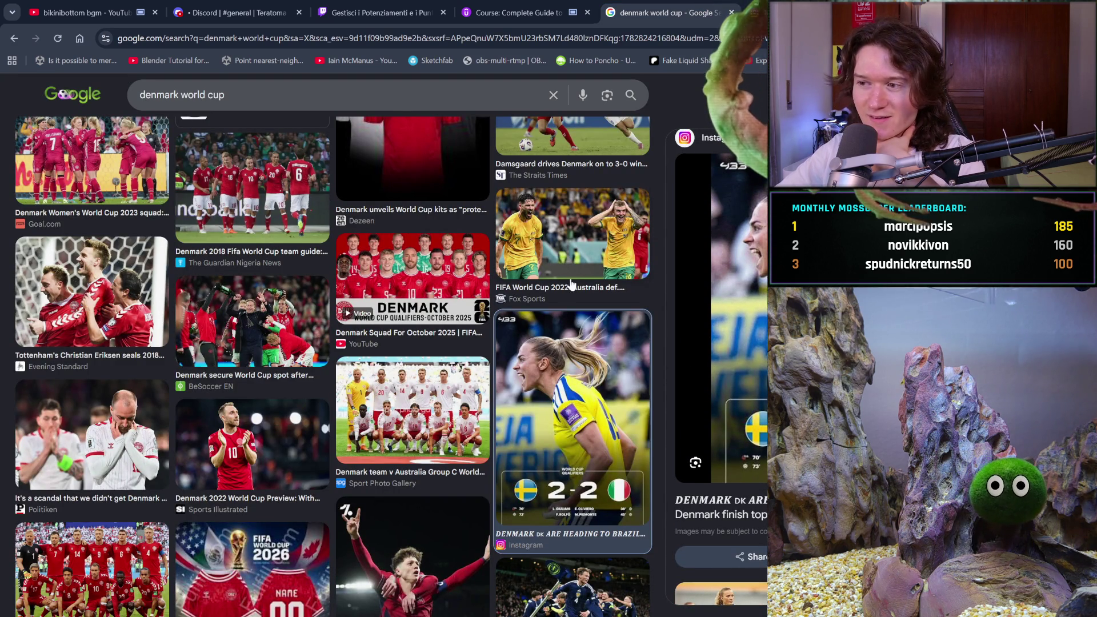
scroll(557, 289, "down", 2)
scroll(556, 289, "down", 3)
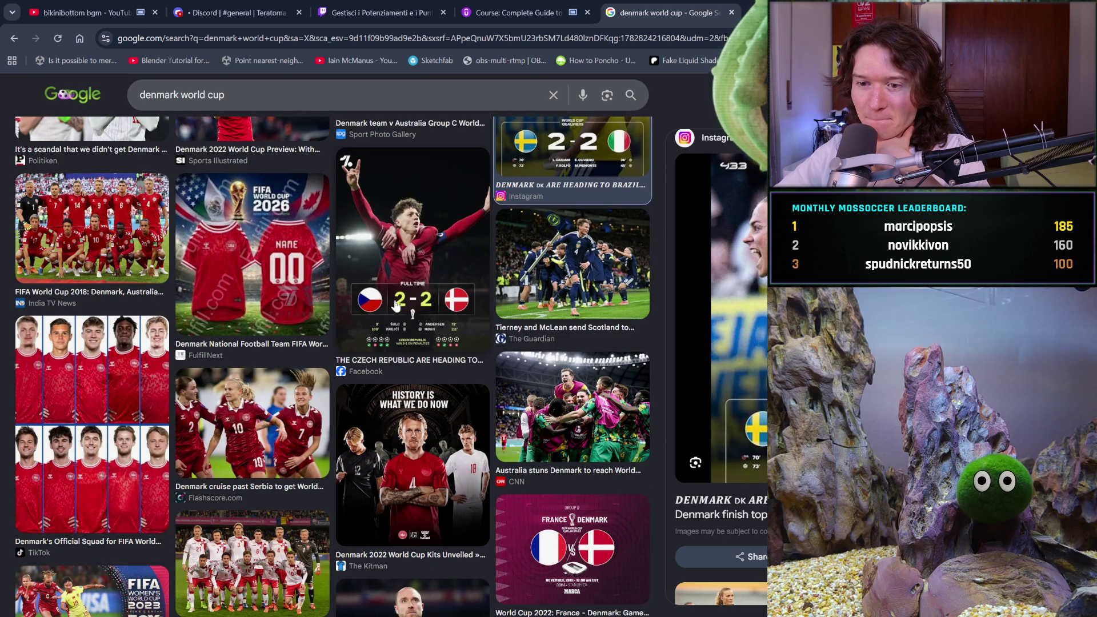
scroll(398, 302, "down", 2)
scroll(399, 347, "down", 3)
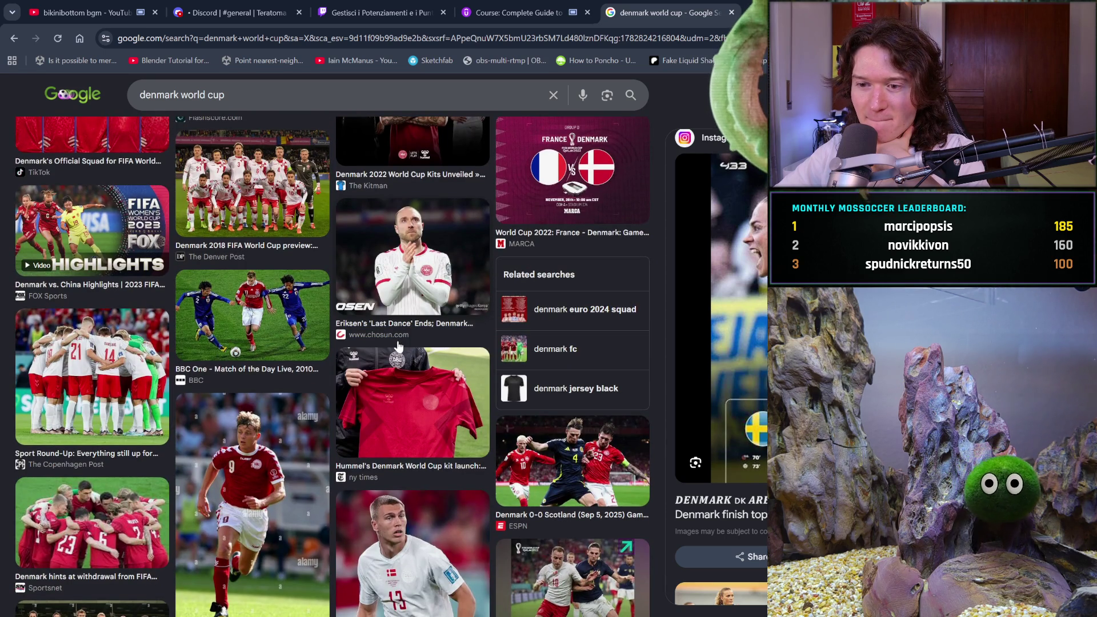
scroll(399, 347, "down", 2)
scroll(399, 347, "down", 2)
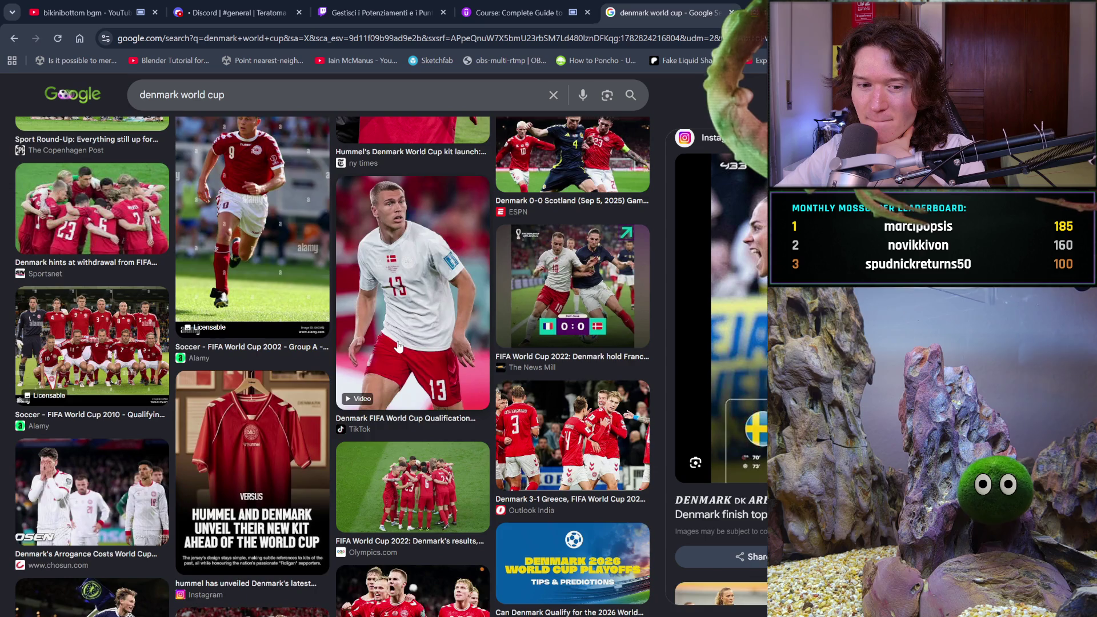
scroll(399, 347, "down", 5)
scroll(398, 348, "down", 5)
scroll(398, 347, "down", 5)
scroll(398, 348, "down", 5)
middle_click(720, 177)
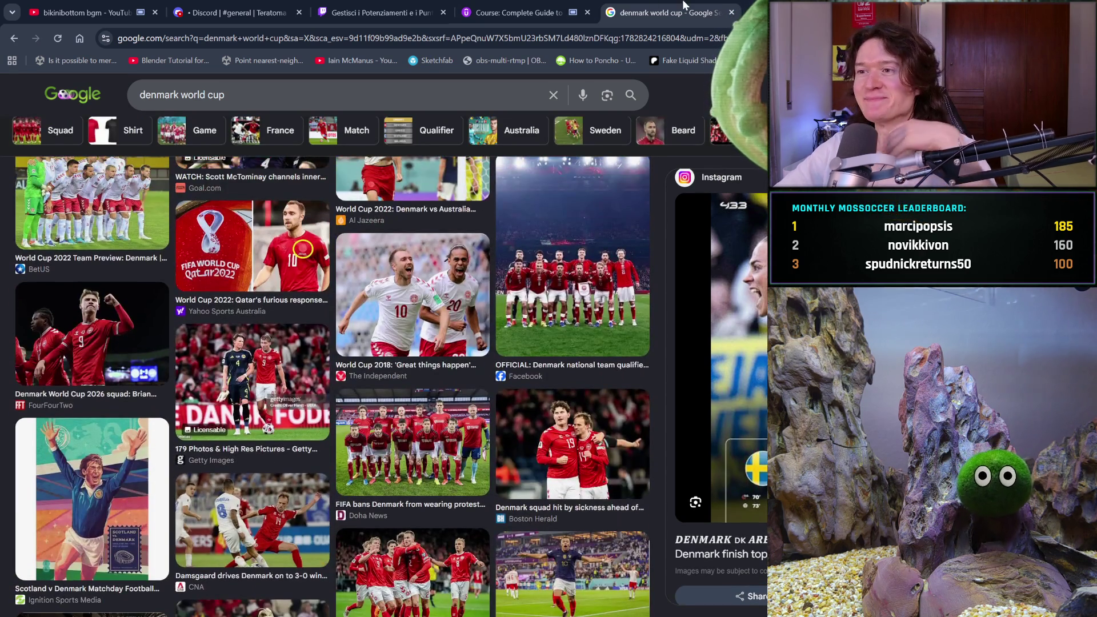
left_click(733, 18)
key("ctrl+w")
key("ctrl+w")
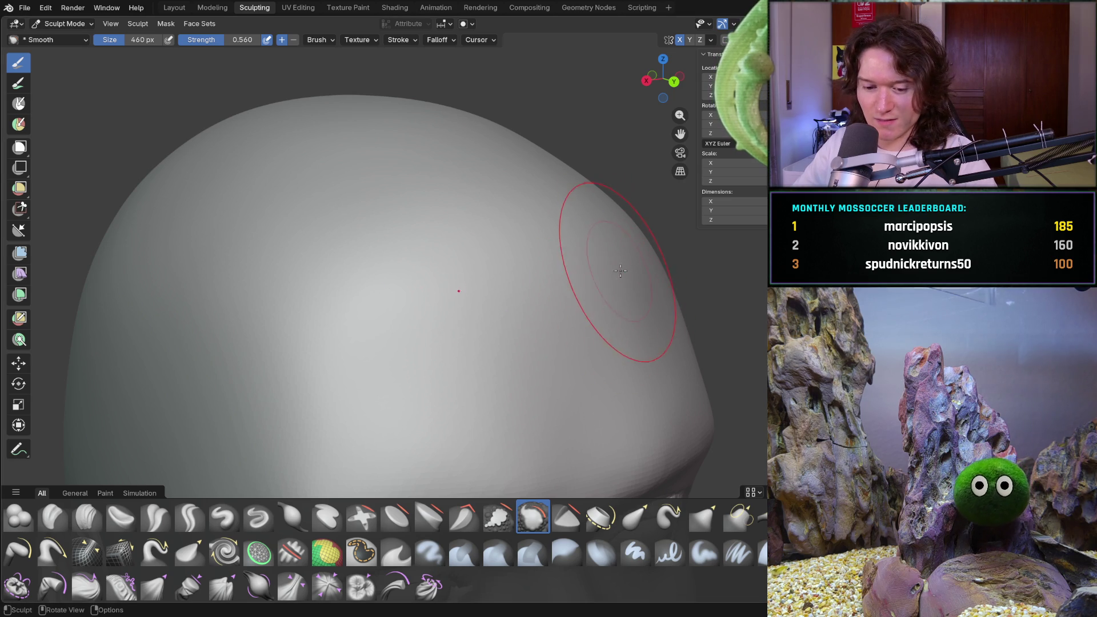
scroll(620, 270, "down", 8)
- Orbit around the head to inspect the skull, starting and cancelling box zooms along the way
mouse_move(560, 323)
middle_mouse_down()
mouse_move(583, 349)
mouse_move(404, 367)
mouse_move(432, 354)
middle_mouse_up()
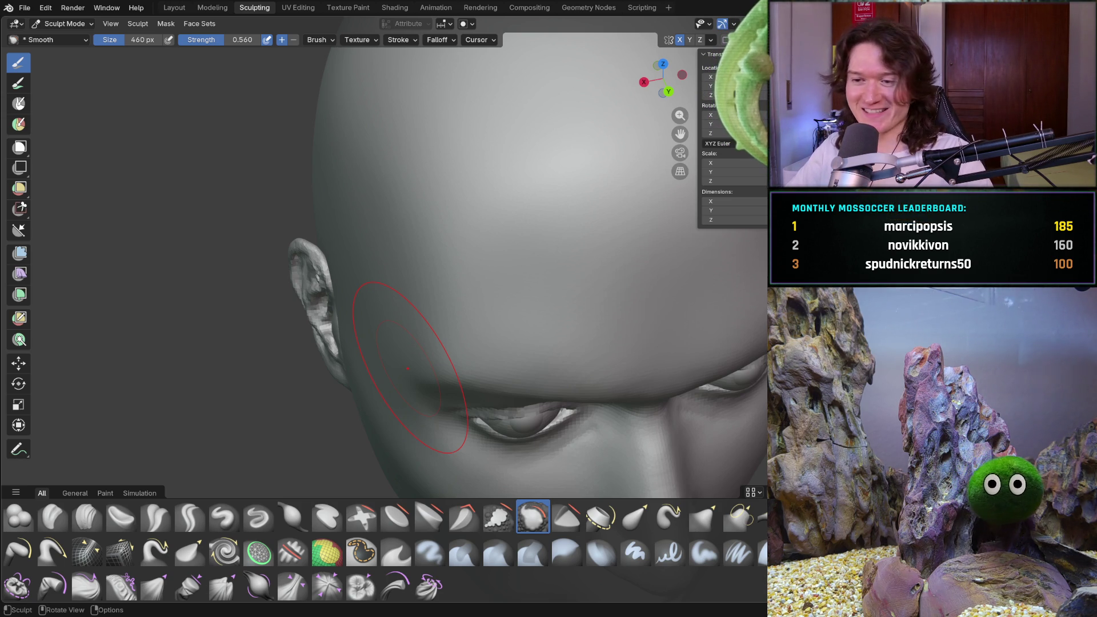
mouse_move(442, 327)
middle_mouse_down()
mouse_move(541, 336)
mouse_move(466, 380)
middle_mouse_up()
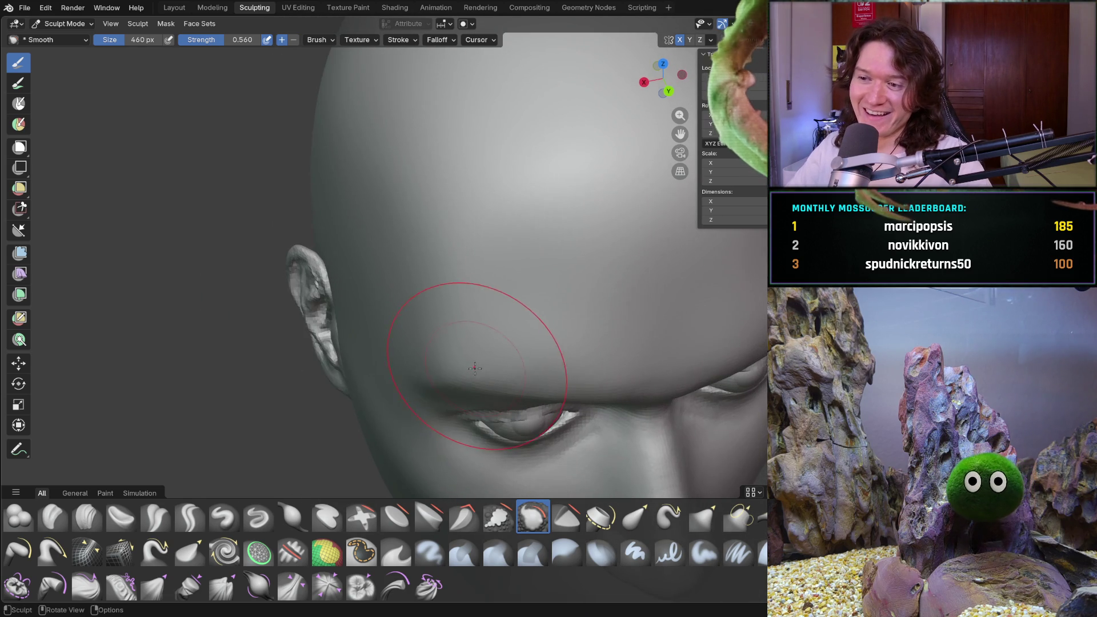
middle_click_drag(489, 334, 476, 303)
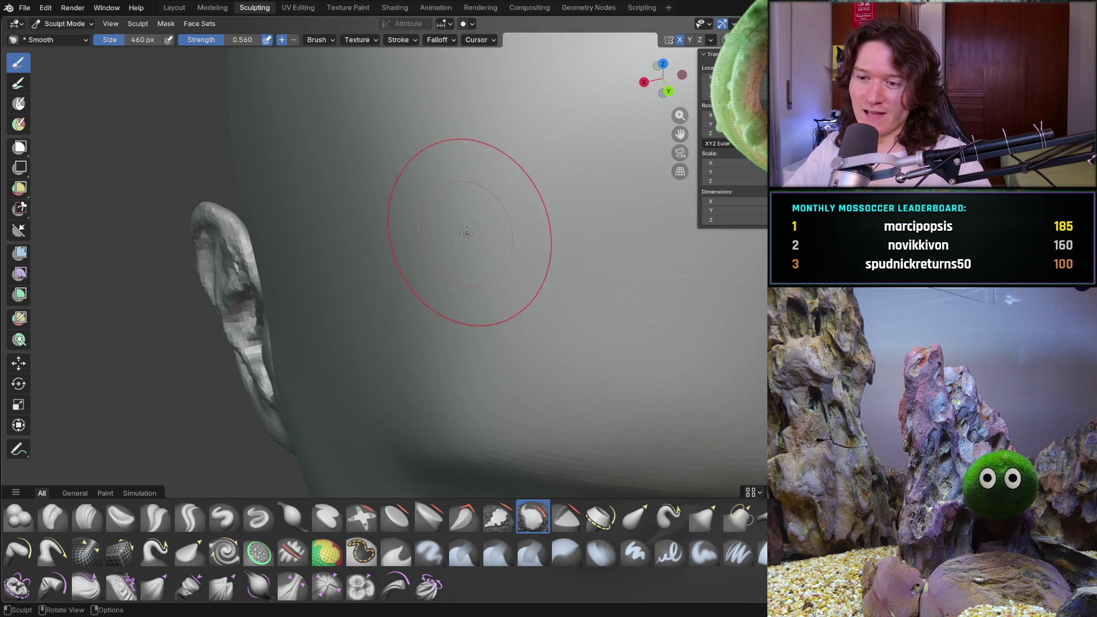
key("b")
key("Escape")
scroll(478, 177, "down", 4)
mouse_move(478, 176)
middle_mouse_down()
mouse_move(465, 318)
mouse_move(458, 297)
middle_mouse_up()
scroll(458, 297, "up", 4)
key("shift+b")
scroll(455, 283, "up", 2)
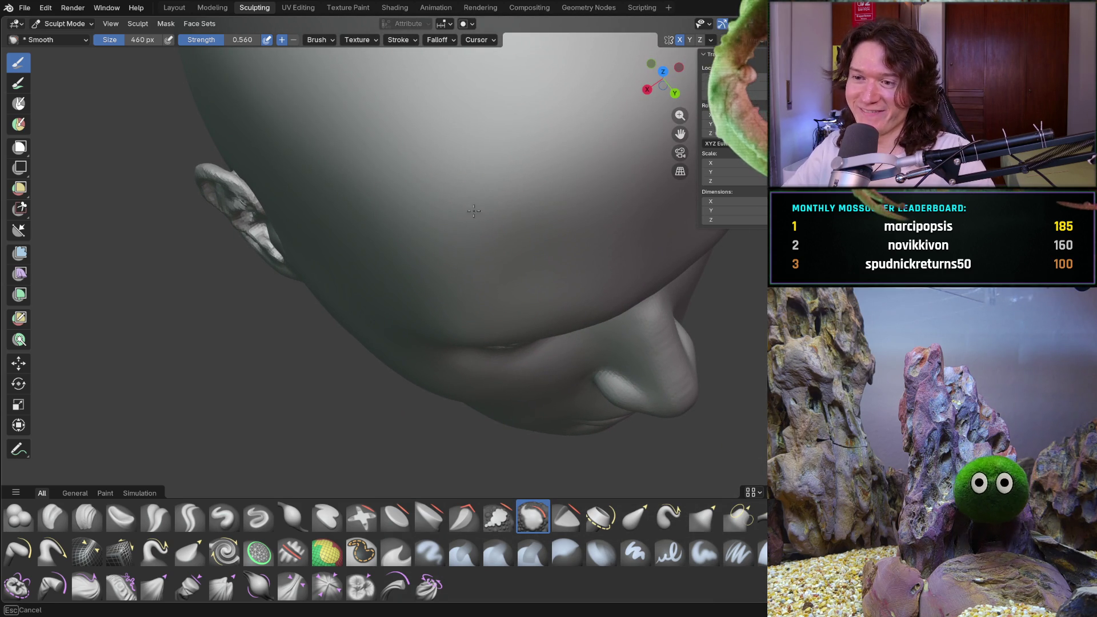
key("Escape")
middle_click_drag(397, 225, 432, 283)
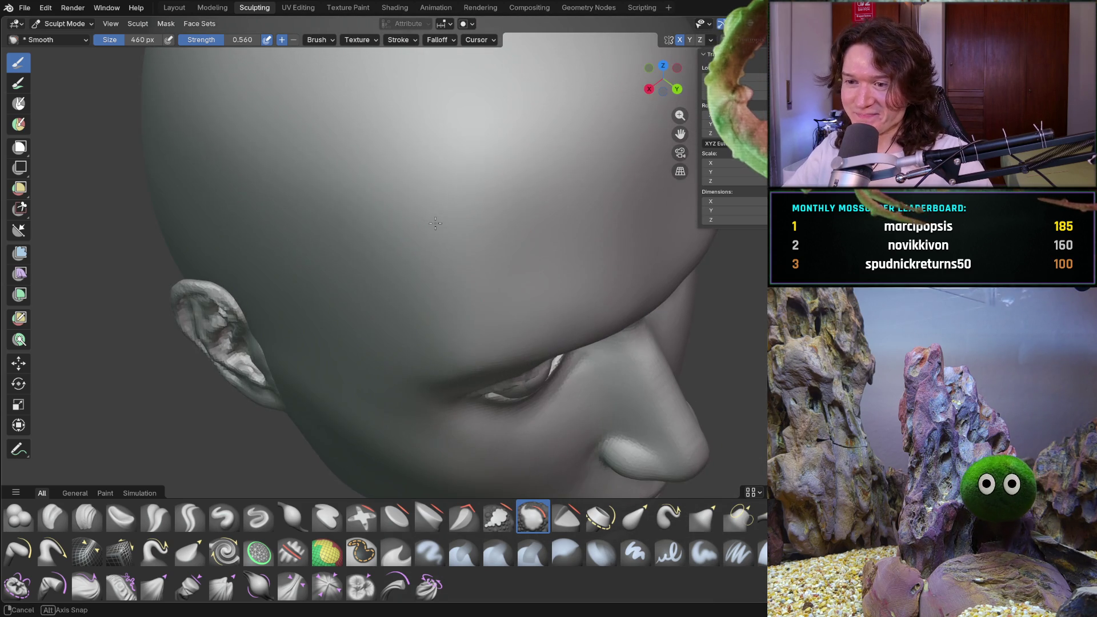
scroll(433, 283, "up", 3)
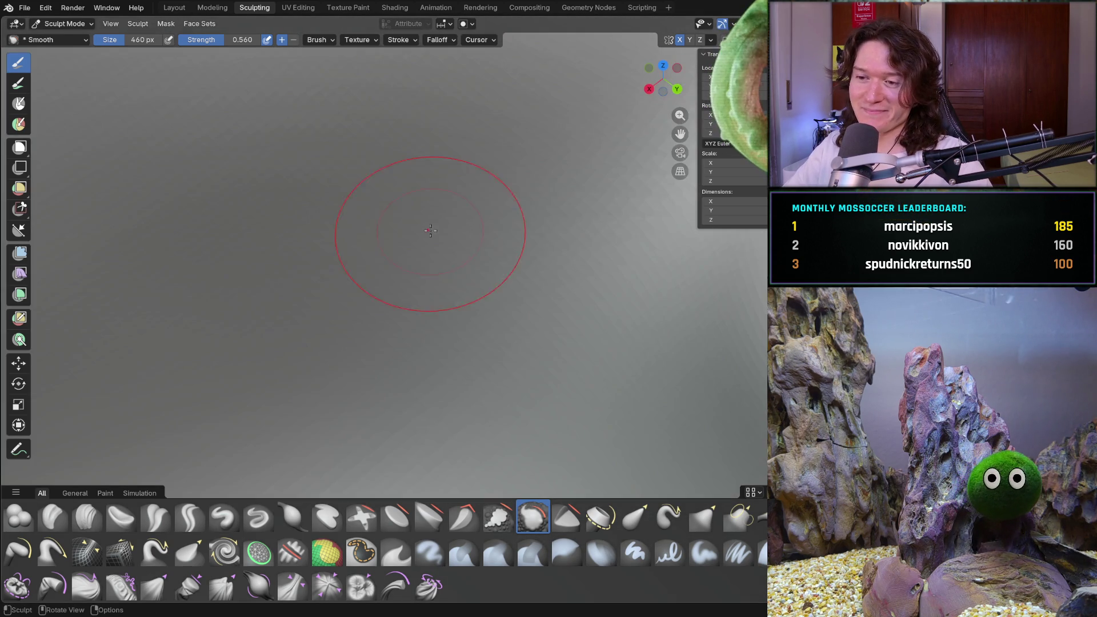
scroll(432, 283, "down", 3)
mouse_move(431, 283)
middle_mouse_down()
mouse_move(426, 258)
mouse_move(420, 270)
middle_mouse_up()
- Reduce the Smooth brush size to 284 px and orbit to check the forehead and profile
key("f")
left_click(386, 257)
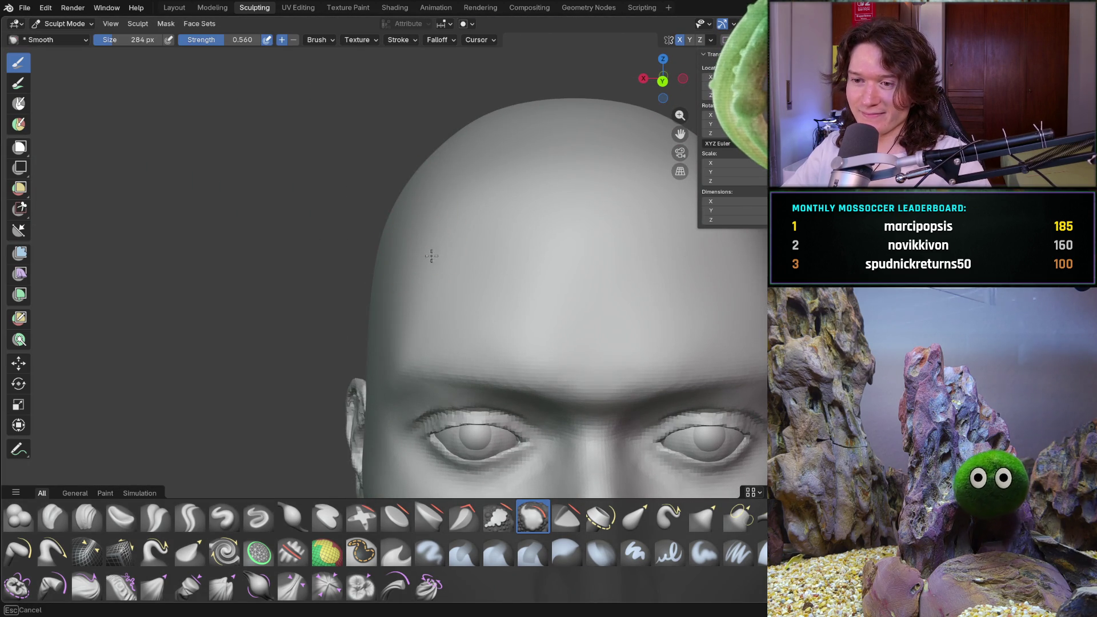
mouse_move(415, 315)
middle_mouse_down()
mouse_move(441, 318)
mouse_move(325, 378)
middle_mouse_up()
scroll(429, 313, "up", 5)
scroll(429, 324, "up", 2)
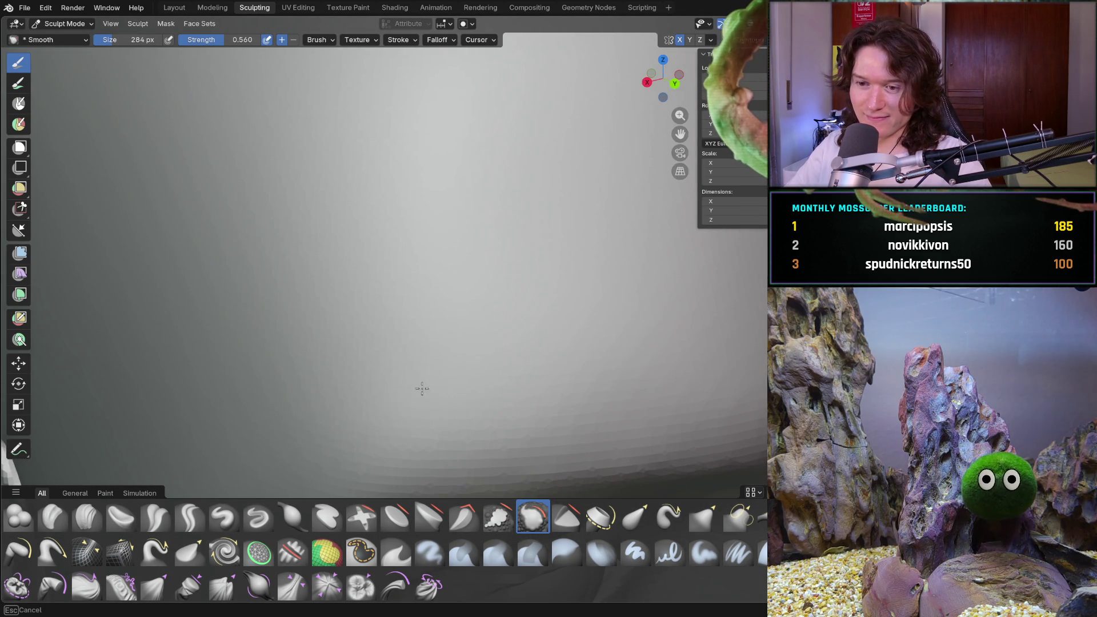
scroll(392, 318, "down", 6)
mouse_move(392, 318)
middle_mouse_down()
mouse_move(451, 444)
mouse_move(419, 321)
middle_mouse_up()
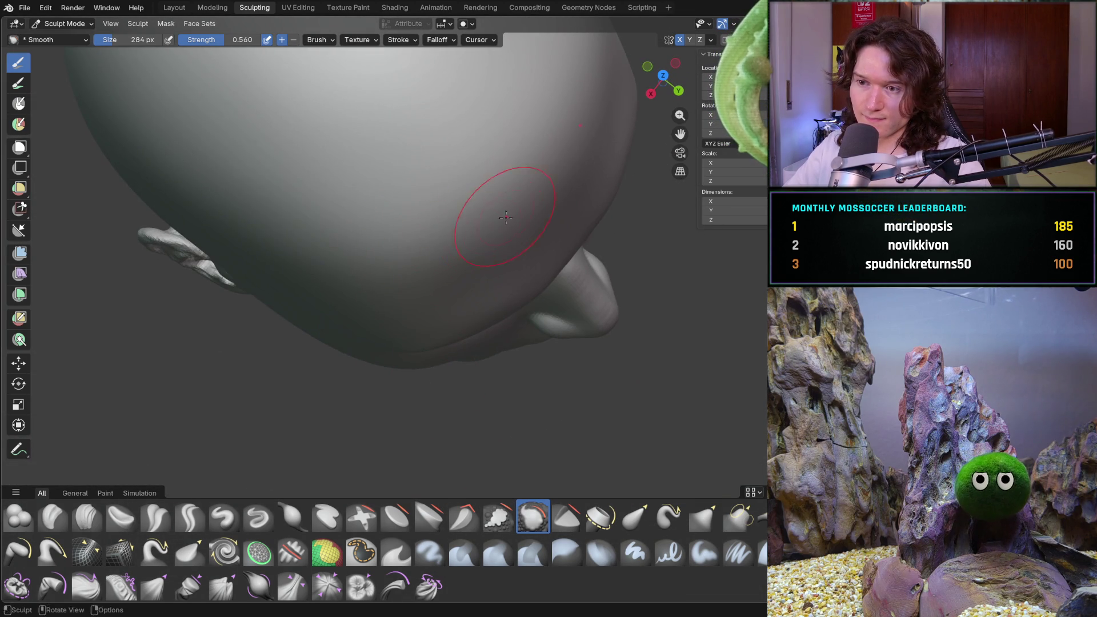
mouse_move(503, 184)
middle_mouse_down()
mouse_move(465, 241)
mouse_move(439, 414)
mouse_move(465, 416)
mouse_move(489, 336)
middle_mouse_up()
scroll(465, 241, "down", 3)
scroll(465, 241, "down", 3)
middle_click_drag(503, 242, 522, 228)
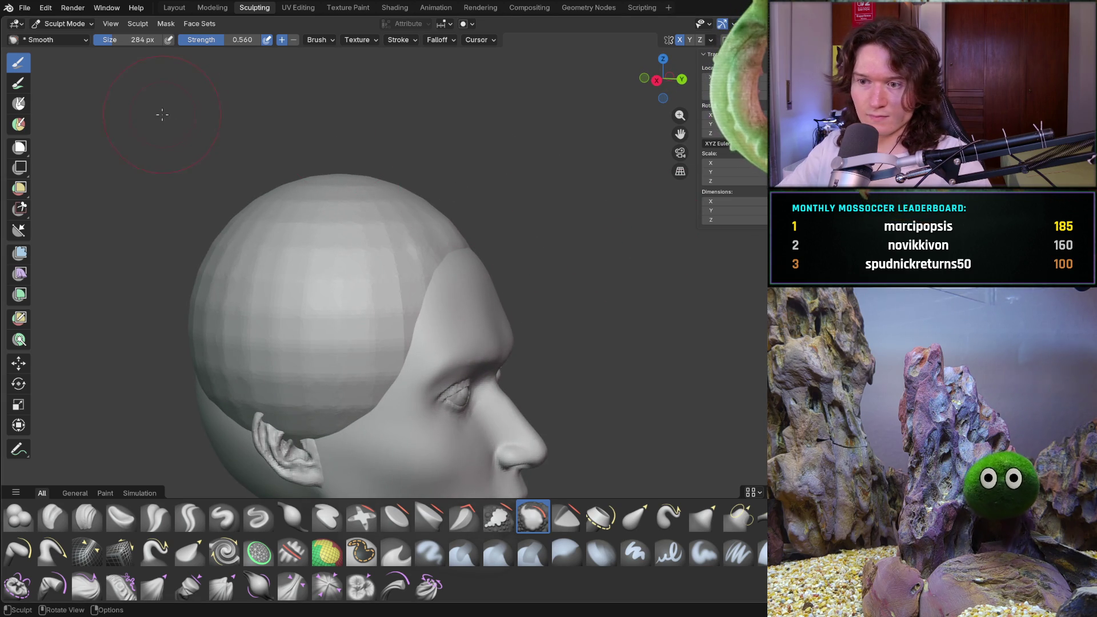
- Hide the hair sphere and smooth the top of the bare skull with Smooth brush strokes
middle_click_drag(162, 111, 269, 187)
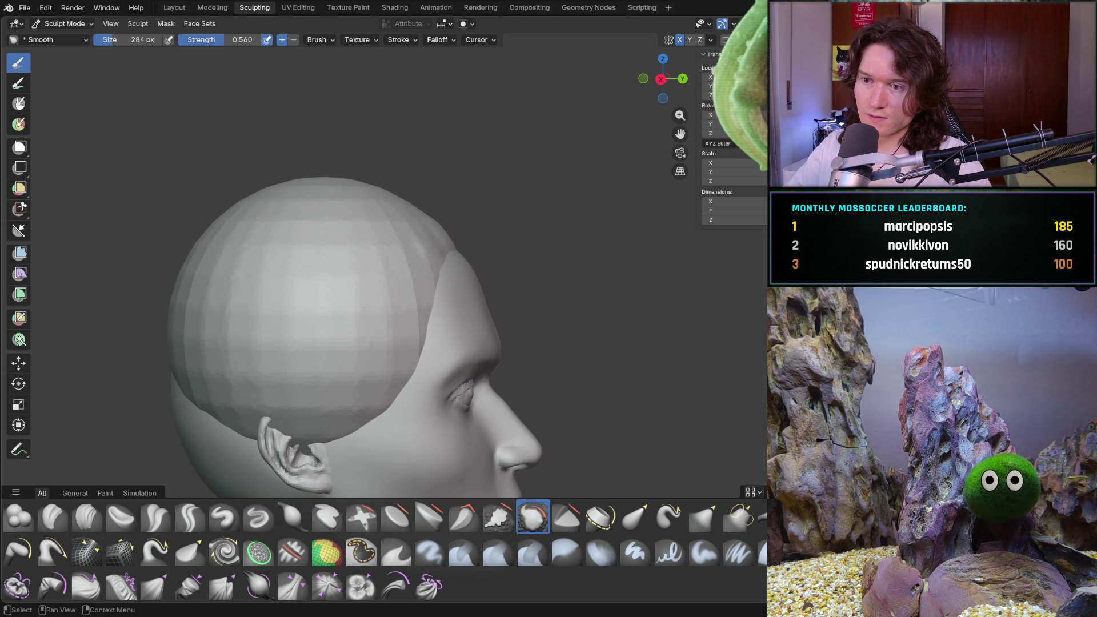
key("ctrl+z")
middle_click_drag(386, 112, 447, 178)
left_click_drag(446, 178, 481, 211)
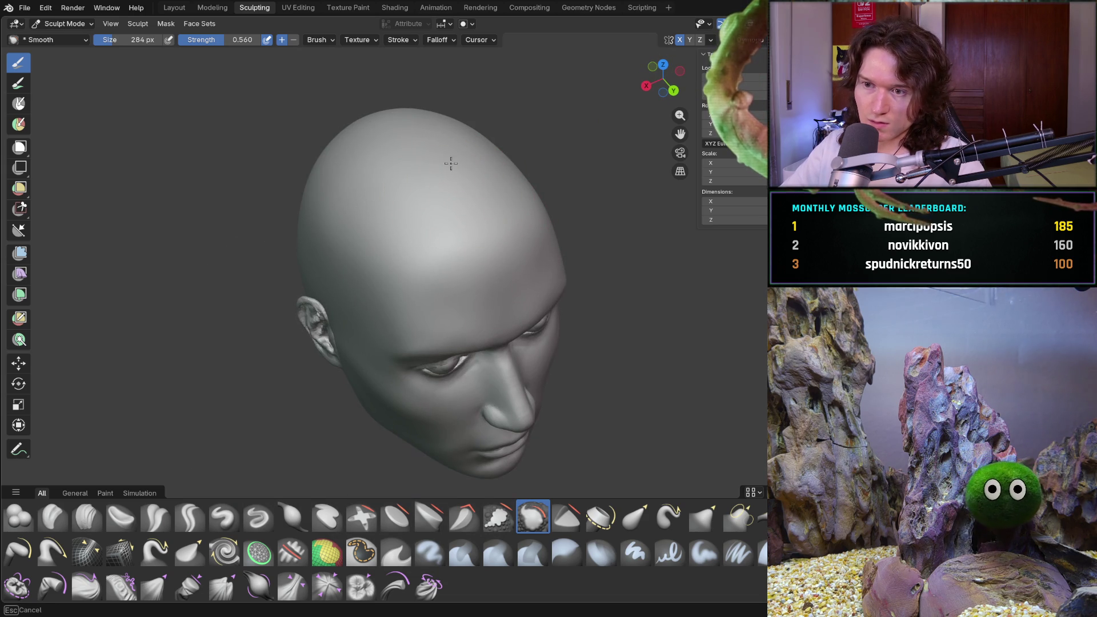
left_click_drag(421, 161, 396, 144)
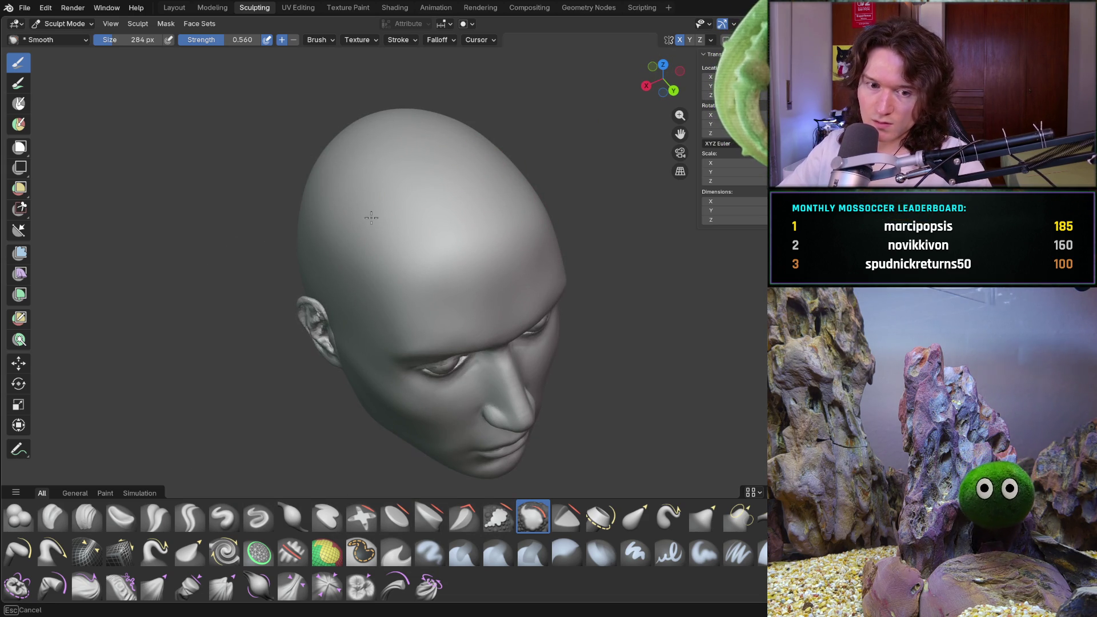
left_click_drag(413, 168, 399, 206)
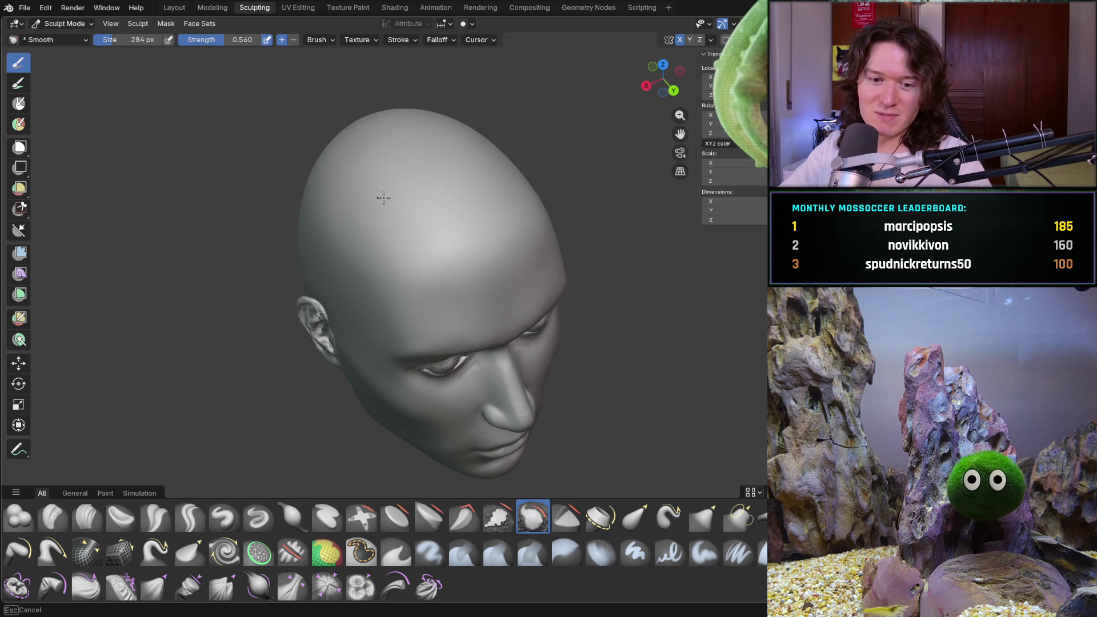
mouse_move(441, 166)
middle_mouse_down()
mouse_move(355, 140)
mouse_move(426, 189)
mouse_move(403, 220)
mouse_move(343, 208)
mouse_move(399, 222)
middle_mouse_up()
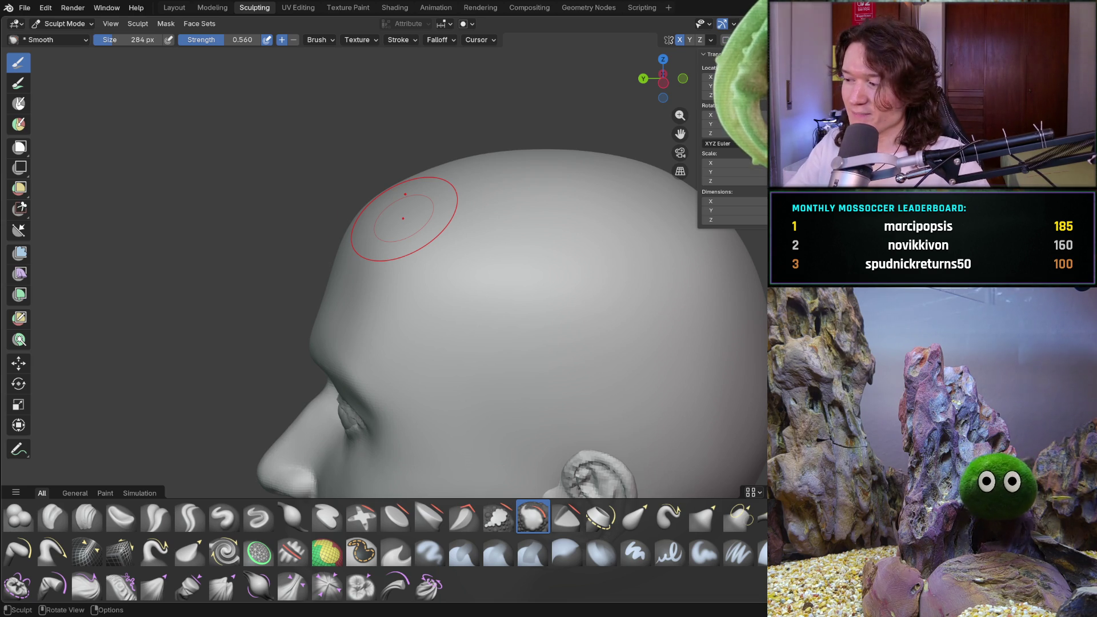
- Orbit to inspect the skull, add another smoothing pass on top, and start a box zoom
mouse_move(352, 246)
middle_mouse_down()
mouse_move(429, 269)
mouse_move(416, 209)
mouse_move(387, 235)
middle_mouse_up()
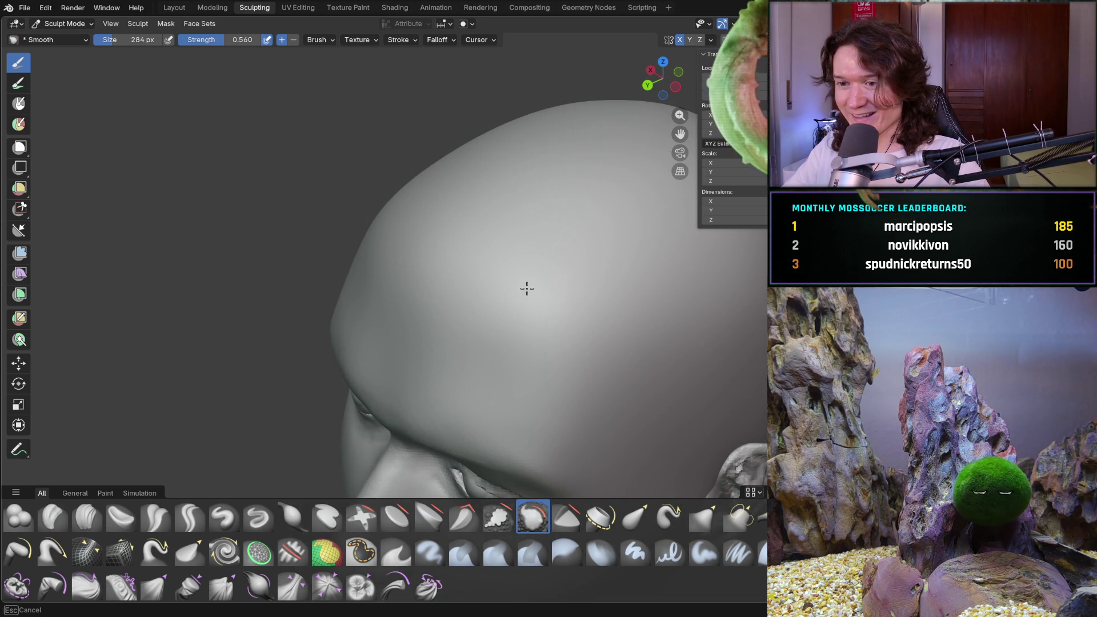
mouse_move(545, 230)
middle_mouse_down()
mouse_move(566, 235)
mouse_move(500, 336)
middle_mouse_up()
scroll(471, 300, "up", 2)
scroll(428, 236, "up", 1)
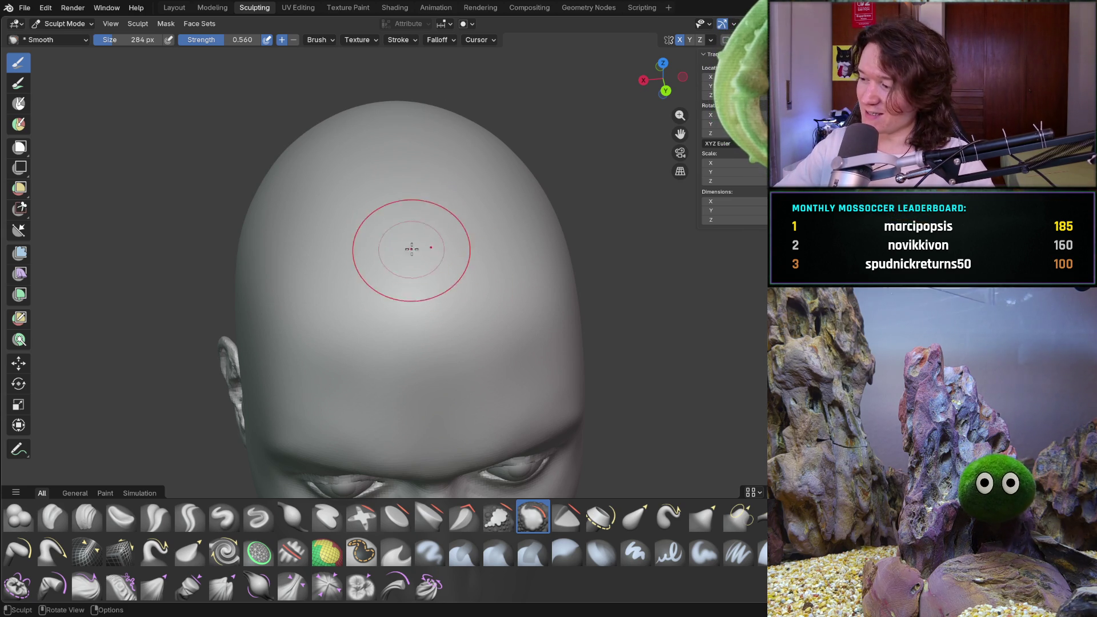
left_click_drag(367, 183, 378, 137)
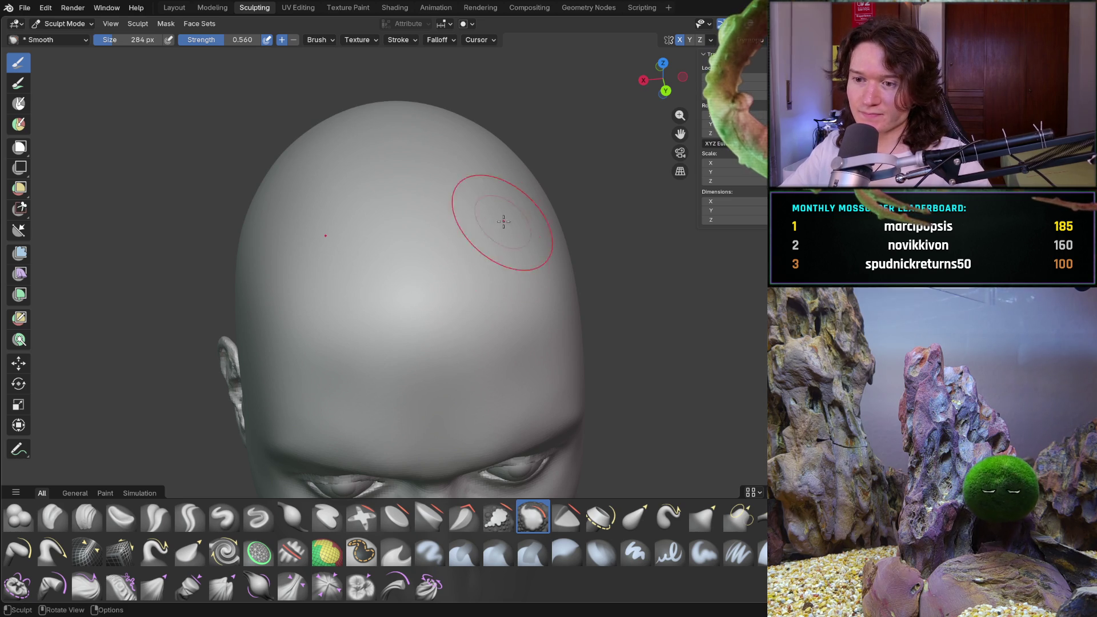
mouse_move(435, 228)
middle_mouse_down()
mouse_move(551, 212)
mouse_move(284, 235)
mouse_move(368, 281)
middle_mouse_up()
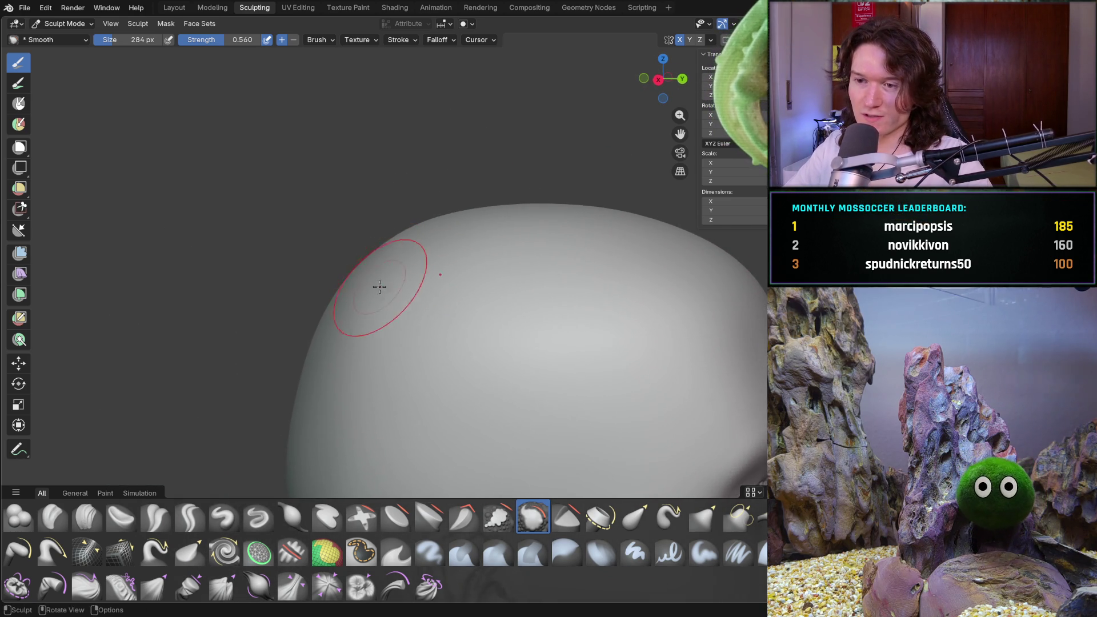
middle_click_drag(416, 326, 372, 216)
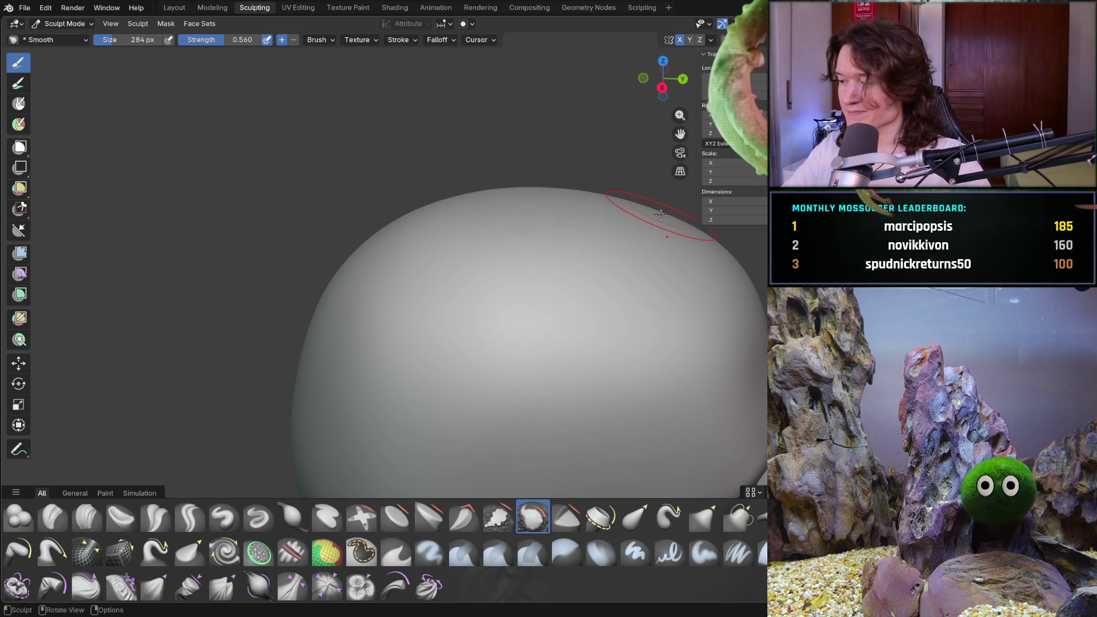
key("b")
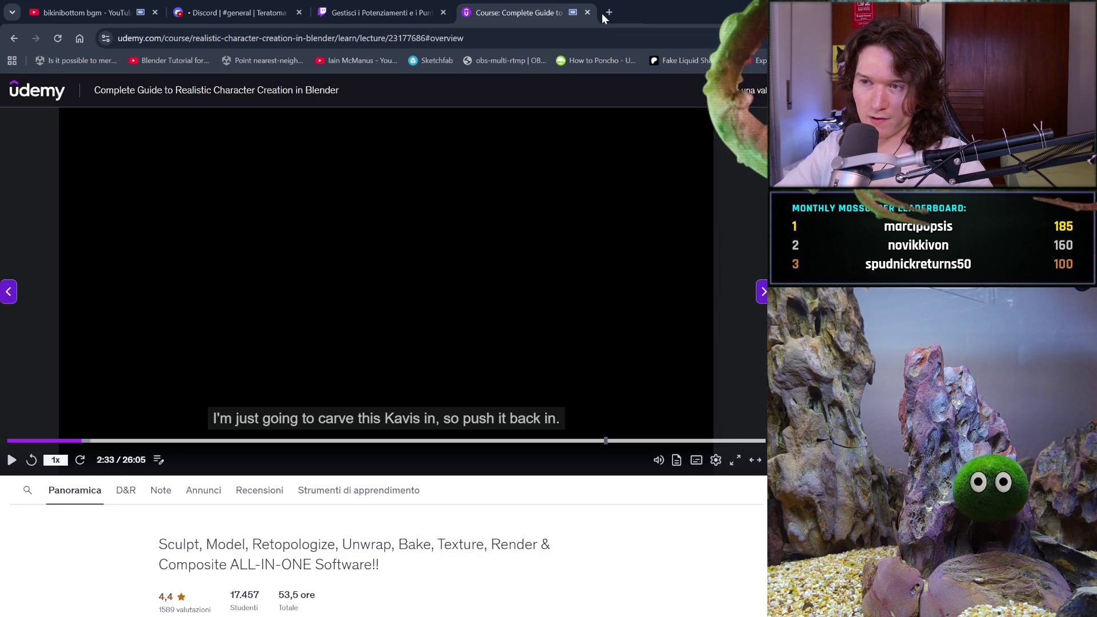
- Start a new Chrome tab beside the Udemy lecture
left_click(604, 13)
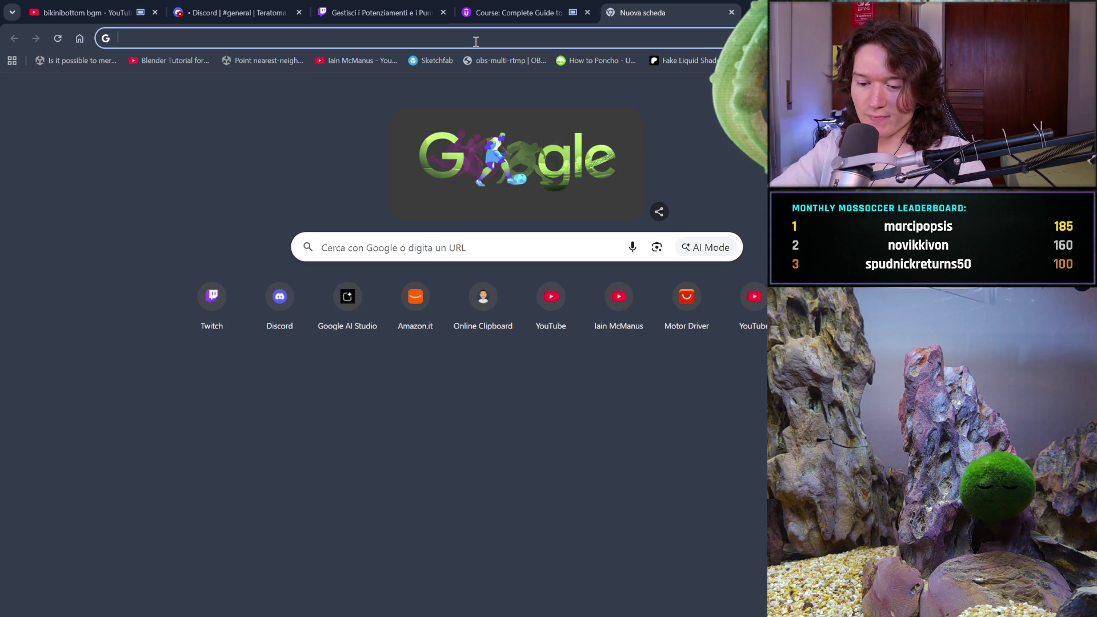
type("intersec")
- Fix the typo in 'intersexual bilogy il humans' and run the Google search
key("BackSpace")
type("xual")
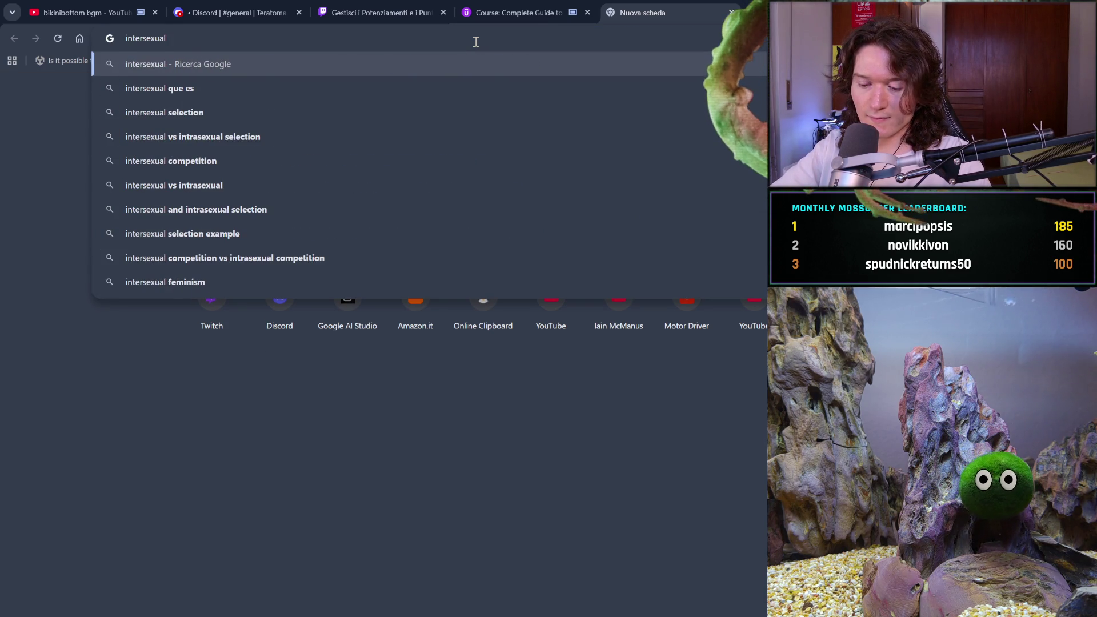
type(" bilogiy il ")
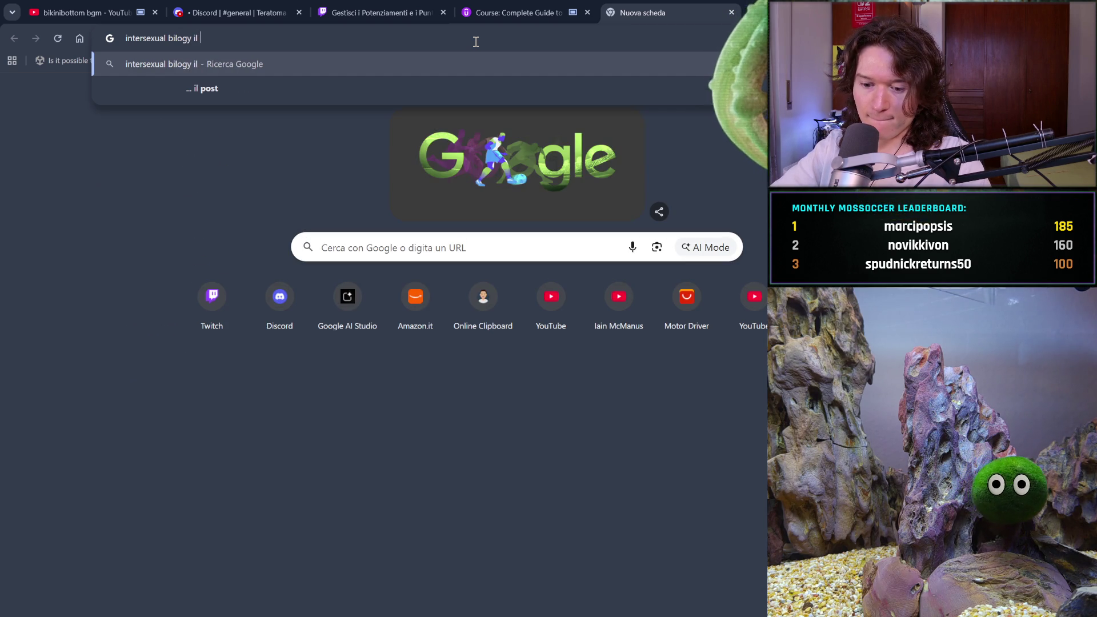
type("humans")
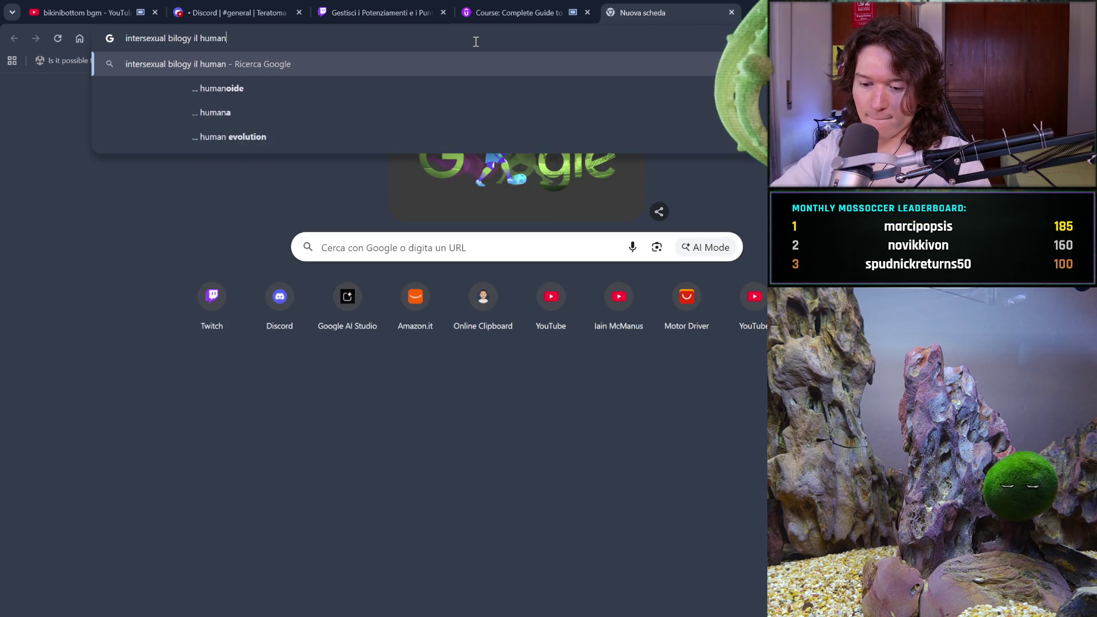
key("Return")
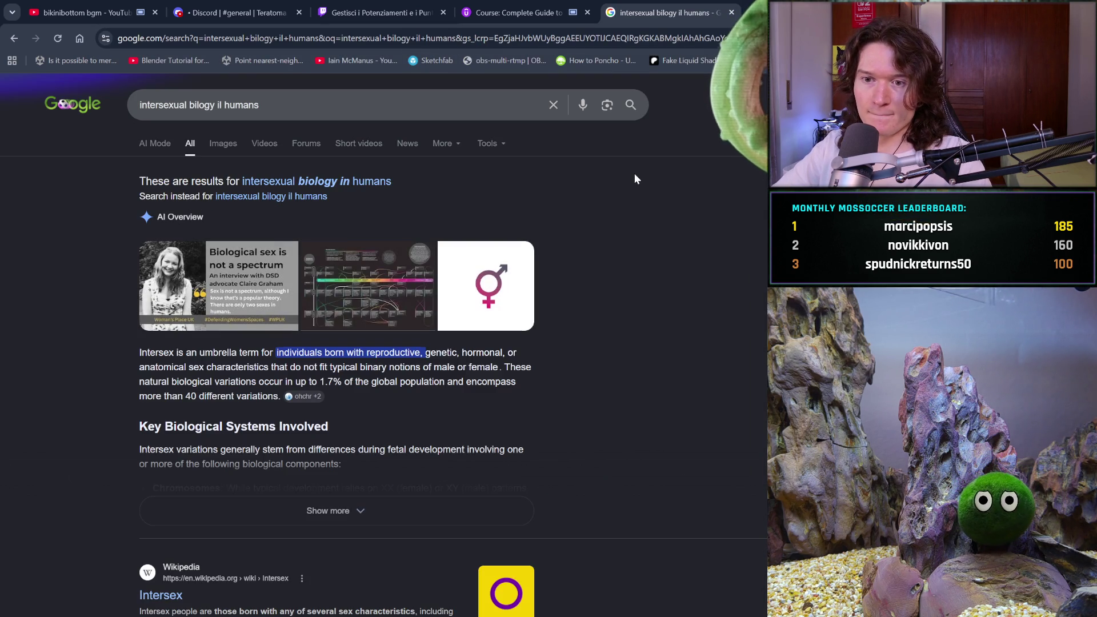
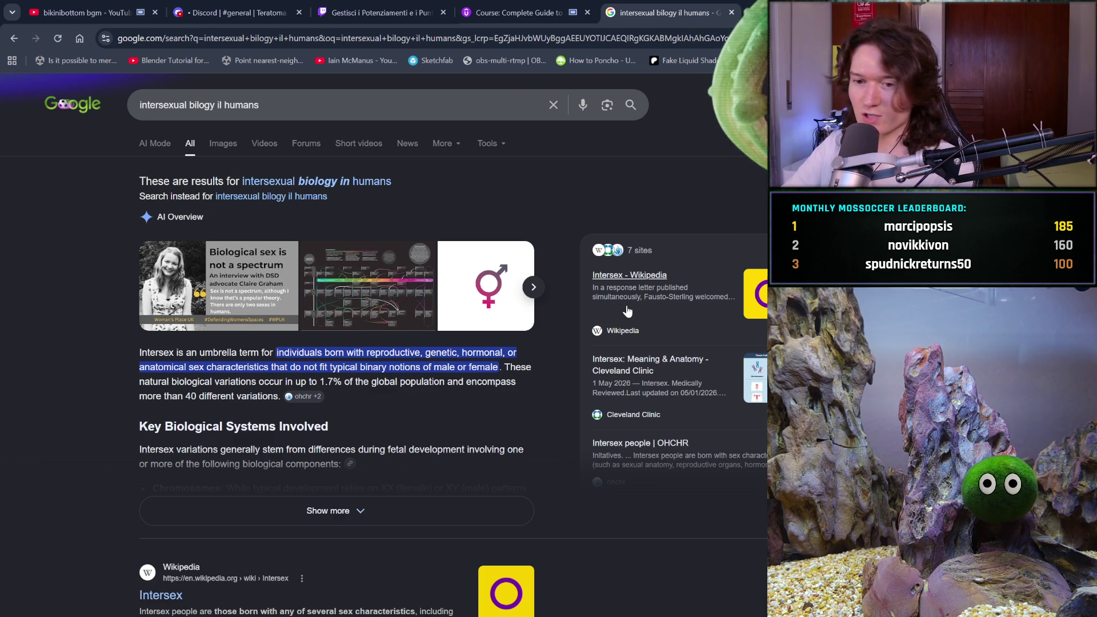
- Expand the AI Overview on intersex variations, then close that search tab
left_click(338, 514)
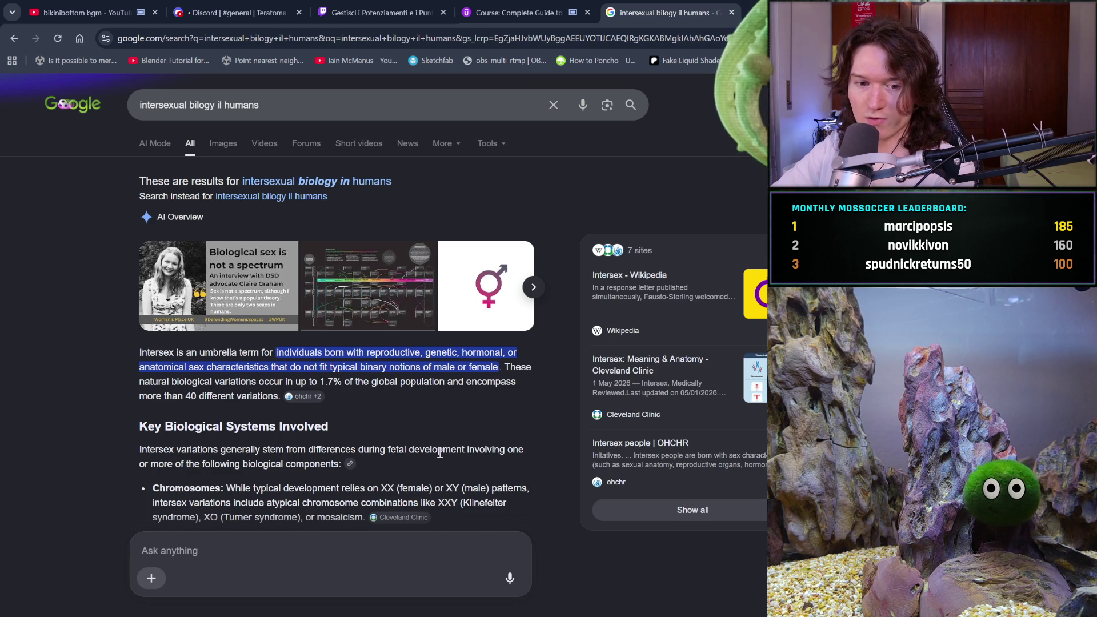
scroll(440, 452, "down", 1)
scroll(440, 453, "down", 1)
scroll(439, 453, "down", 1)
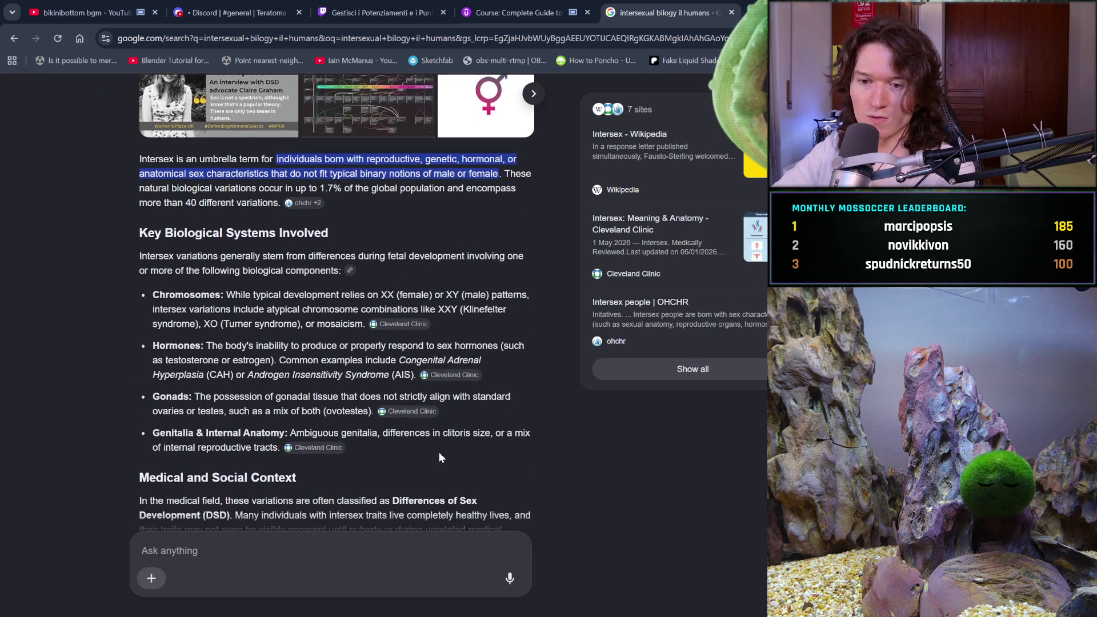
scroll(440, 453, "down", 1)
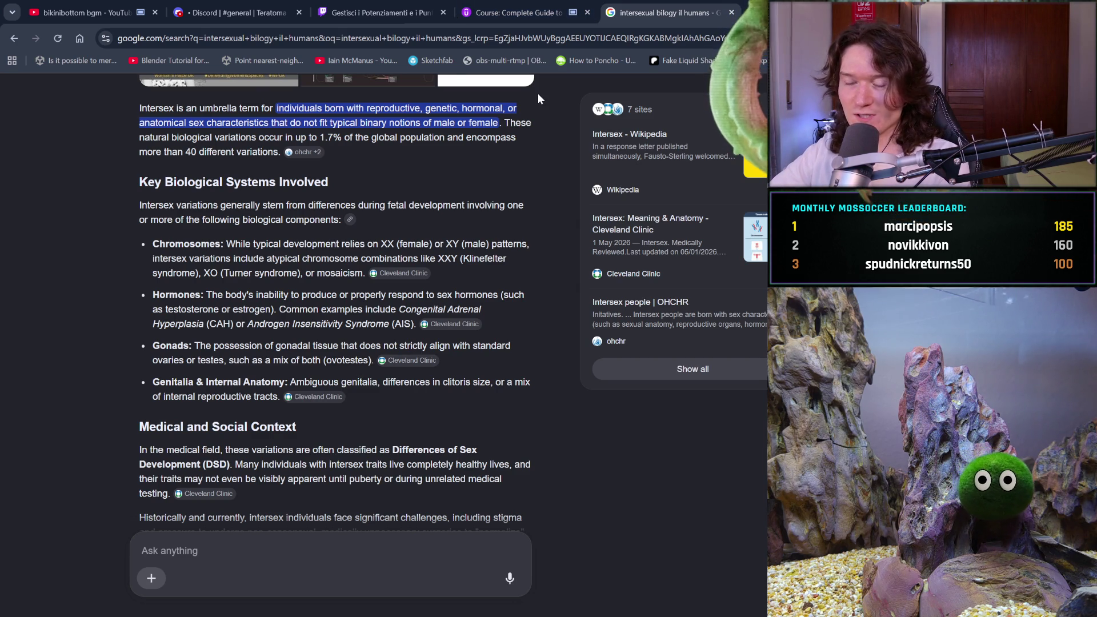
left_click(731, 12)
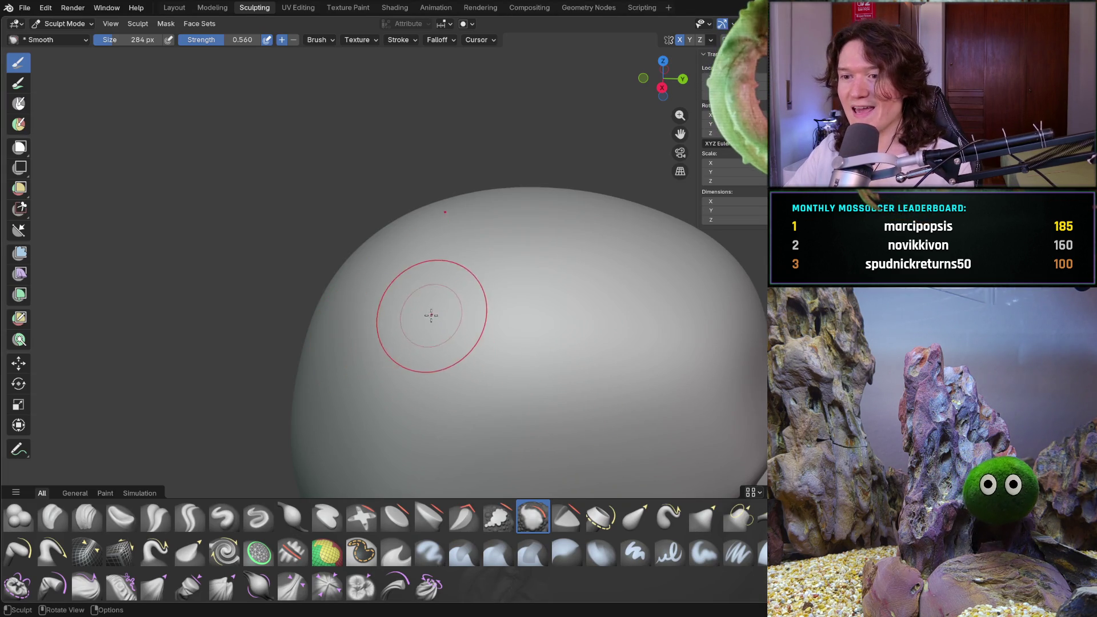
middle_click_drag(416, 306, 521, 289)
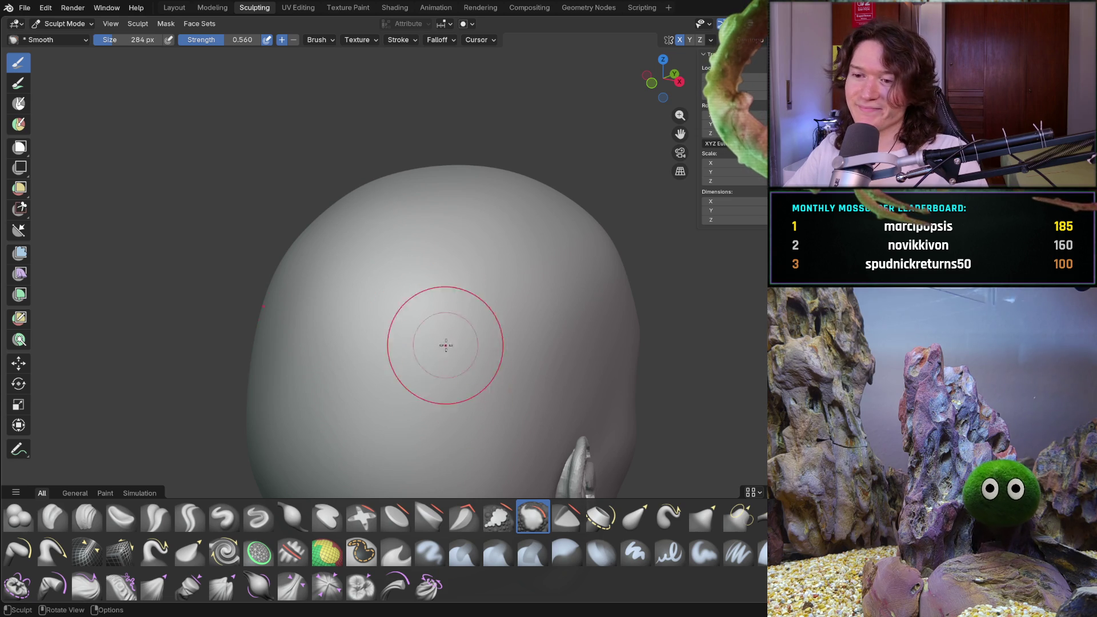
middle_click_drag(404, 312, 417, 314)
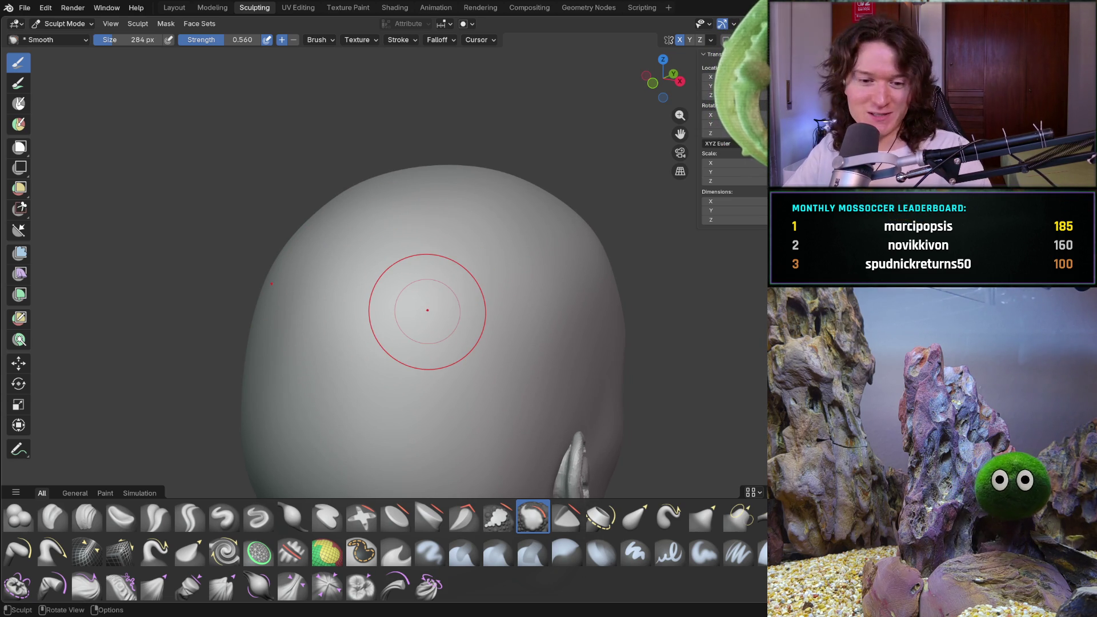
mouse_move(489, 289)
middle_mouse_down()
mouse_move(447, 300)
mouse_move(468, 287)
middle_mouse_up()
mouse_move(318, 294)
left_mouse_down()
mouse_move(297, 467)
mouse_move(522, 267)
left_mouse_up()
middle_click_drag(522, 267, 424, 327)
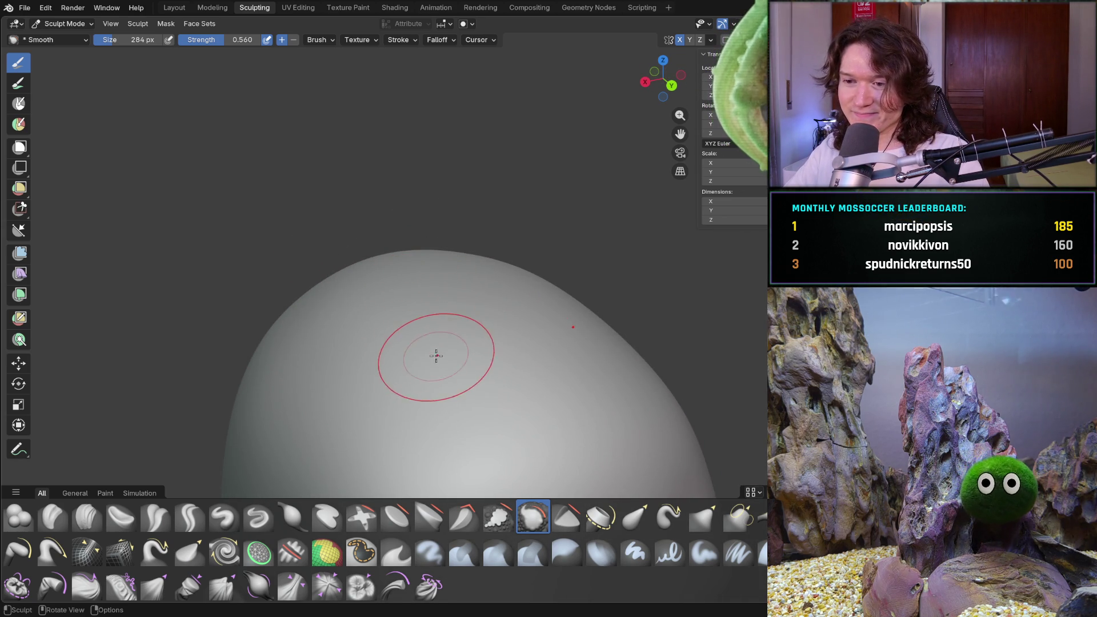
mouse_move(421, 372)
middle_mouse_down()
mouse_move(421, 296)
mouse_move(441, 316)
mouse_move(433, 321)
mouse_move(494, 234)
middle_mouse_up()
scroll(421, 297, "down", 5)
scroll(433, 321, "up", 5)
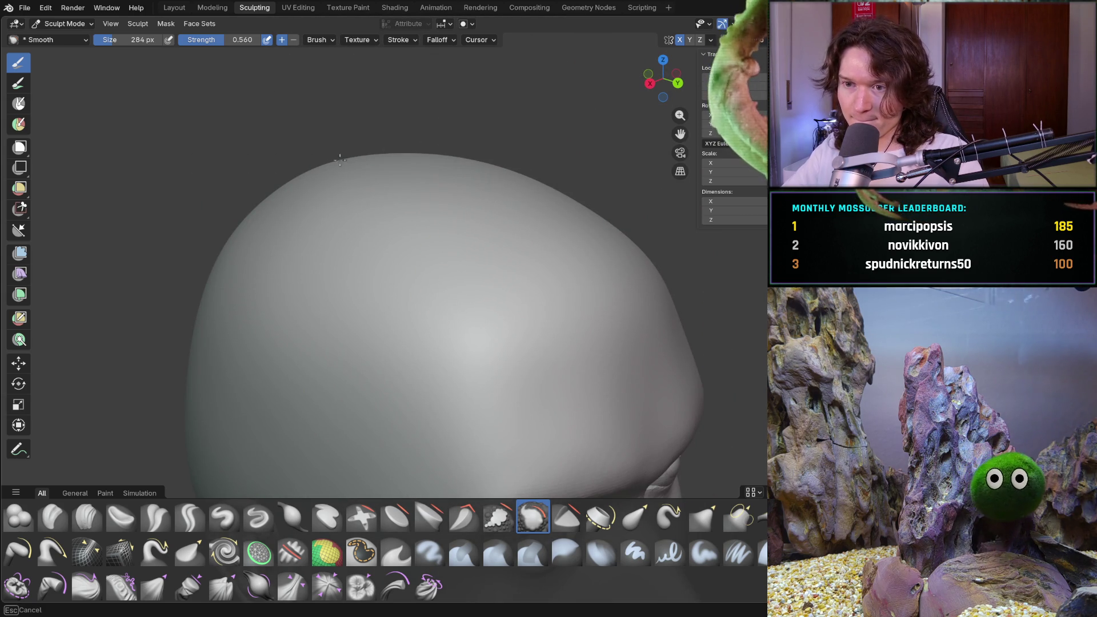
middle_click_drag(414, 189, 493, 252)
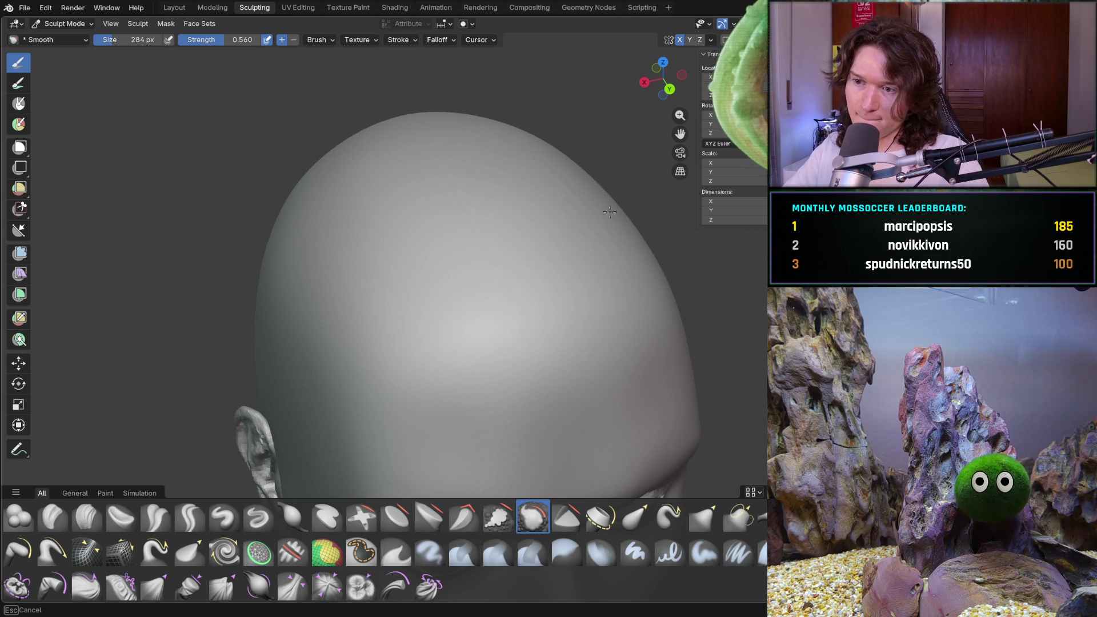
mouse_move(515, 184)
middle_mouse_down()
mouse_move(440, 229)
mouse_move(402, 231)
mouse_move(415, 300)
mouse_move(404, 305)
middle_mouse_up()
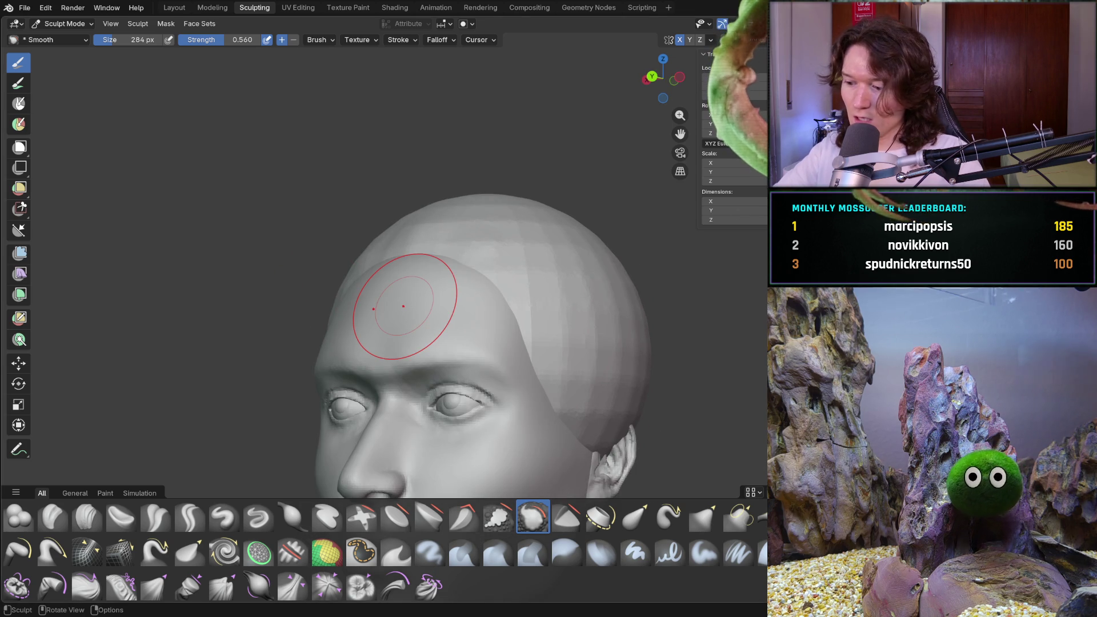
scroll(404, 305, "down", 5)
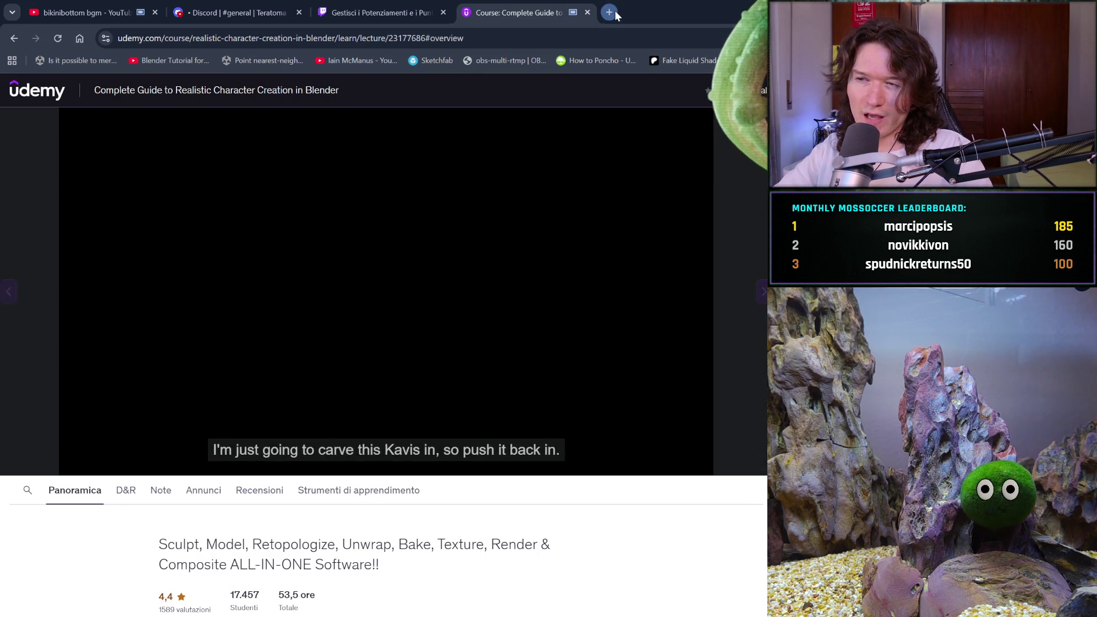
- Search Google for klinefelter syndrome in a new tab
left_click(608, 12)
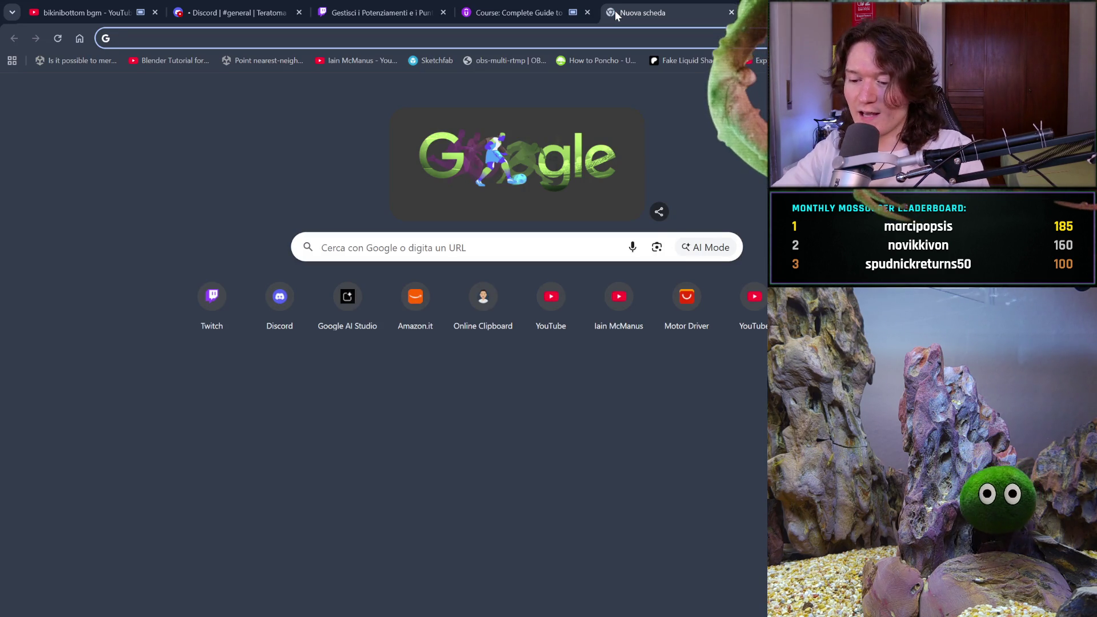
type("kli")
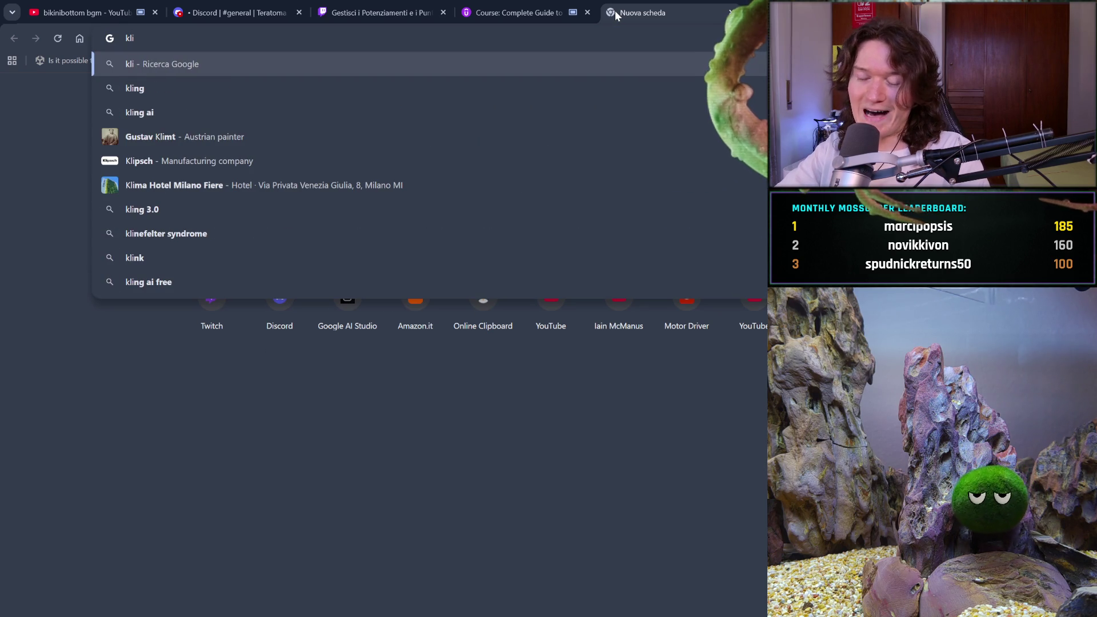
type("nefe")
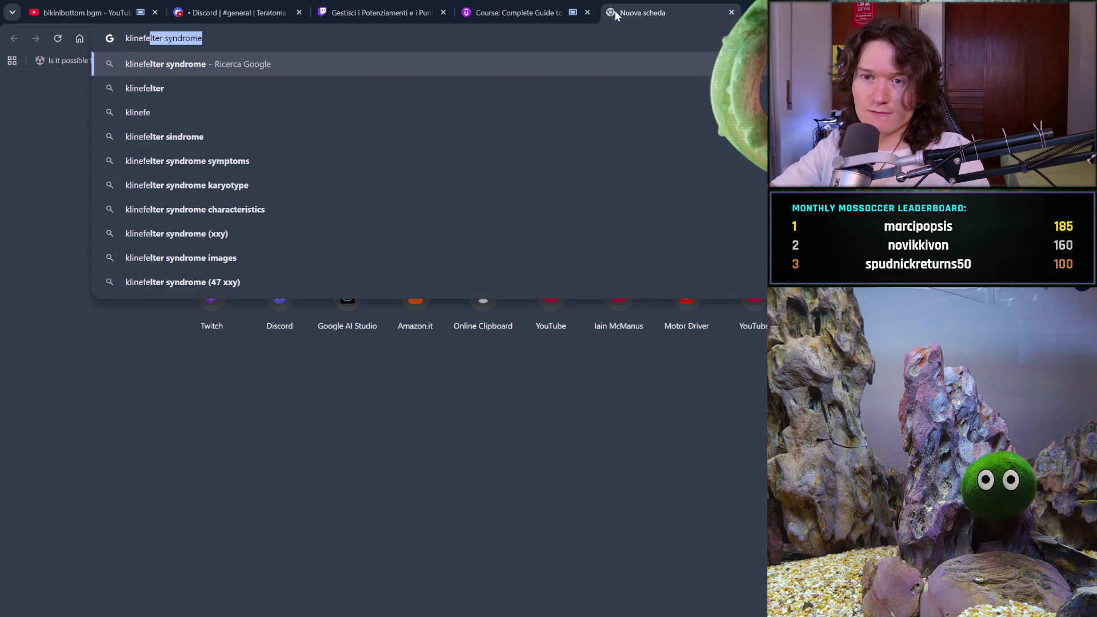
key("Return")
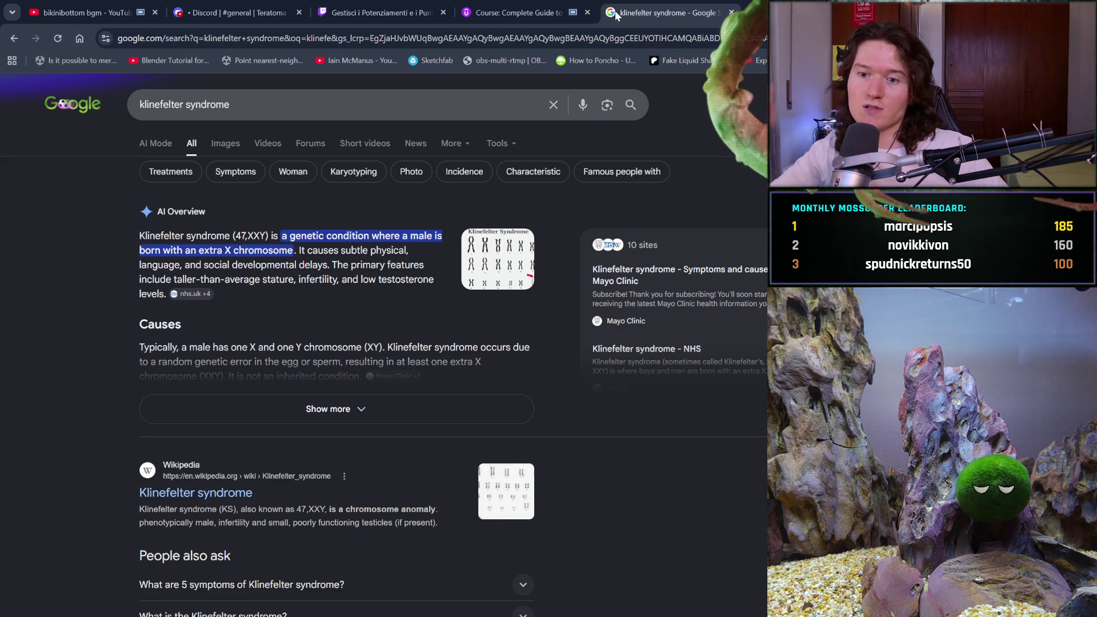
- Expand the AI Overview on Klinefelter syndrome, then close that results tab
left_click(420, 408)
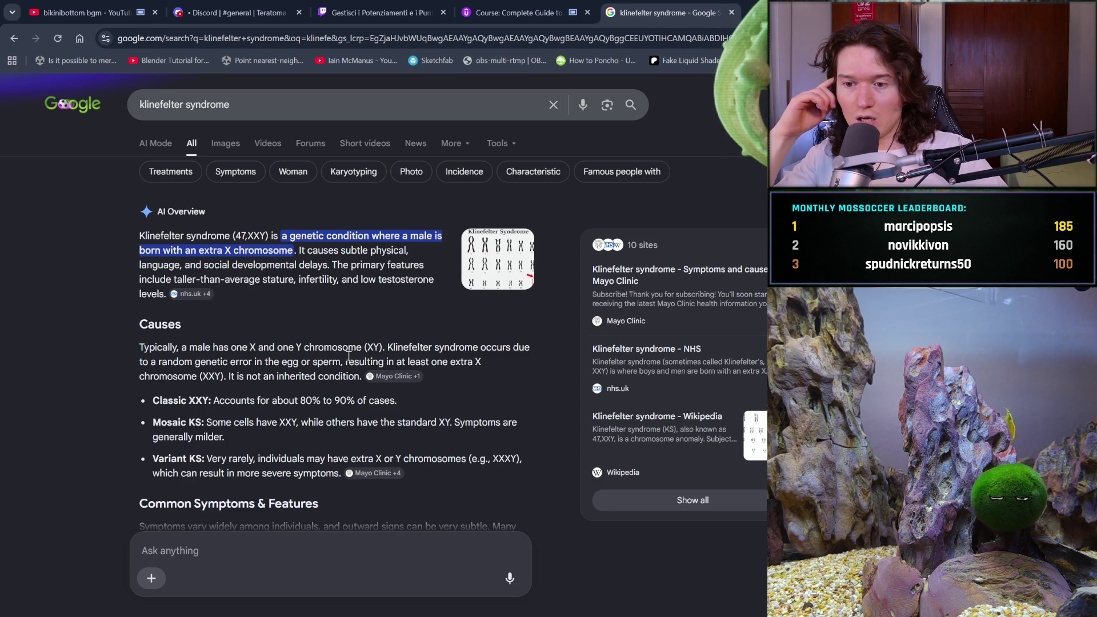
scroll(349, 354, "down", 2)
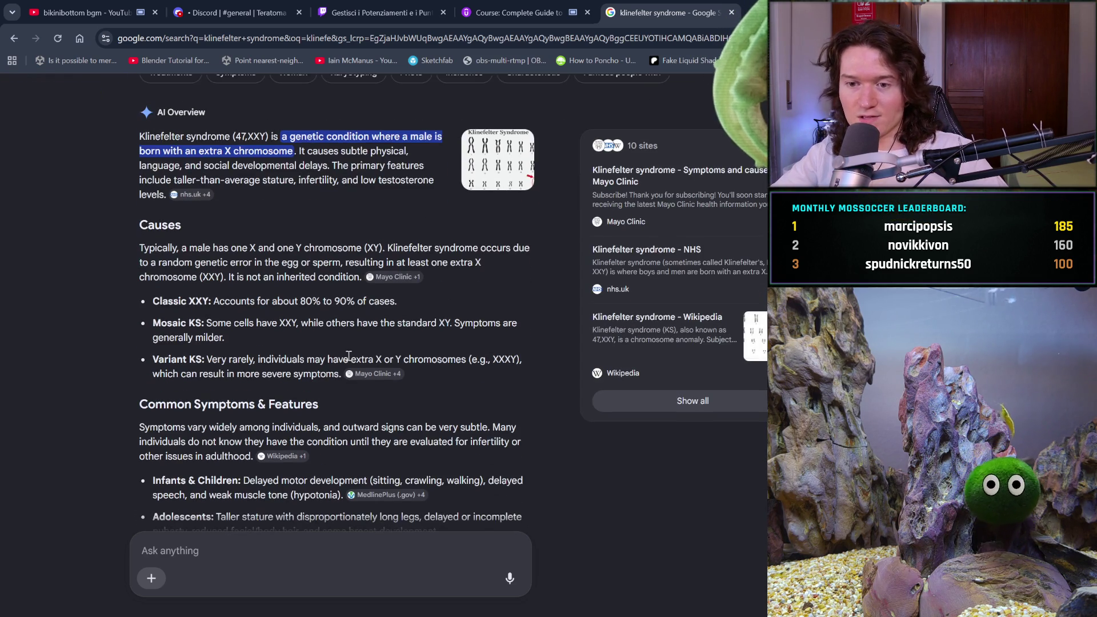
scroll(349, 356, "down", 1)
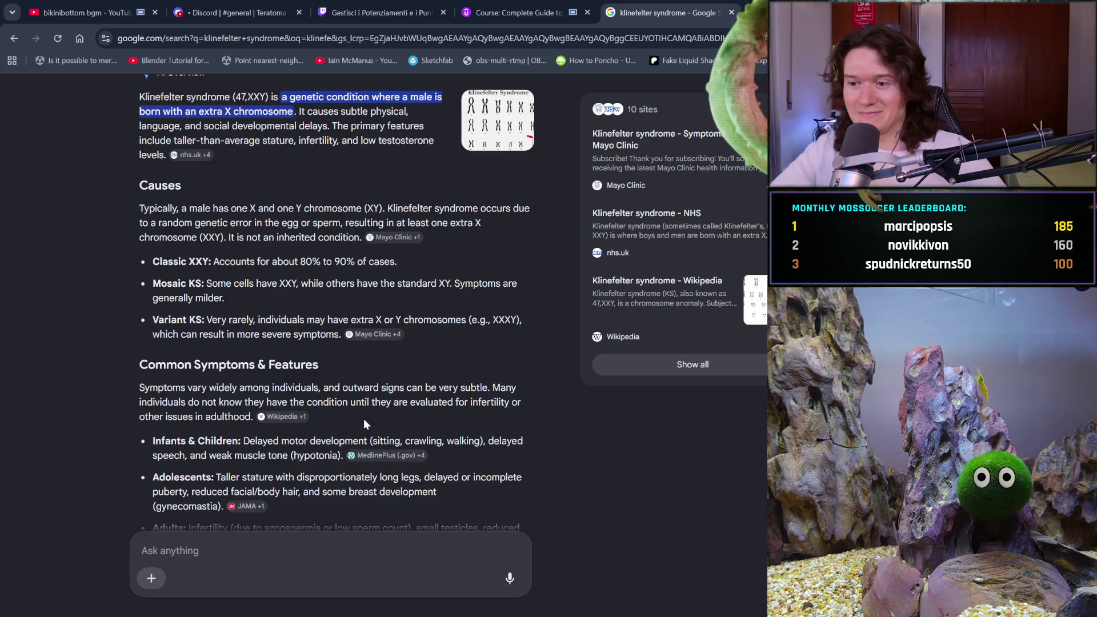
scroll(363, 422, "down", 1)
scroll(363, 423, "down", 1)
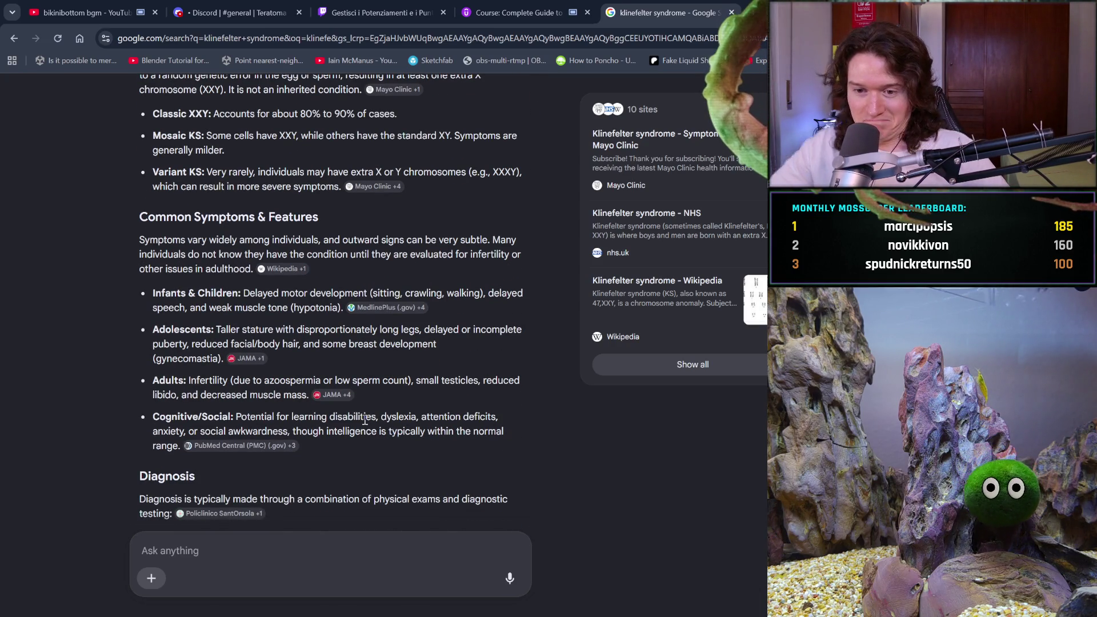
scroll(363, 422, "down", 1)
scroll(364, 423, "down", 1)
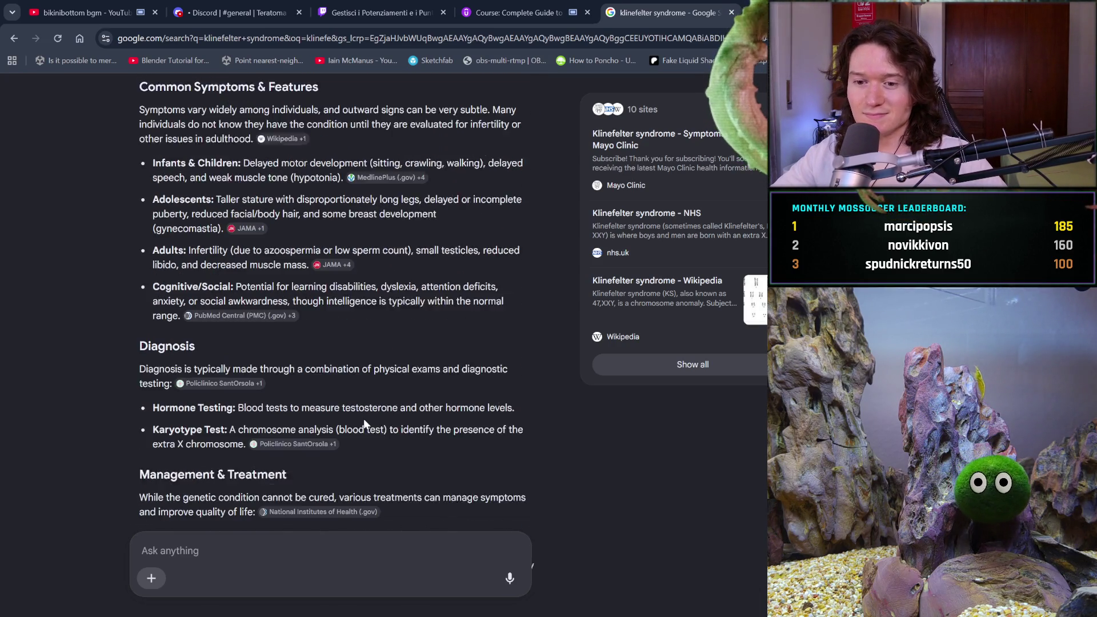
scroll(364, 424, "down", 1)
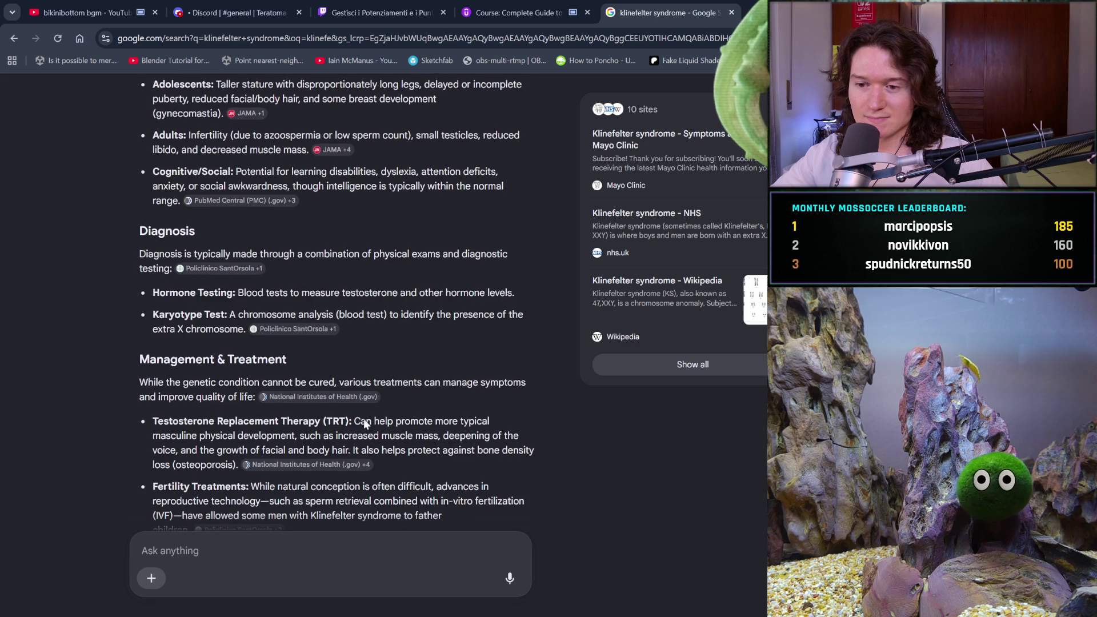
scroll(363, 424, "down", 1)
scroll(363, 423, "down", 1)
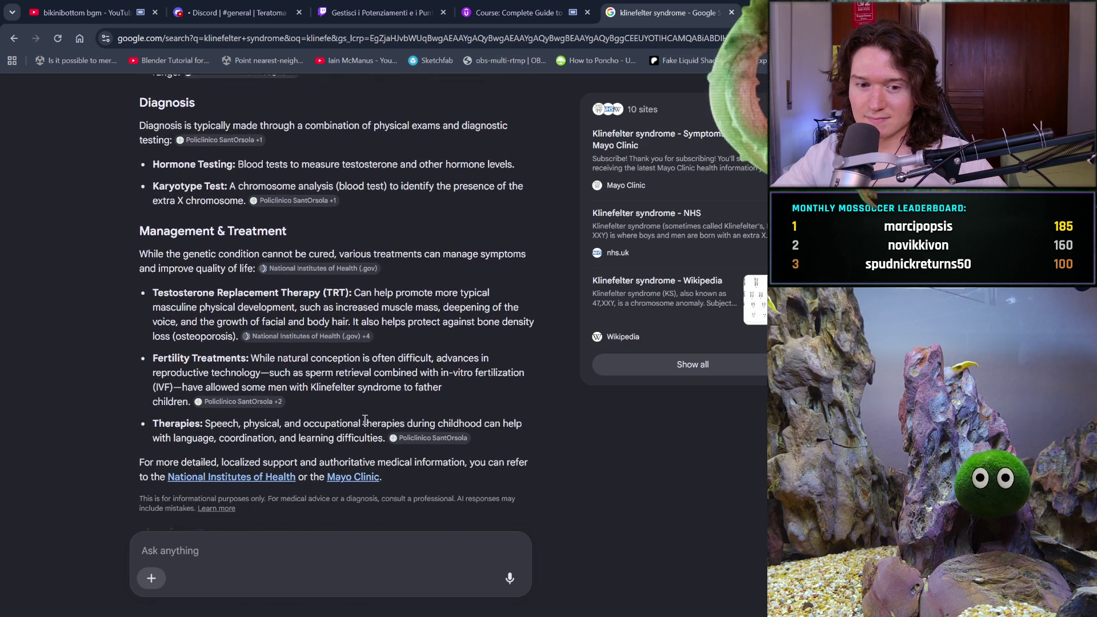
scroll(364, 423, "down", 1)
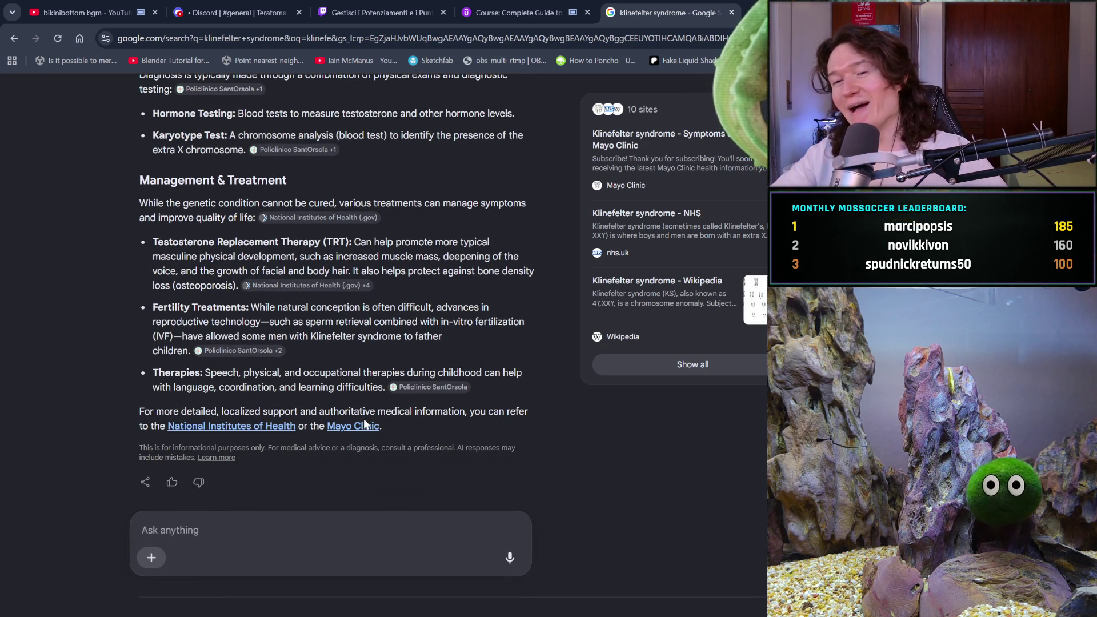
left_click(730, 12)
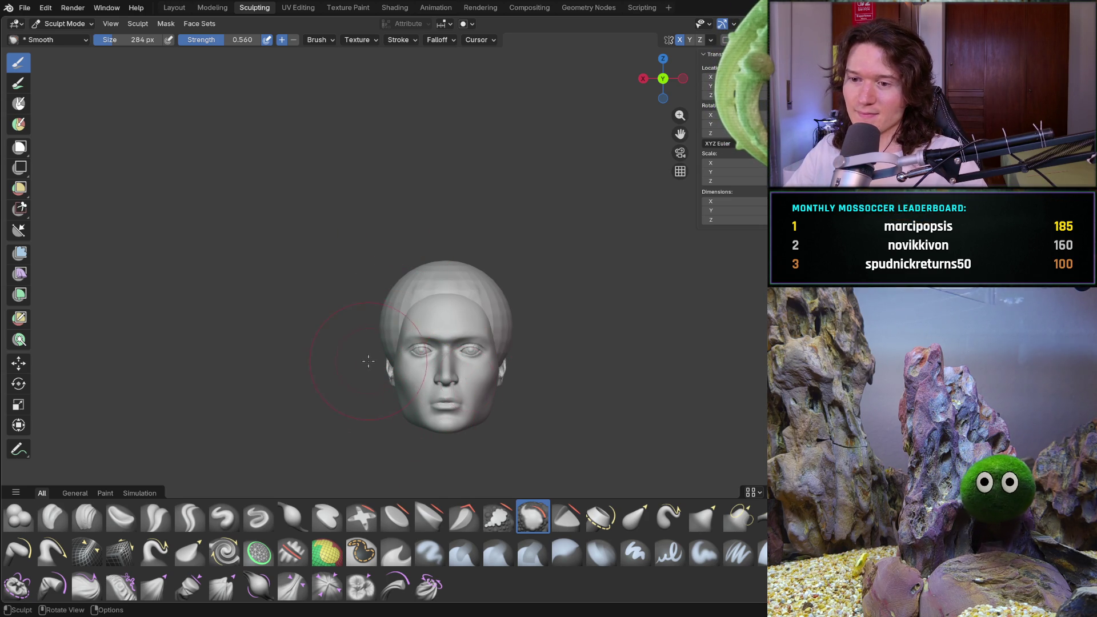
- Review the head from side and front, then leave sculpting for Object Mode
key("KP_3")
scroll(497, 358, "up", 2)
scroll(522, 335, "up", 1)
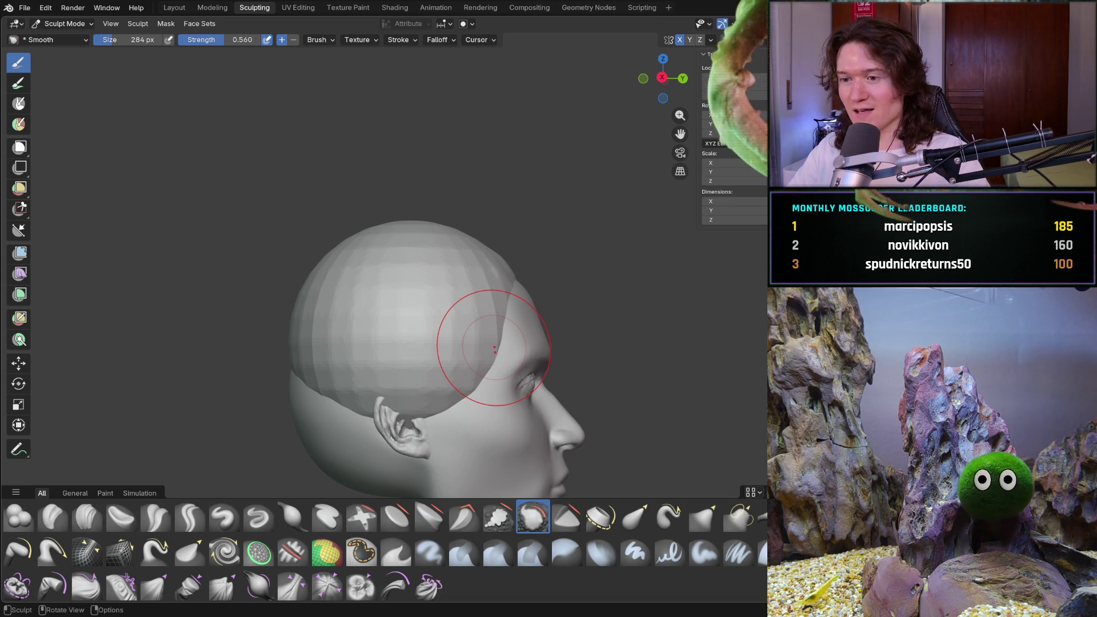
mouse_move(521, 385)
middle_mouse_down()
mouse_move(375, 435)
mouse_move(460, 446)
middle_mouse_up()
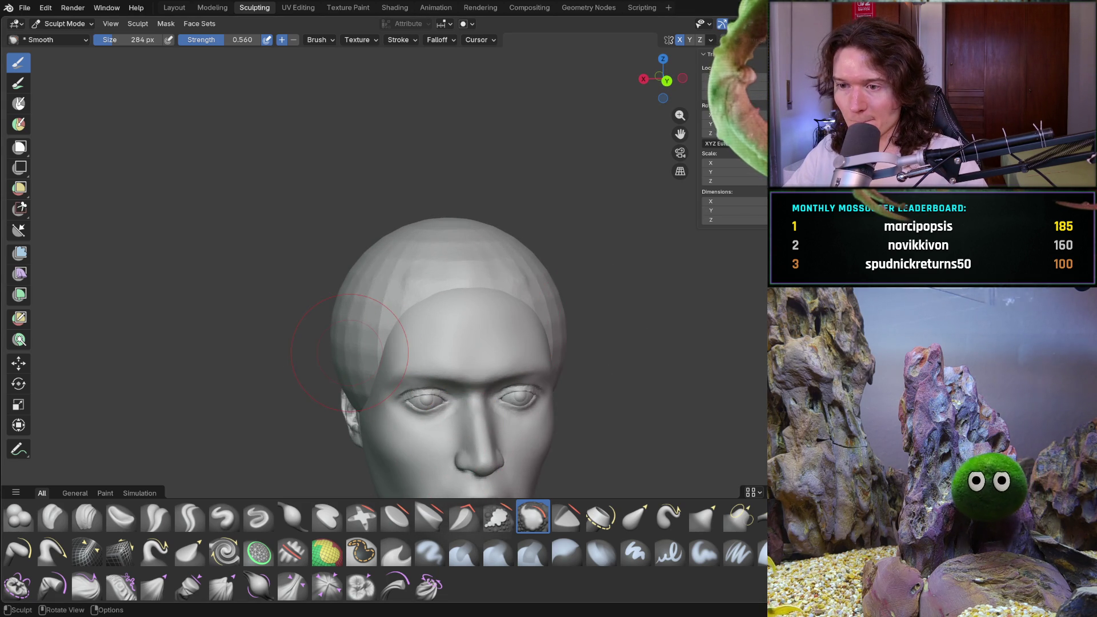
middle_click_drag(391, 404, 362, 375)
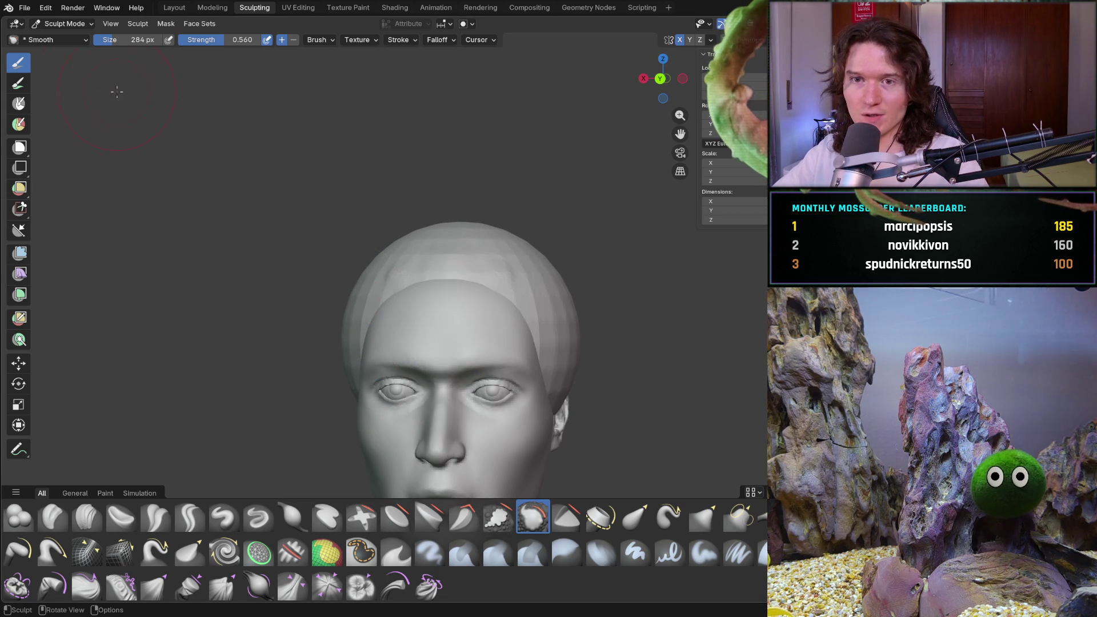
left_click(65, 23)
left_click(70, 38)
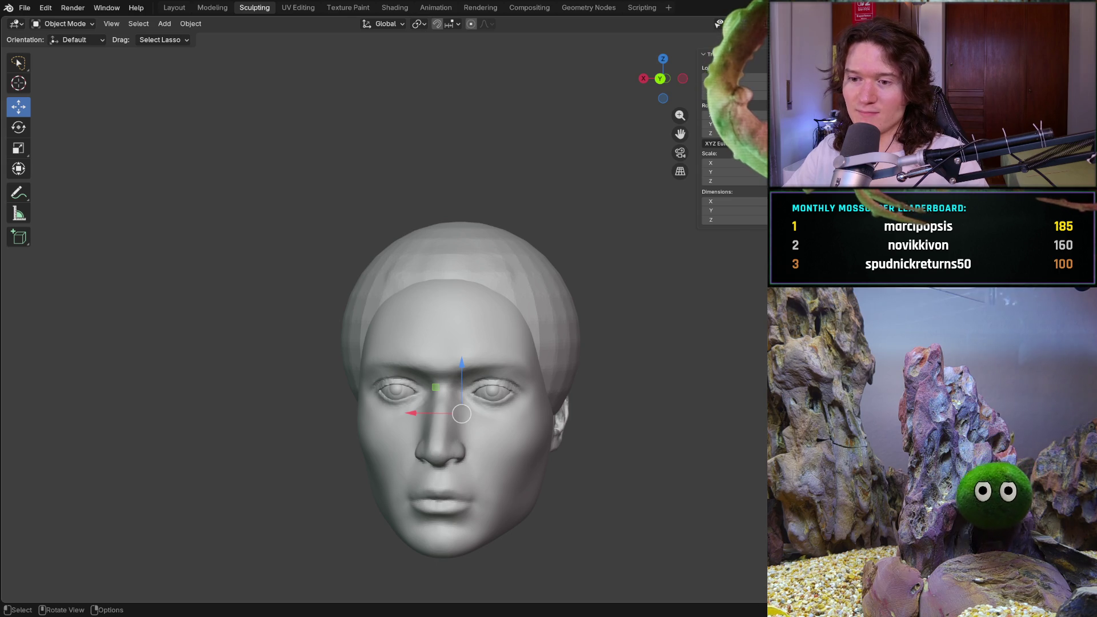
middle_click_drag(454, 376, 427, 368)
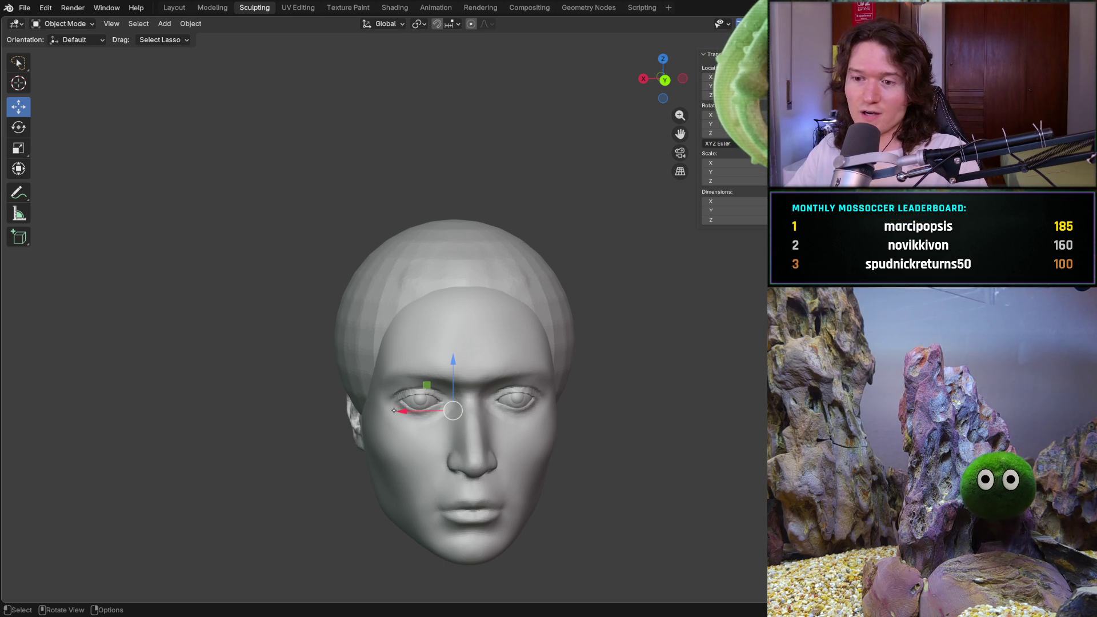
middle_click_drag(393, 429, 548, 432)
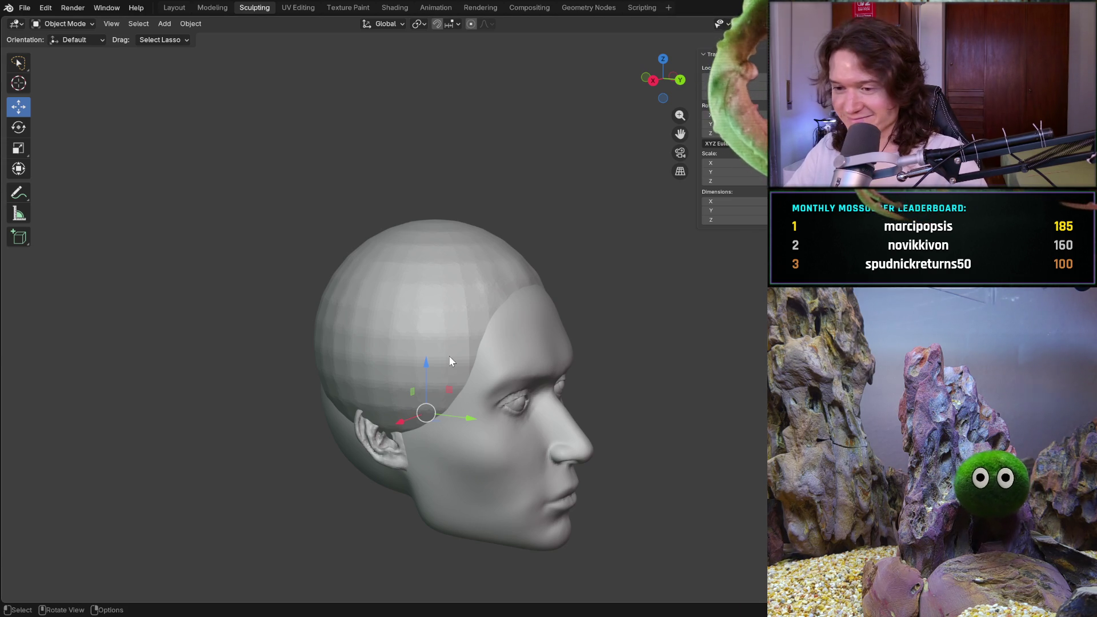
middle_click_drag(535, 338, 400, 412)
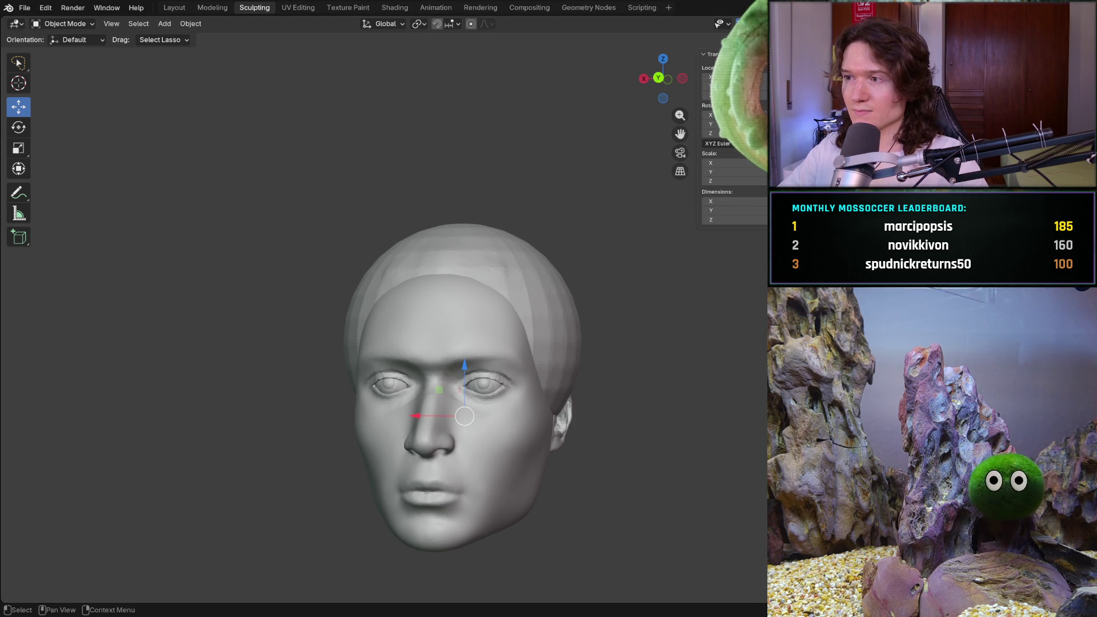
middle_click_drag(471, 336, 589, 343)
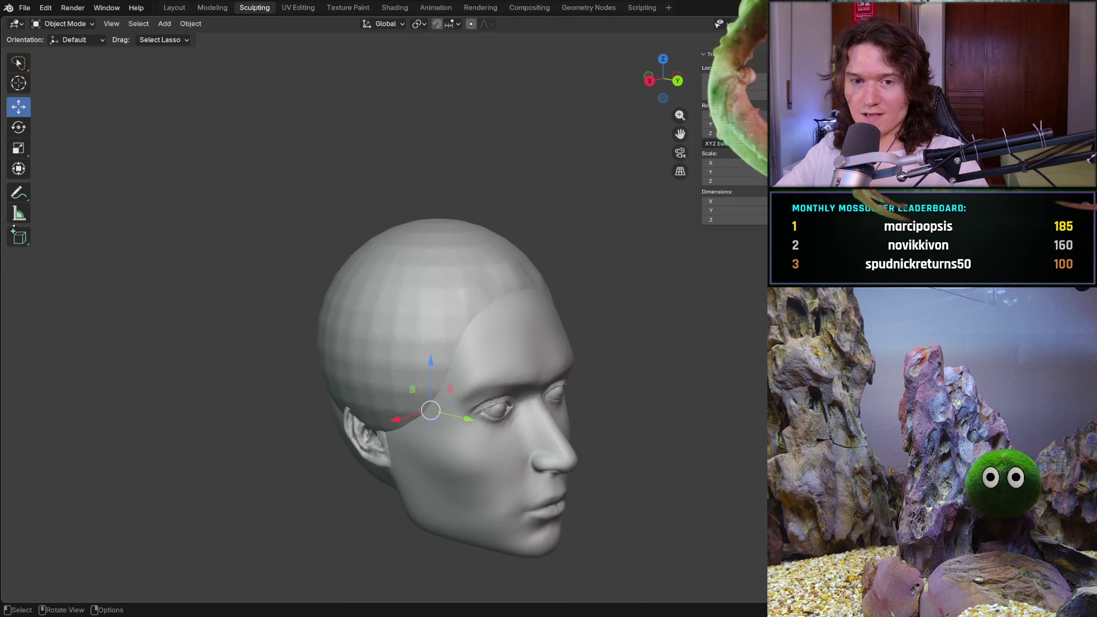
- Check the face-thirds rulers with the Measure tool in front and side orthographic views
left_click(19, 213)
key("ctrl+KP_1")
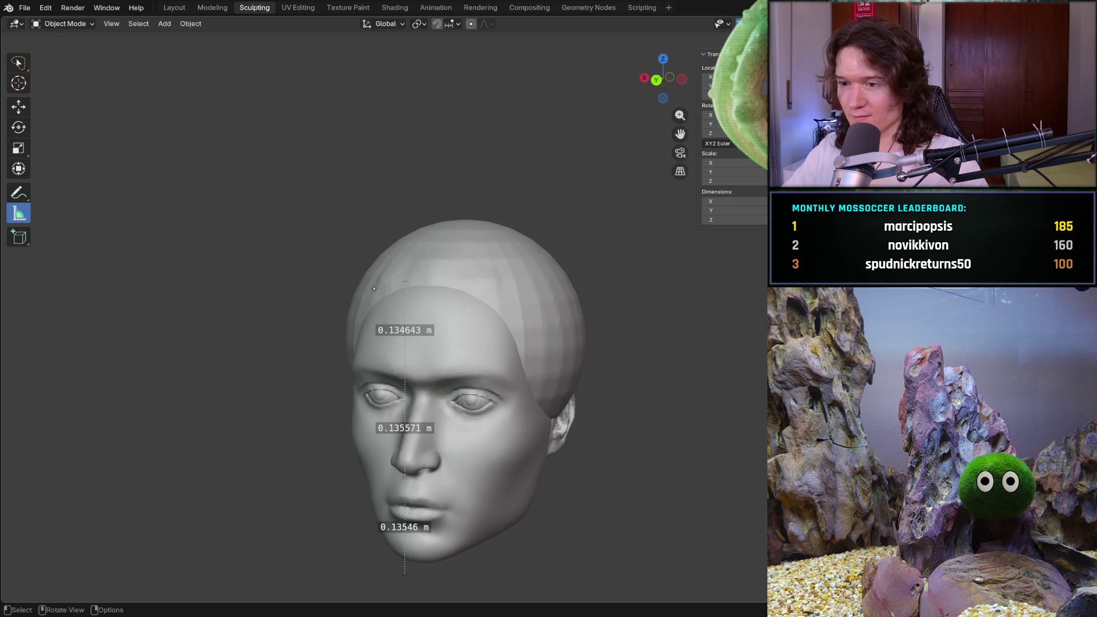
key("KP_5")
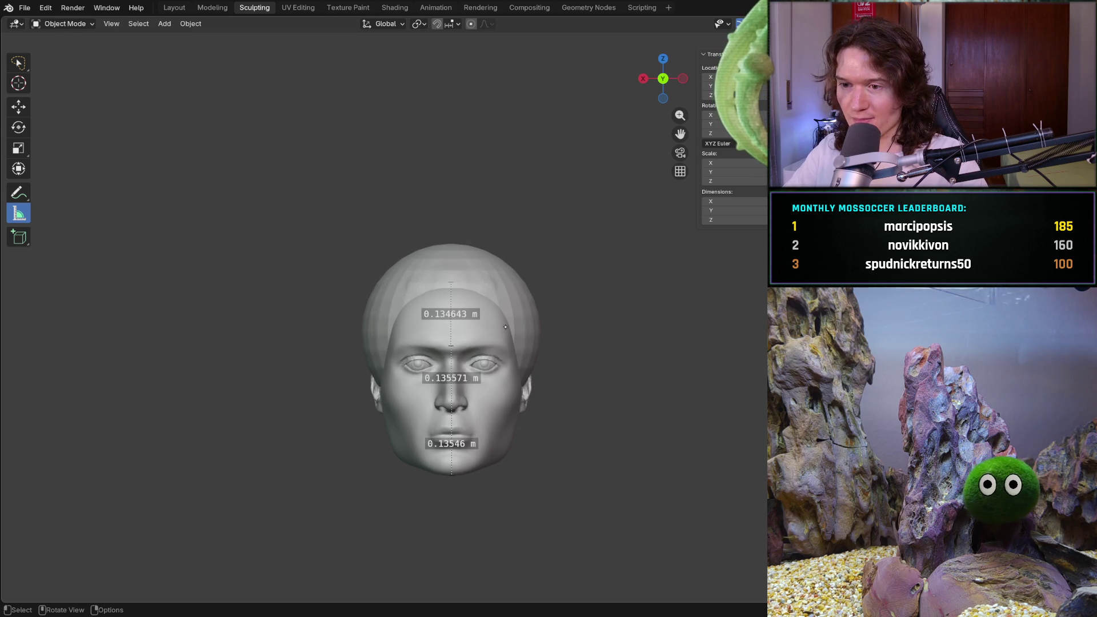
middle_click_drag(515, 324, 540, 342)
key("KP_1")
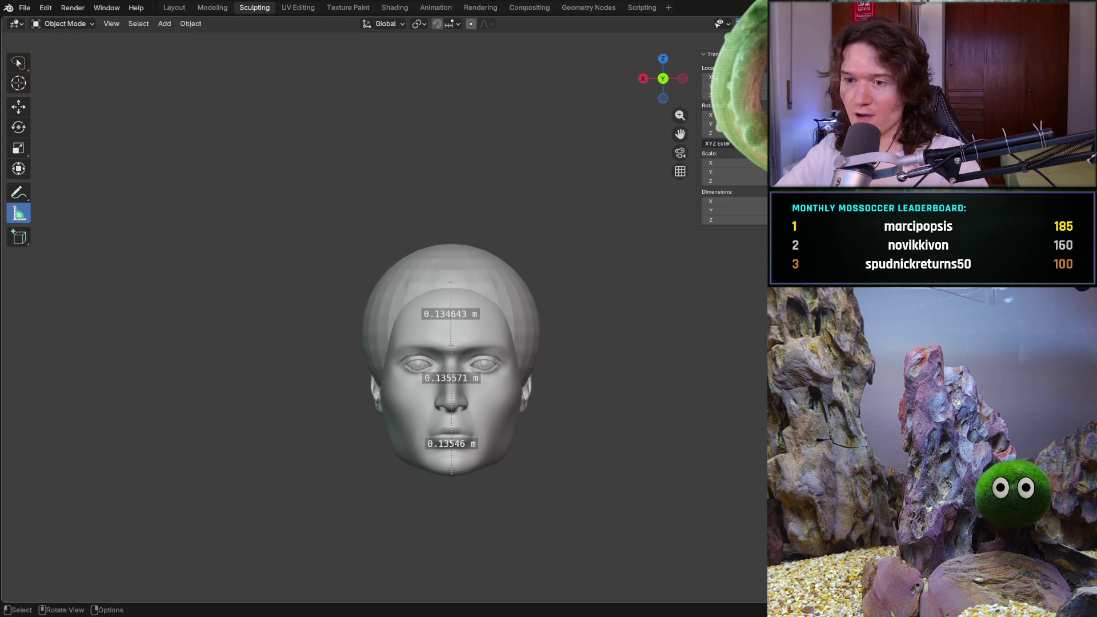
key("KP_6")
key("KP_6")
key("KP_6")
key("KP_6")
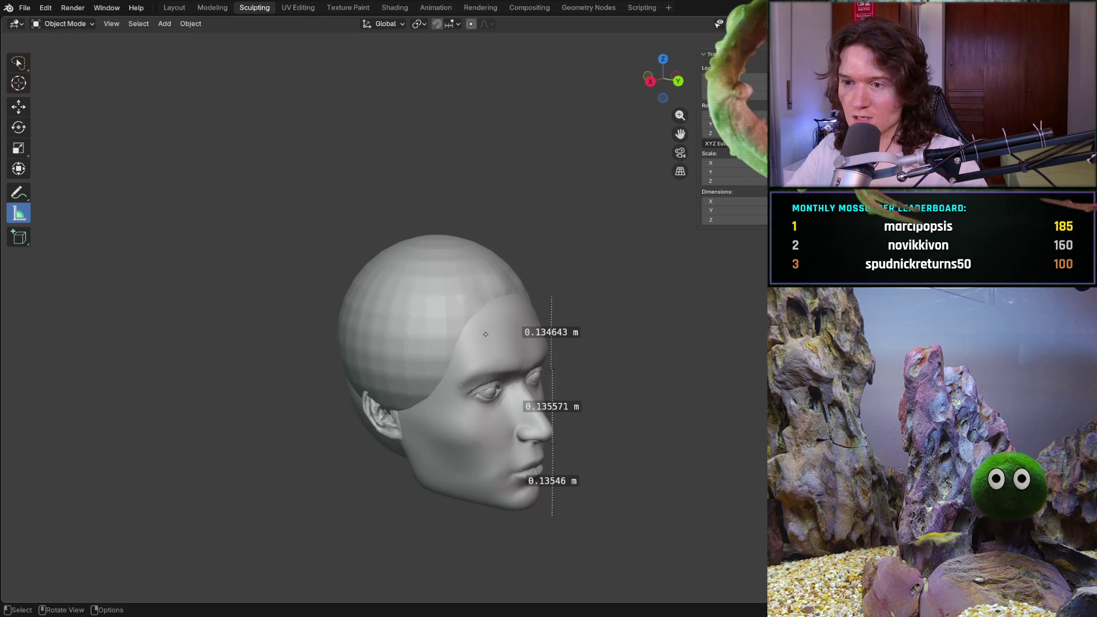
key("KP_6")
key("KP_6")
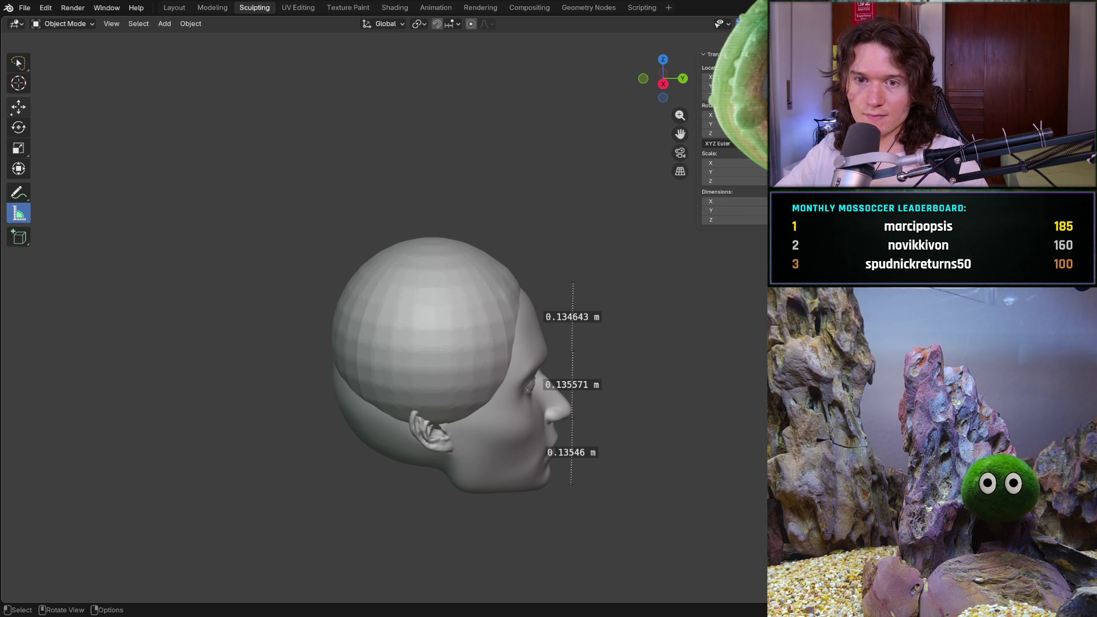
- Nudge the hair-cap sphere into place with Move, then re-check alignment with Measure
key("shift+space")
key("g")
mouse_move(483, 341)
left_mouse_down()
mouse_move(512, 297)
mouse_move(486, 337)
left_mouse_up()
scroll(477, 345, "up", 2)
key("ctrl+KP_1")
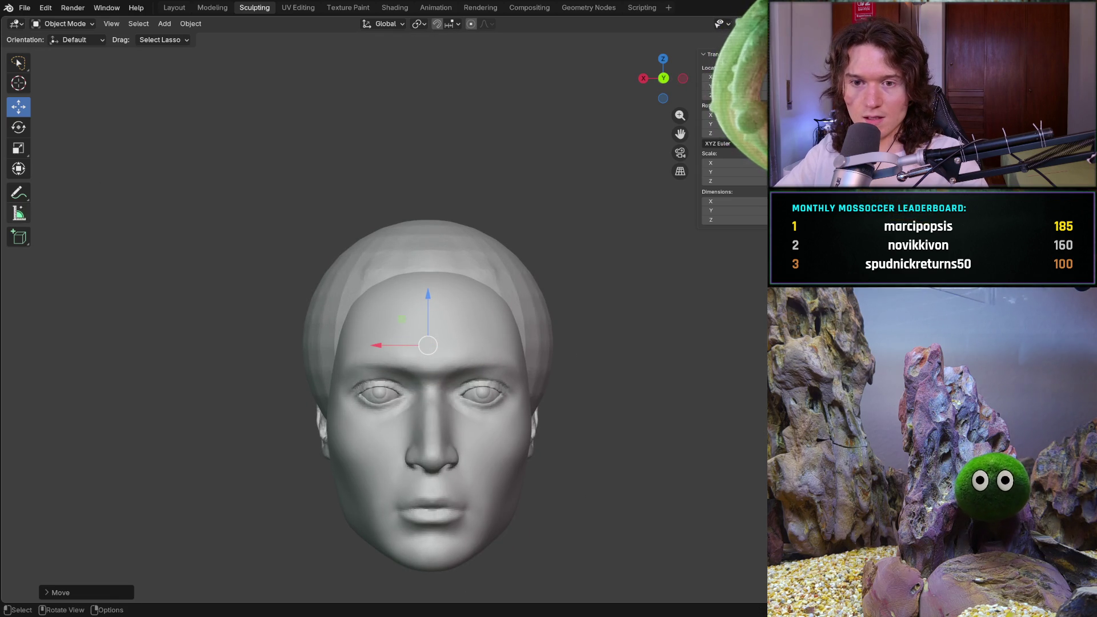
left_click(25, 207)
scroll(428, 394, "down", 1)
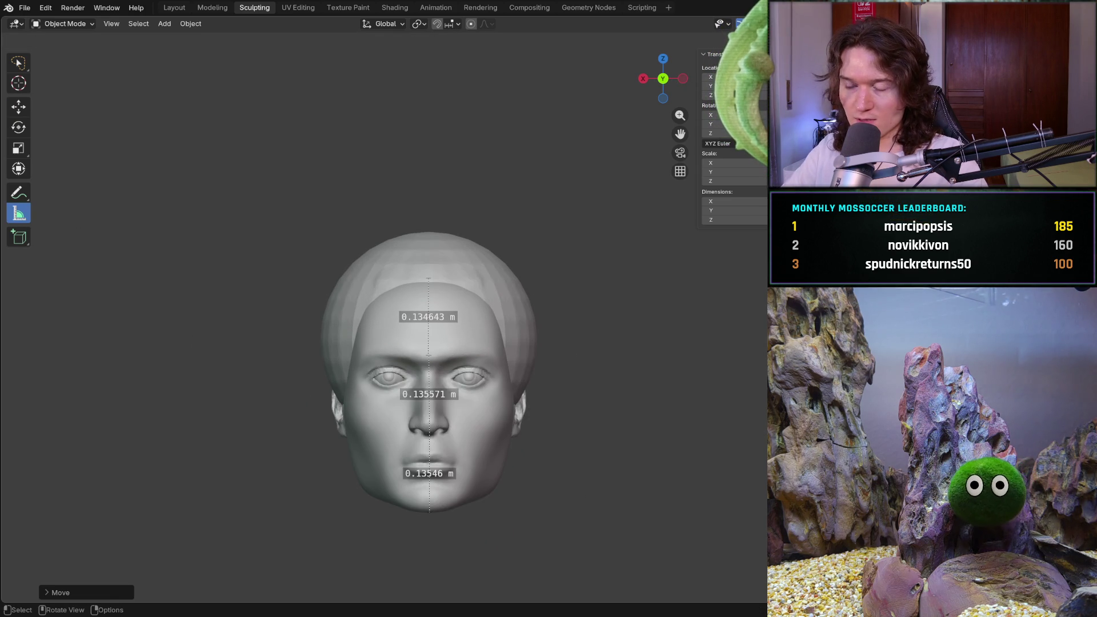
scroll(429, 316, "up", 1)
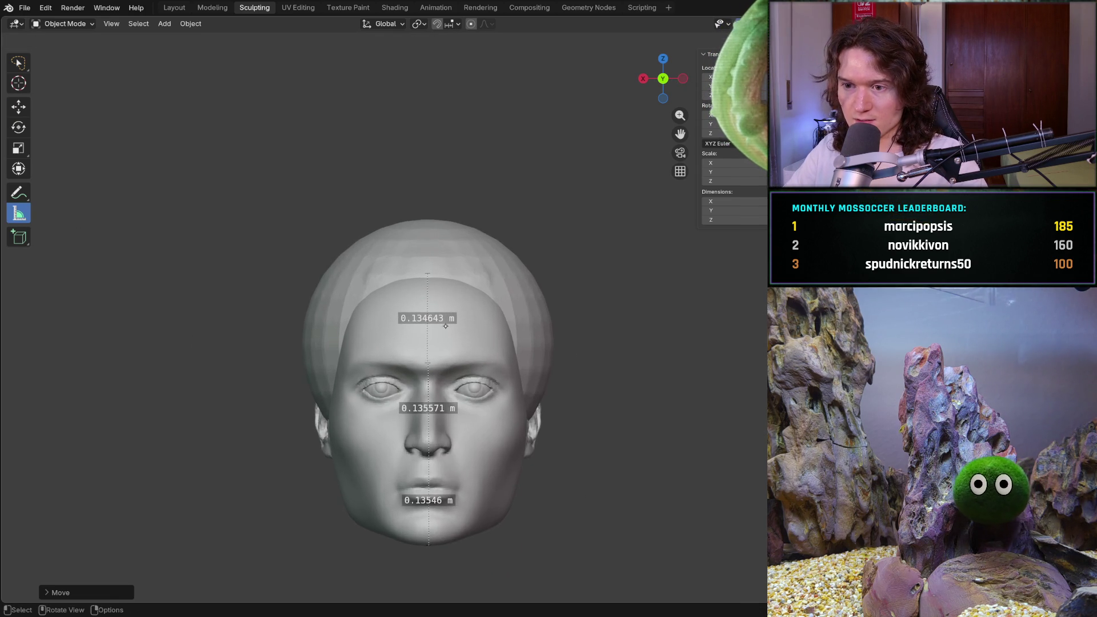
scroll(429, 317, "up", 1)
scroll(429, 316, "up", 1)
scroll(429, 316, "up", 2)
scroll(444, 321, "up", 1)
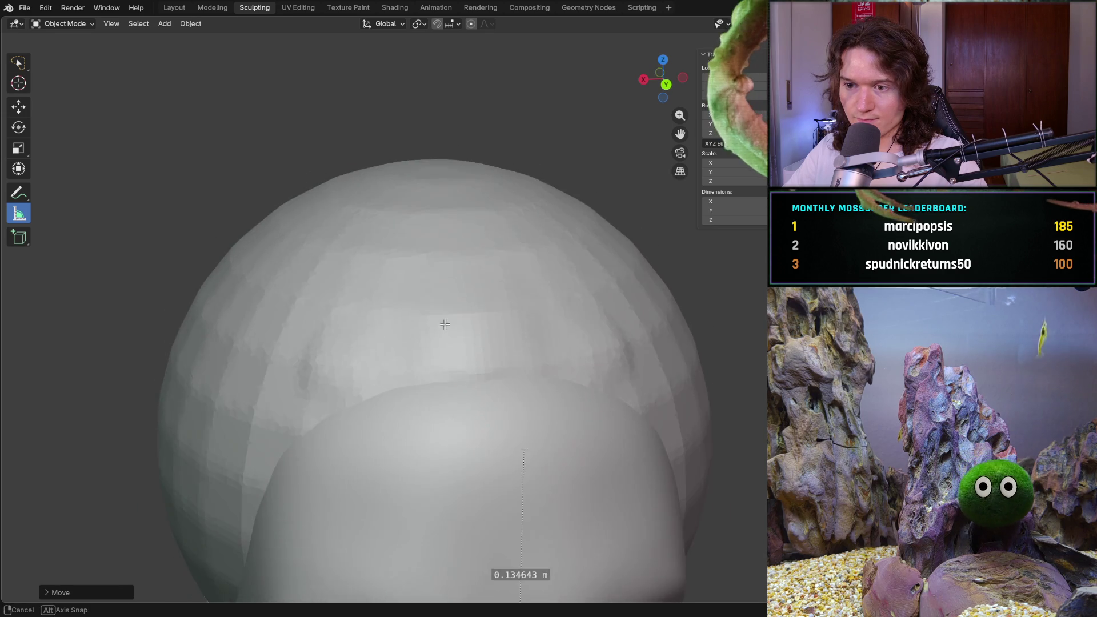
middle_click_drag(443, 320, 433, 329)
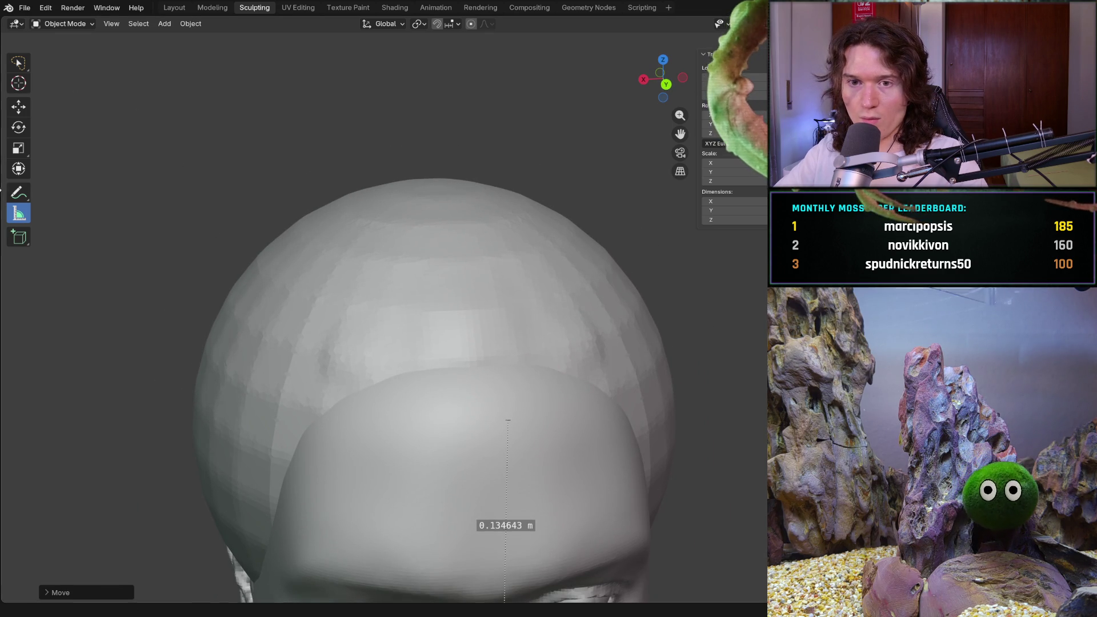
left_click(72, 22)
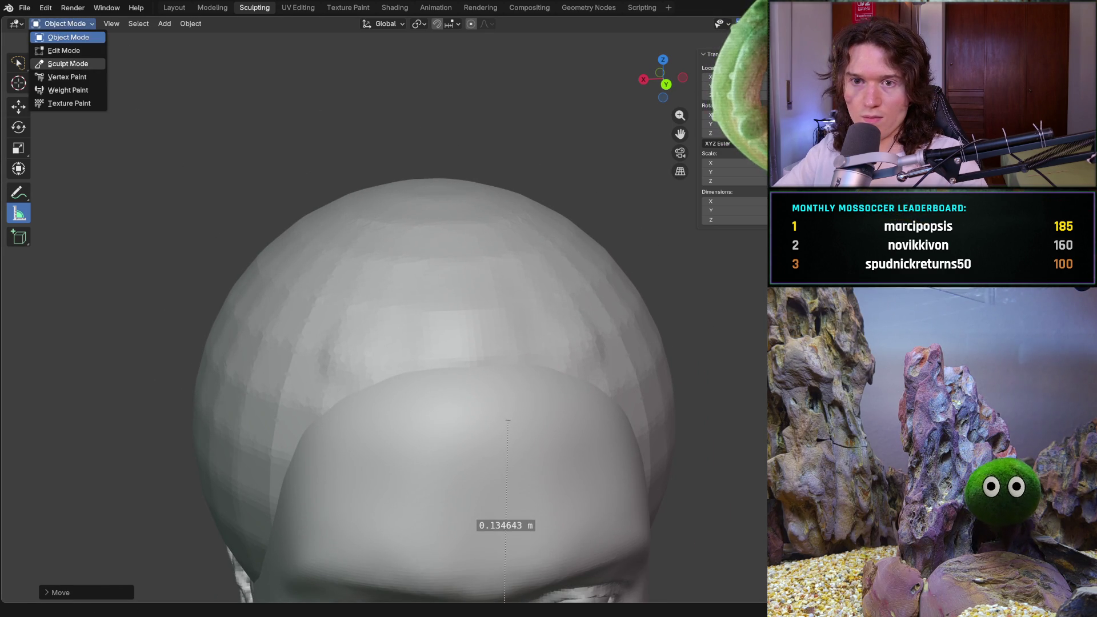
- In Sculpt Mode, Grab the cap's front edge and lower ridge into a hairline near the temple
left_click(68, 63)
key("g")
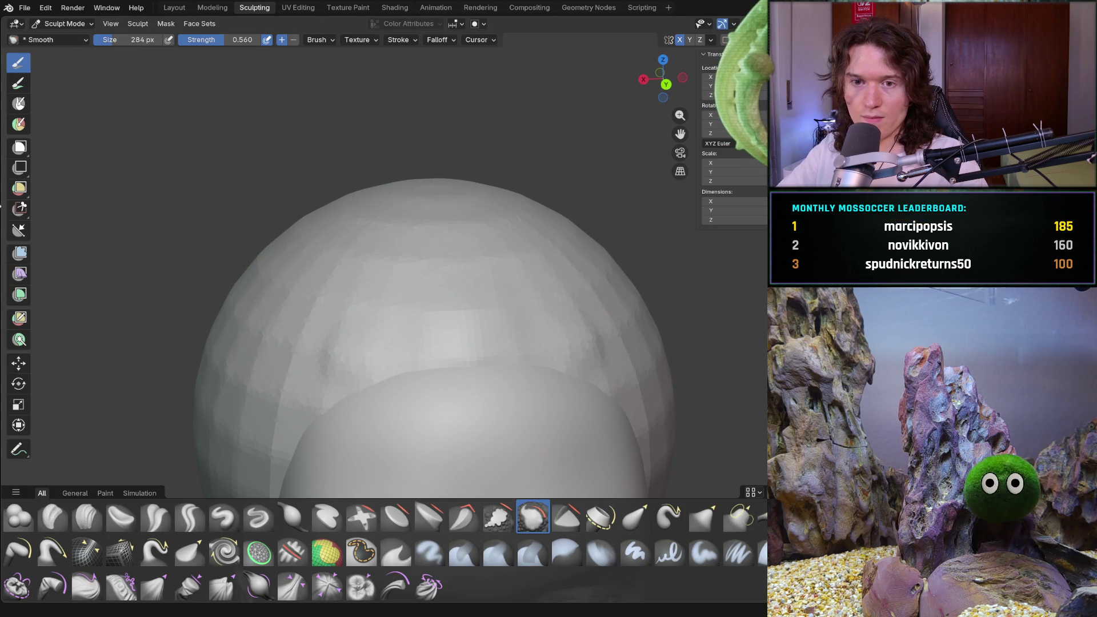
mouse_move(423, 361)
left_mouse_down()
mouse_move(404, 368)
mouse_move(421, 360)
left_mouse_up()
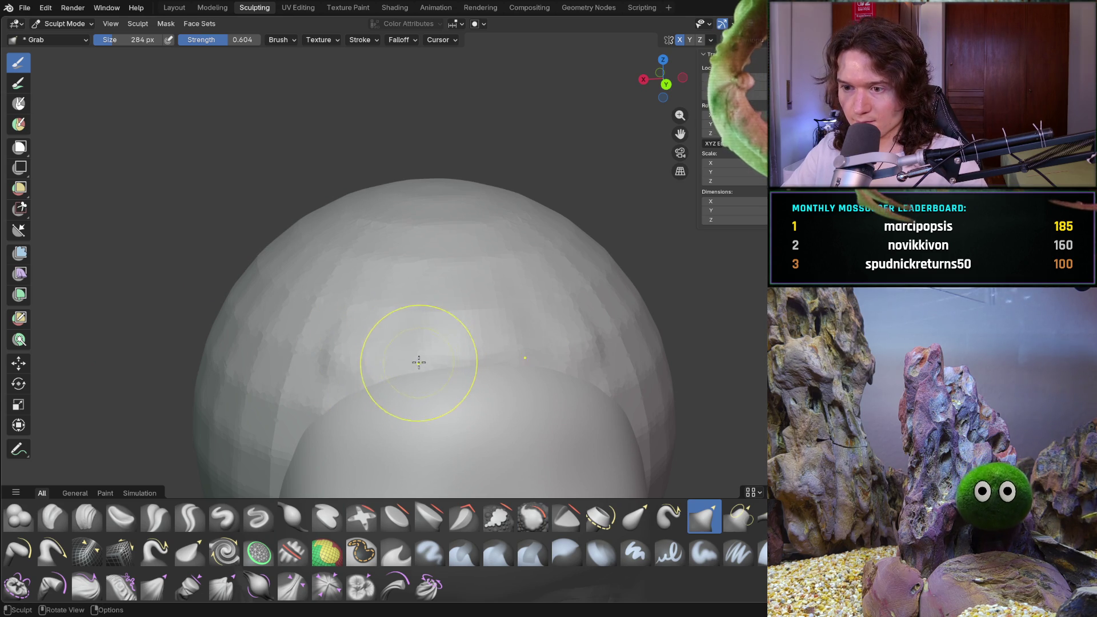
mouse_move(400, 360)
middle_mouse_down()
mouse_move(501, 390)
mouse_move(417, 380)
middle_mouse_up()
mouse_move(417, 379)
left_mouse_down()
mouse_move(405, 363)
mouse_move(441, 306)
left_mouse_up()
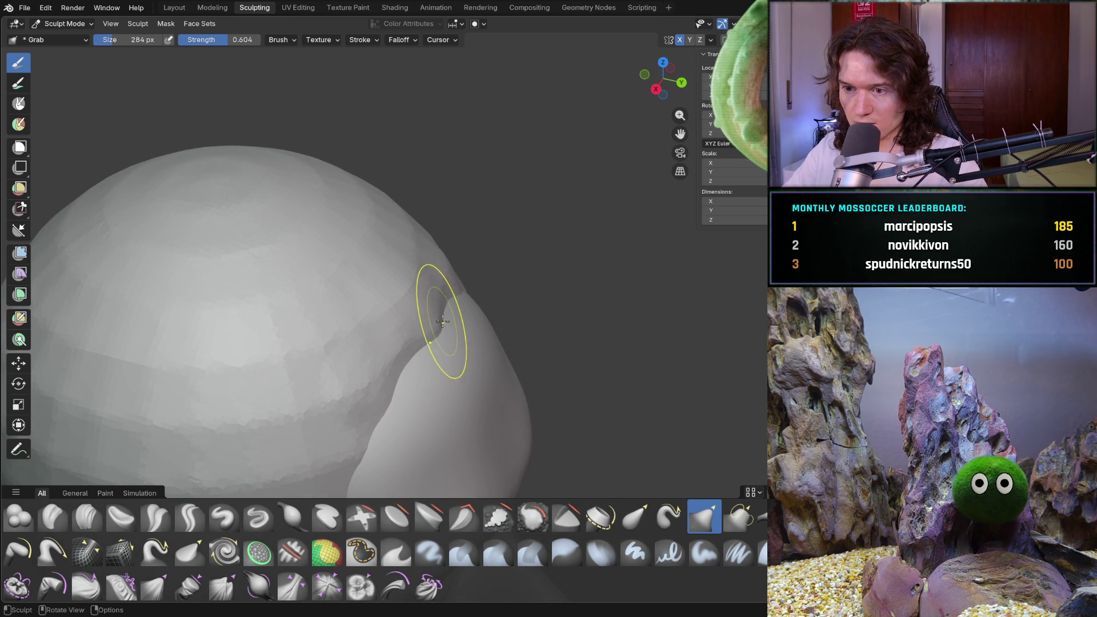
mouse_move(440, 331)
middle_mouse_down()
mouse_move(469, 288)
mouse_move(449, 342)
middle_mouse_up()
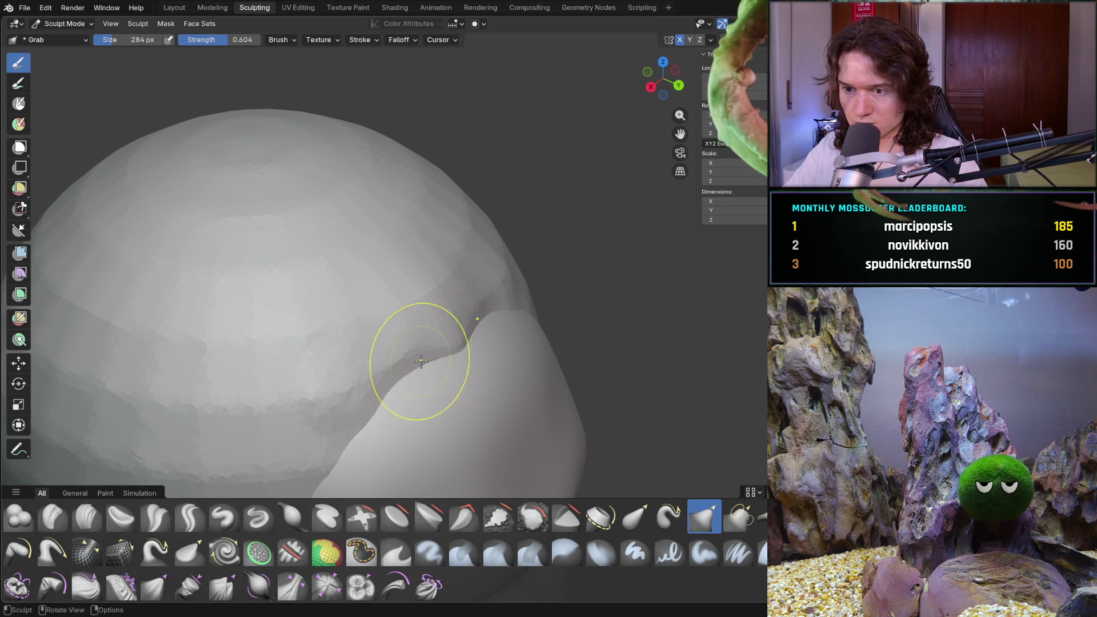
left_click_drag(404, 367, 379, 403)
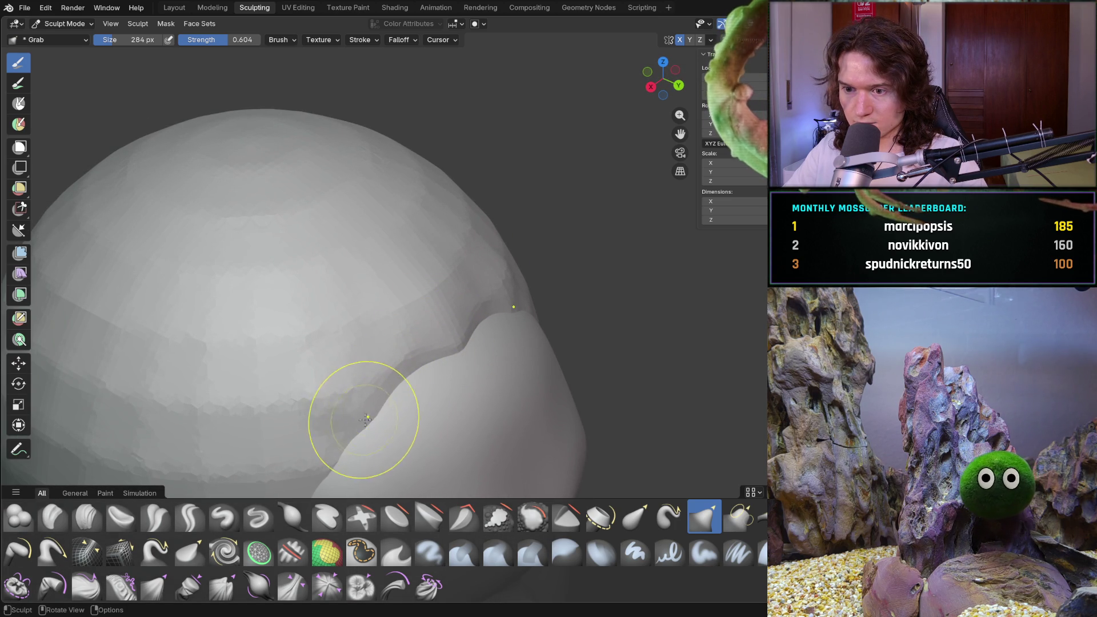
mouse_move(380, 403)
middle_mouse_down()
mouse_move(380, 382)
mouse_move(468, 314)
middle_mouse_up()
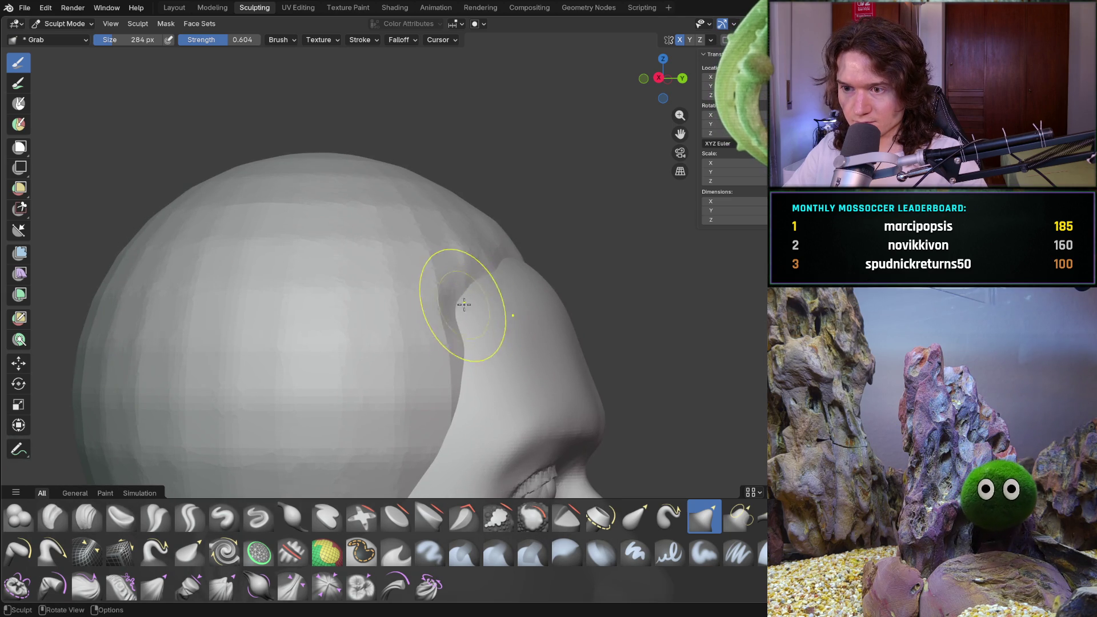
middle_click_drag(448, 289, 437, 339)
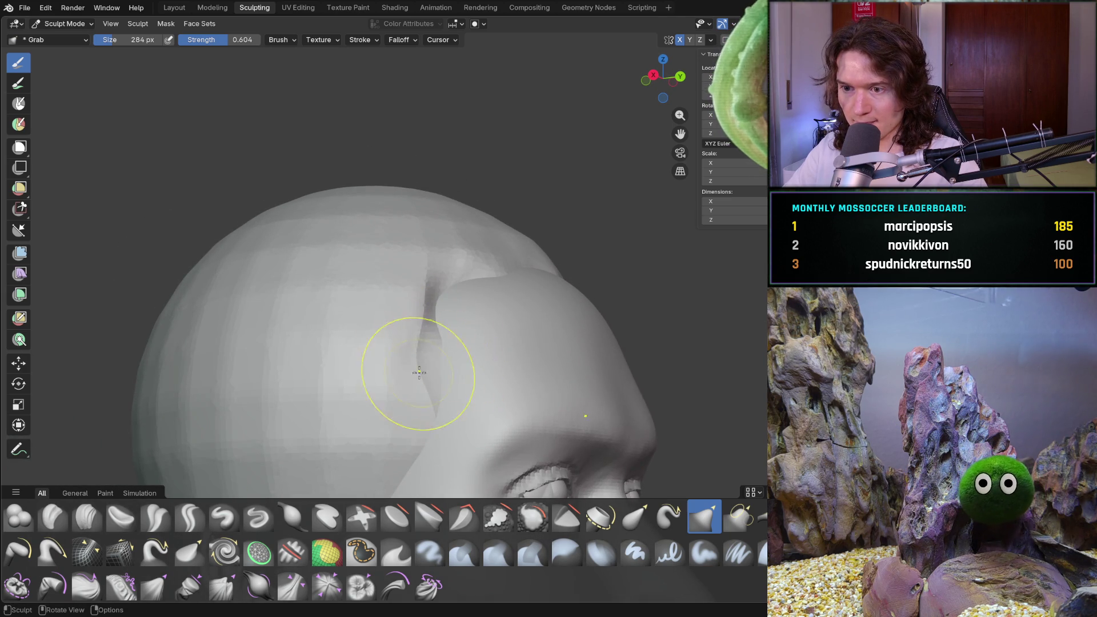
- Deepen the hairline crease and pull its edge down over the temple beside the face
left_click_drag(446, 387, 422, 411)
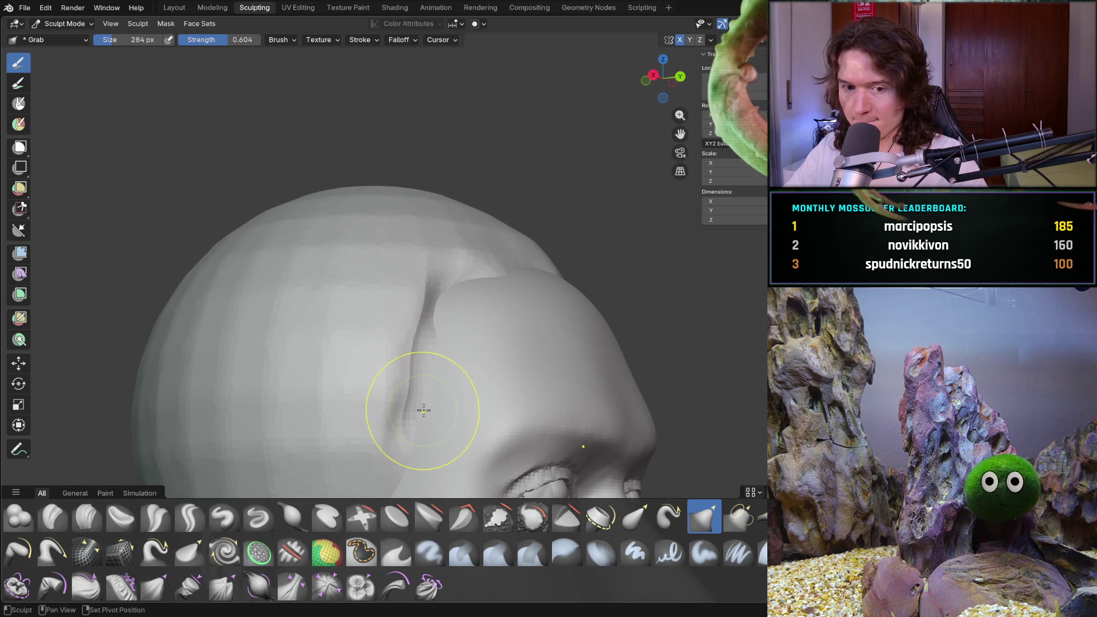
middle_click_drag(423, 411, 487, 357)
middle_click_drag(431, 417, 521, 358)
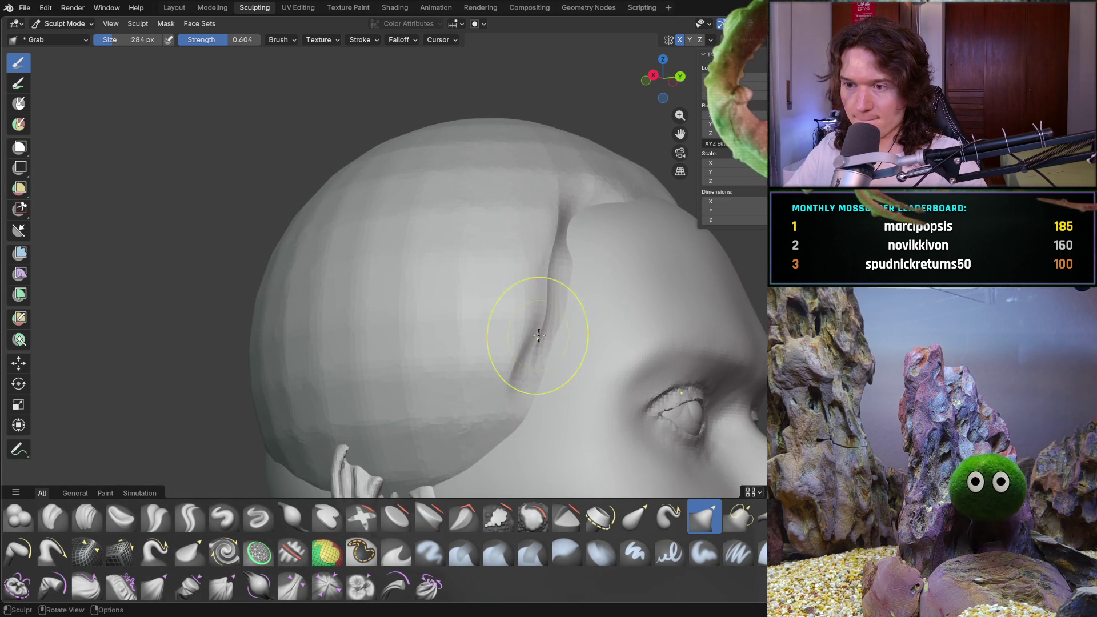
left_click_drag(582, 216, 563, 232)
mouse_move(562, 232)
middle_mouse_down()
mouse_move(508, 262)
mouse_move(452, 245)
mouse_move(430, 361)
mouse_move(368, 331)
mouse_move(392, 331)
middle_mouse_up()
scroll(391, 331, "up", 3)
mouse_move(478, 269)
left_mouse_down()
mouse_move(508, 268)
mouse_move(507, 299)
left_mouse_up()
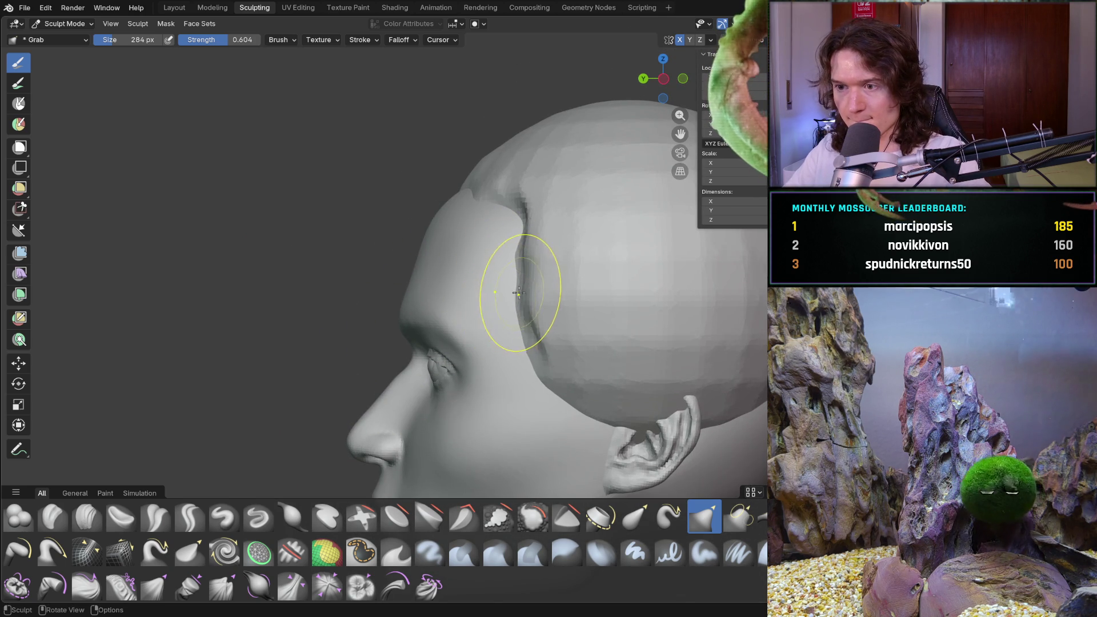
middle_click_drag(518, 294, 558, 282)
left_click_drag(543, 282, 474, 179)
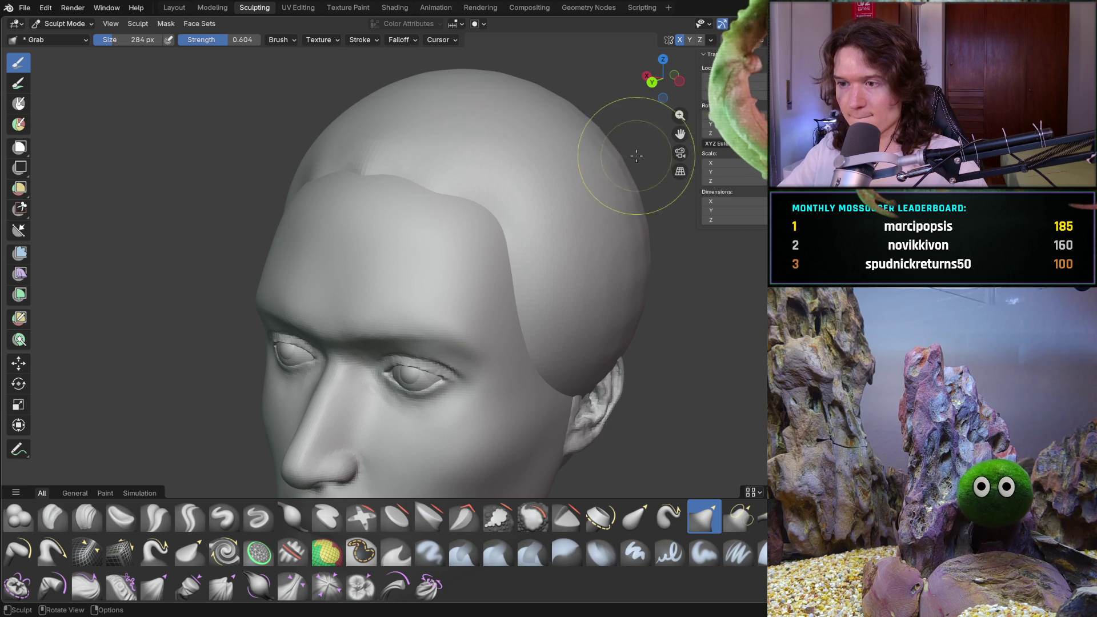
middle_click_drag(625, 147, 632, 209)
middle_click_drag(699, 258, 553, 365, "shift")
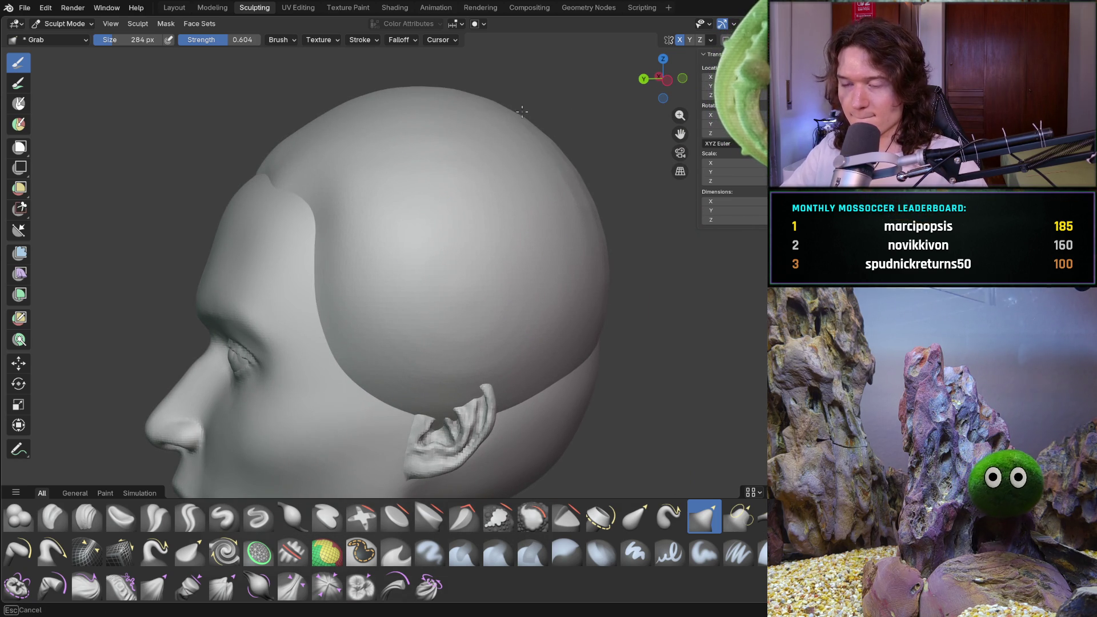
- Grab the cap edge down behind the face on the left, deepening the crease above the ear
middle_click_drag(510, 190, 592, 298)
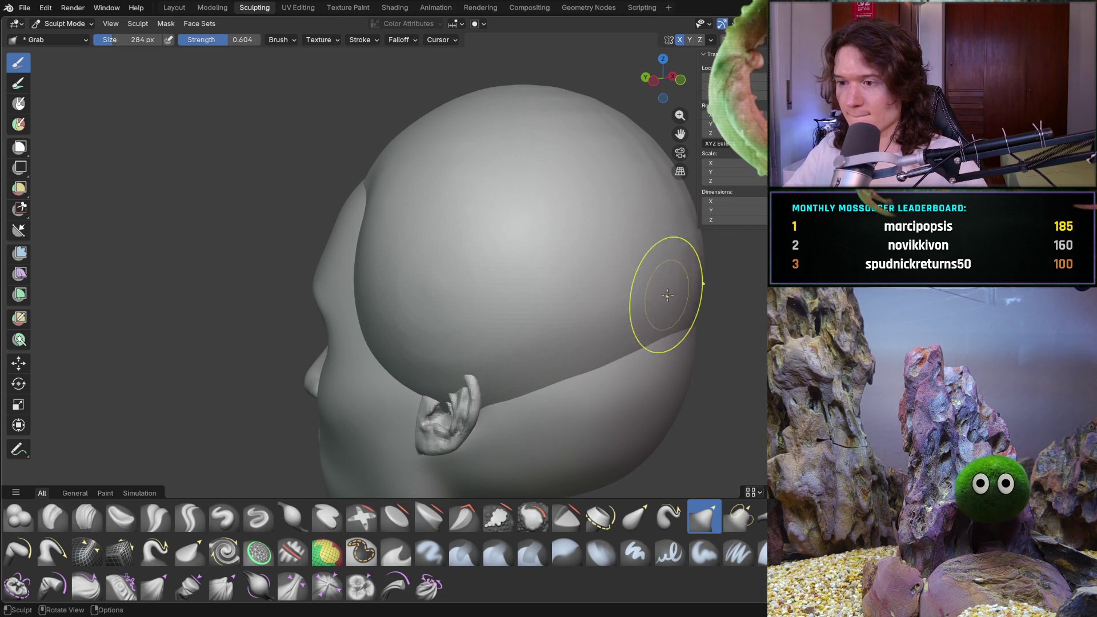
middle_click_drag(686, 294, 522, 197)
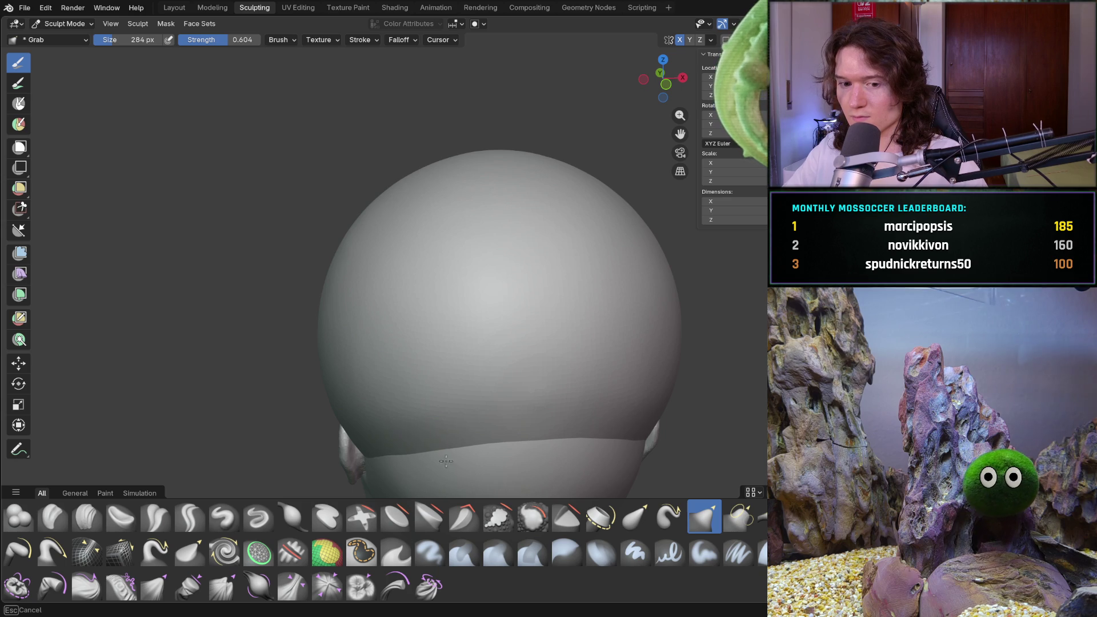
mouse_move(493, 432)
middle_mouse_down()
mouse_move(506, 306)
mouse_move(490, 367)
middle_mouse_up()
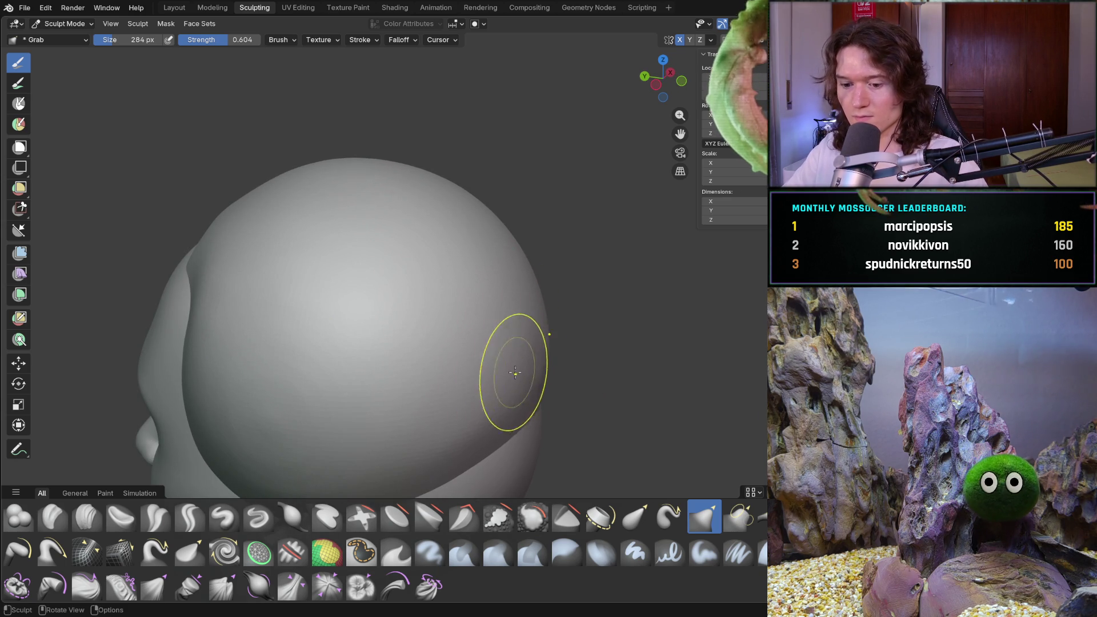
mouse_move(337, 326)
middle_mouse_down()
mouse_move(415, 304)
mouse_move(362, 286)
middle_mouse_up()
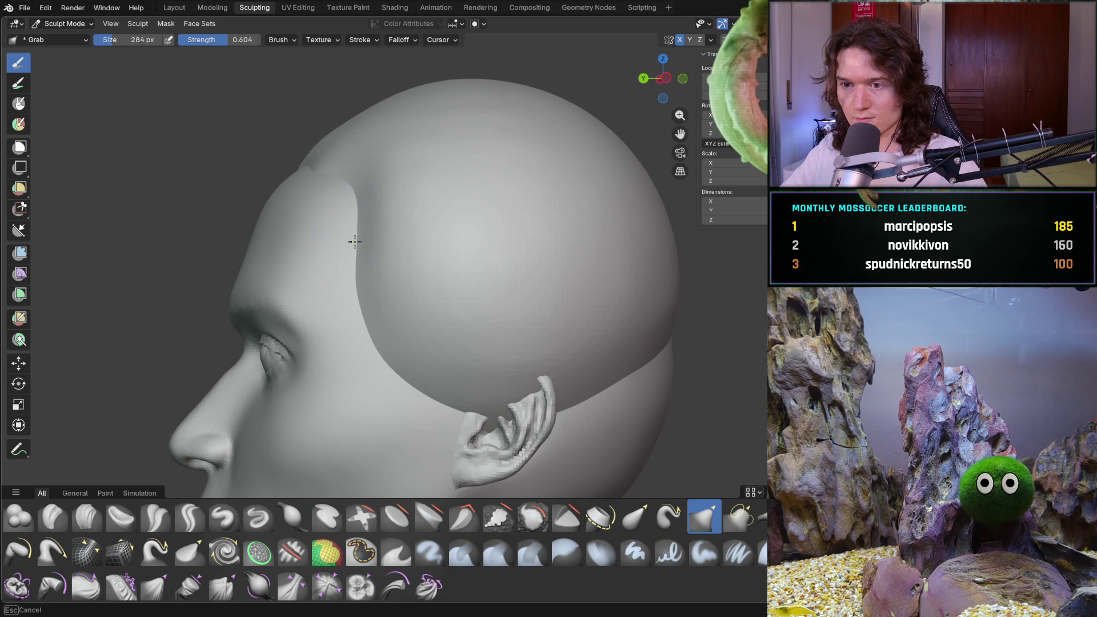
mouse_move(358, 272)
left_mouse_down()
mouse_move(400, 377)
mouse_move(429, 383)
left_mouse_up()
left_click_drag(371, 276, 363, 247)
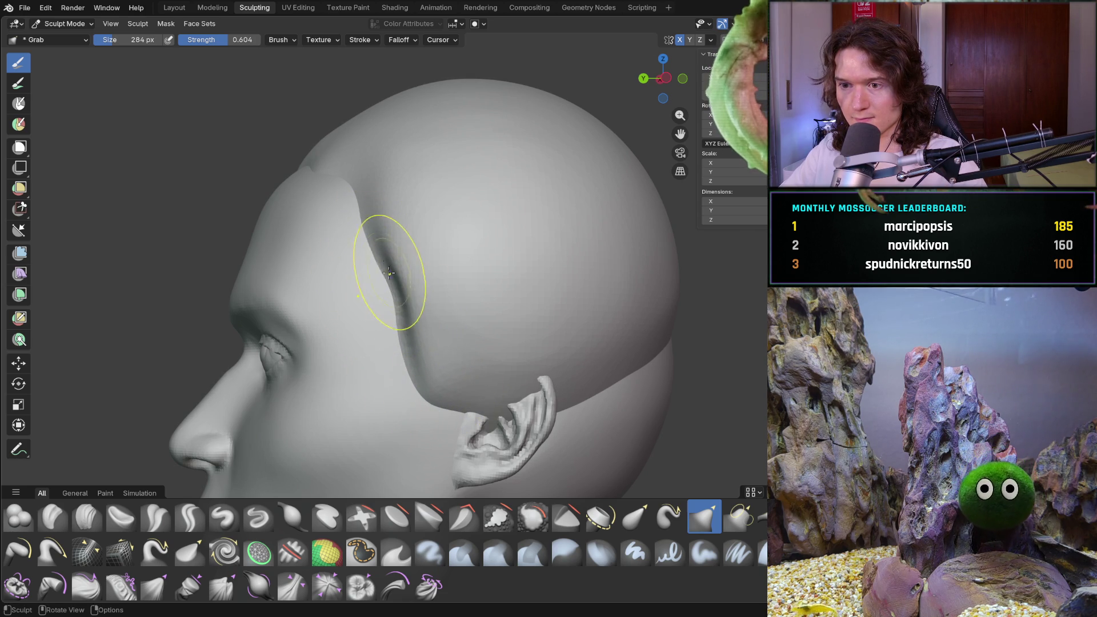
left_click_drag(386, 269, 412, 335)
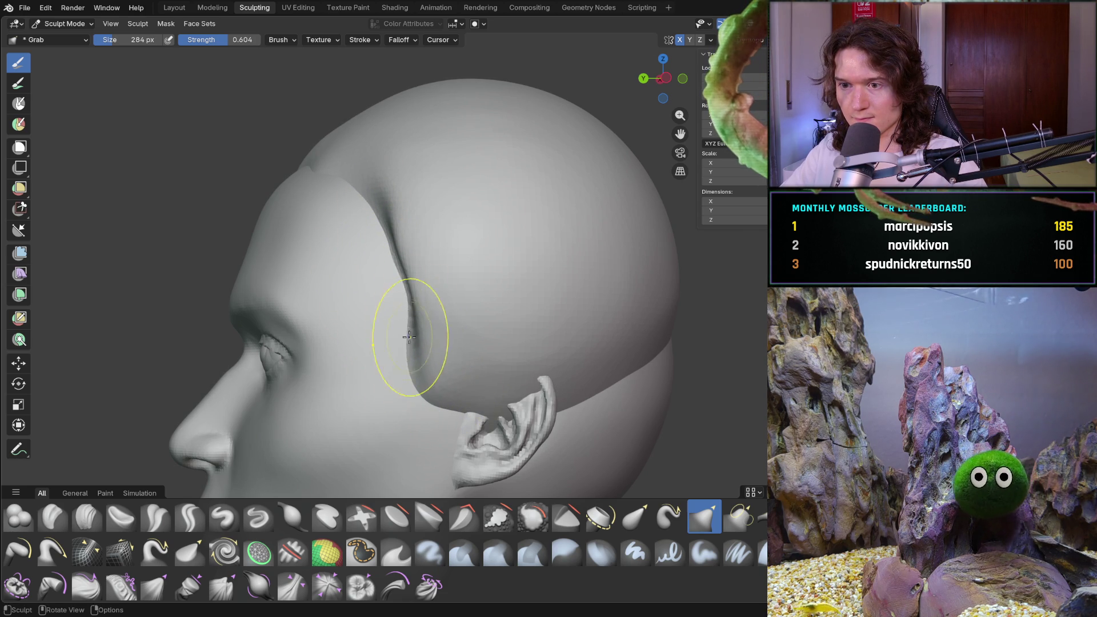
- Reshape and soften the hairline crease behind the face on the other side
middle_click_drag(355, 289, 502, 343)
scroll(502, 343, "up", 3)
left_click_drag(516, 295, 445, 358)
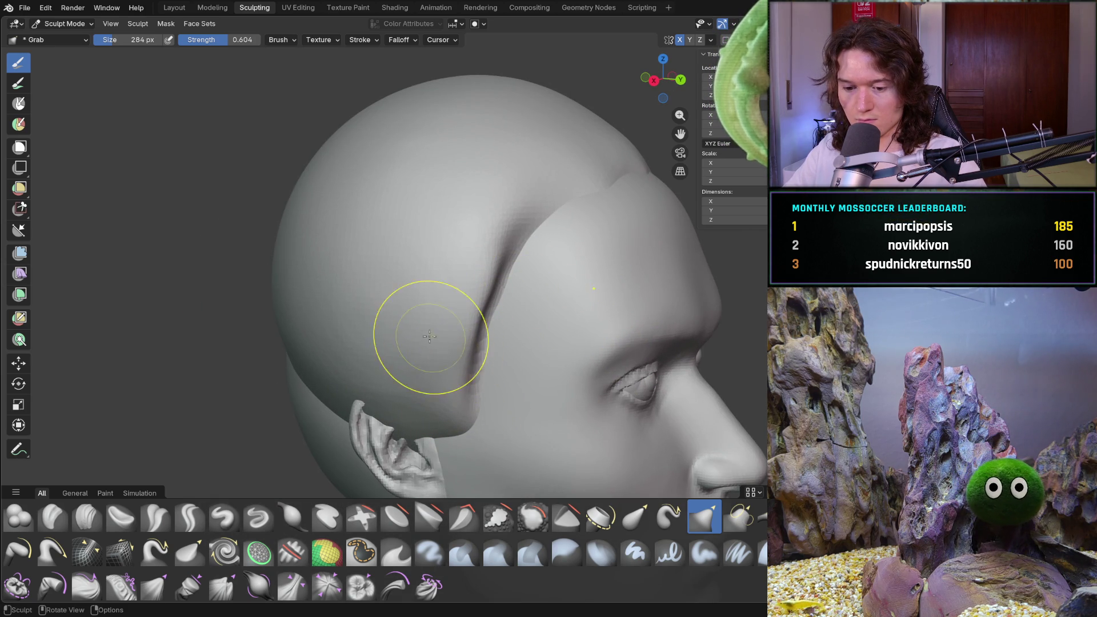
left_click_drag(440, 315, 470, 285, "shift")
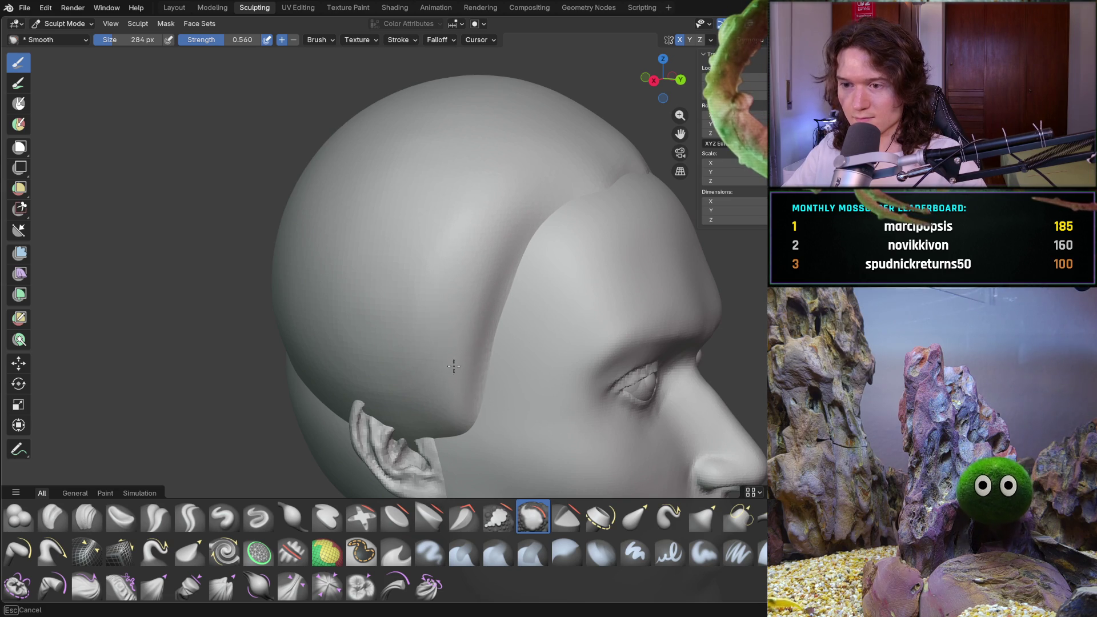
- Smooth the hairline crease above the ear and pick Relax Pinch, then Clay Strips
left_click_drag(447, 397, 495, 262, "shift")
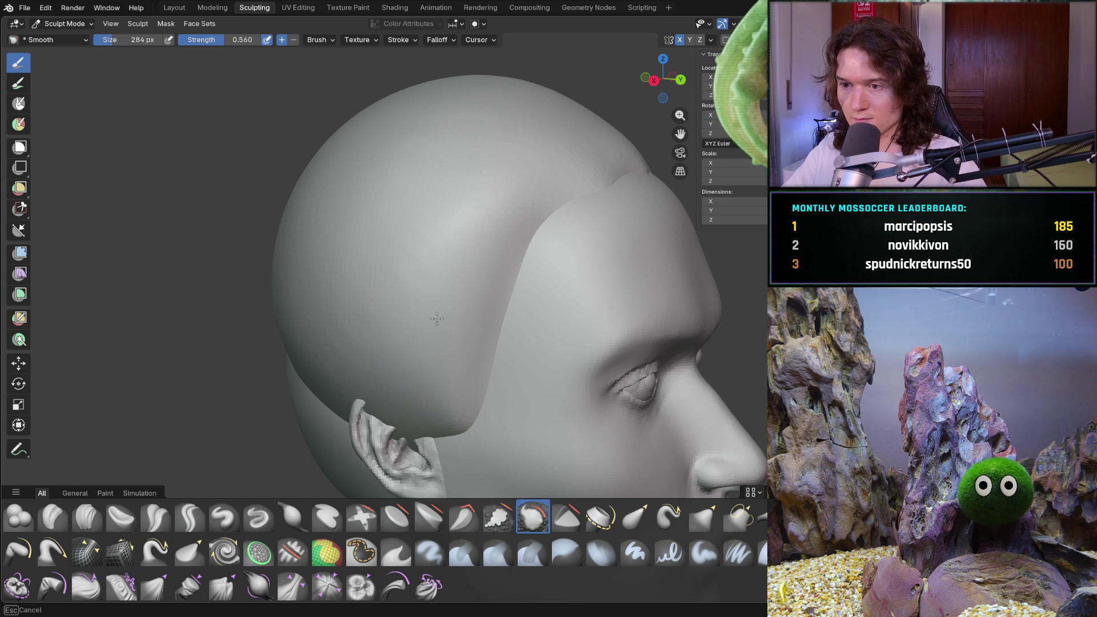
middle_click_drag(437, 280, 382, 316)
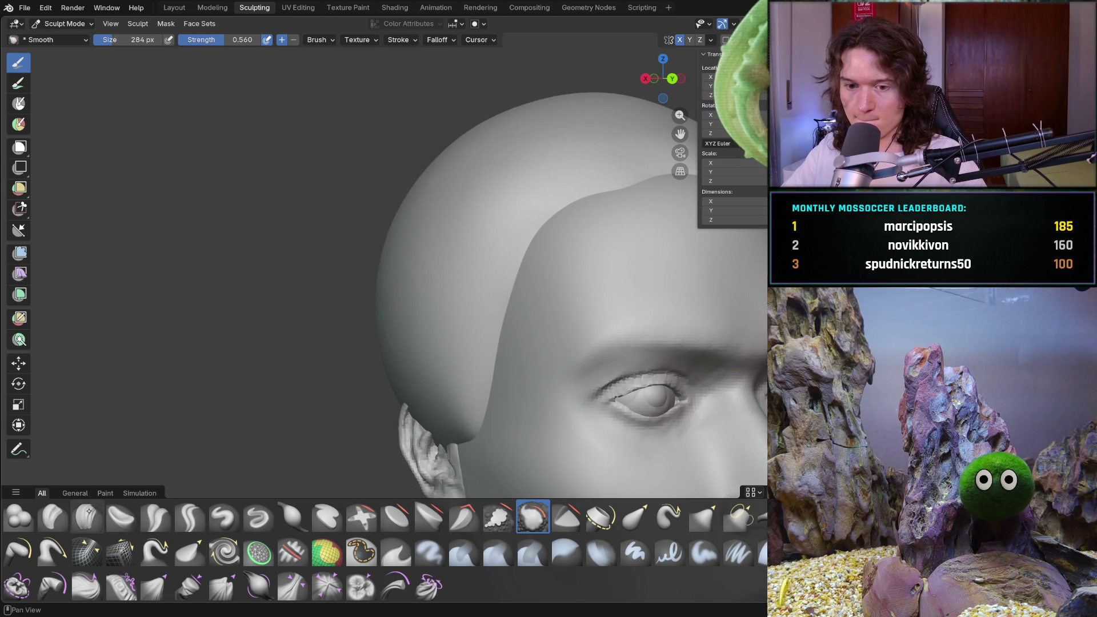
left_click(87, 551)
middle_click_drag(283, 325, 368, 309)
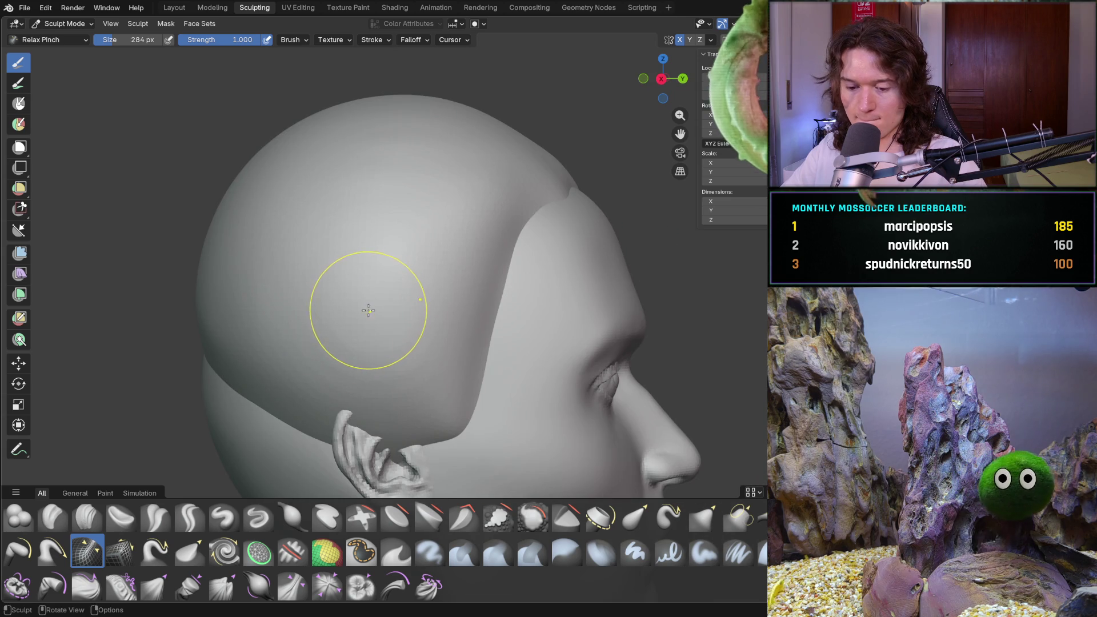
key("c")
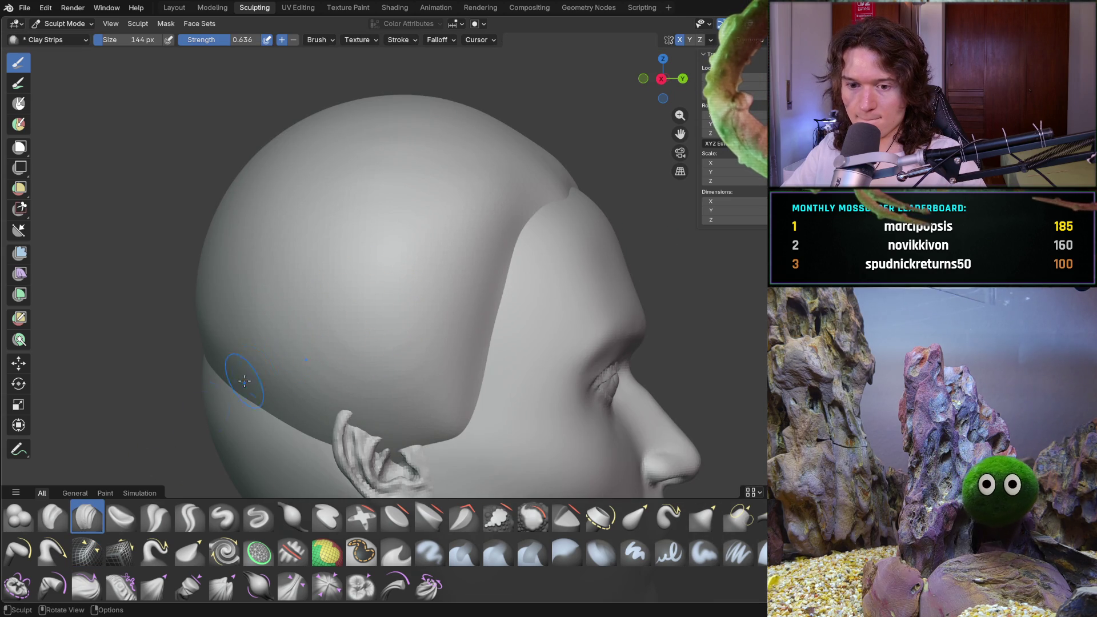
- With Clay Strips at 244 px and 0.515 strength, lay strand grooves along the side and top
key("f")
left_click(384, 335)
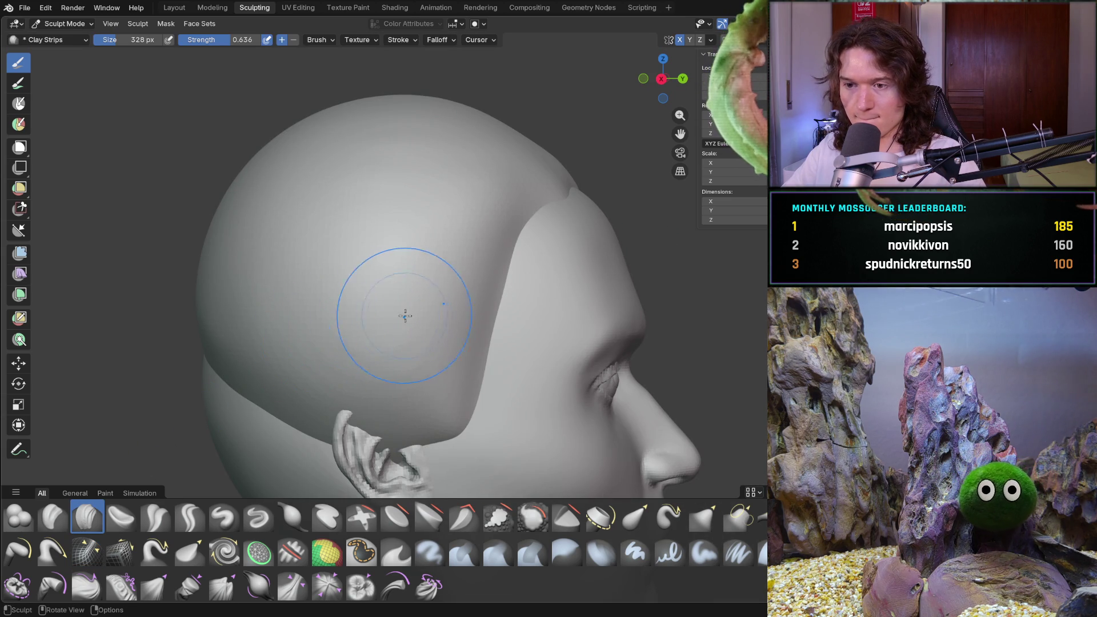
key("shift+f")
left_click(391, 324)
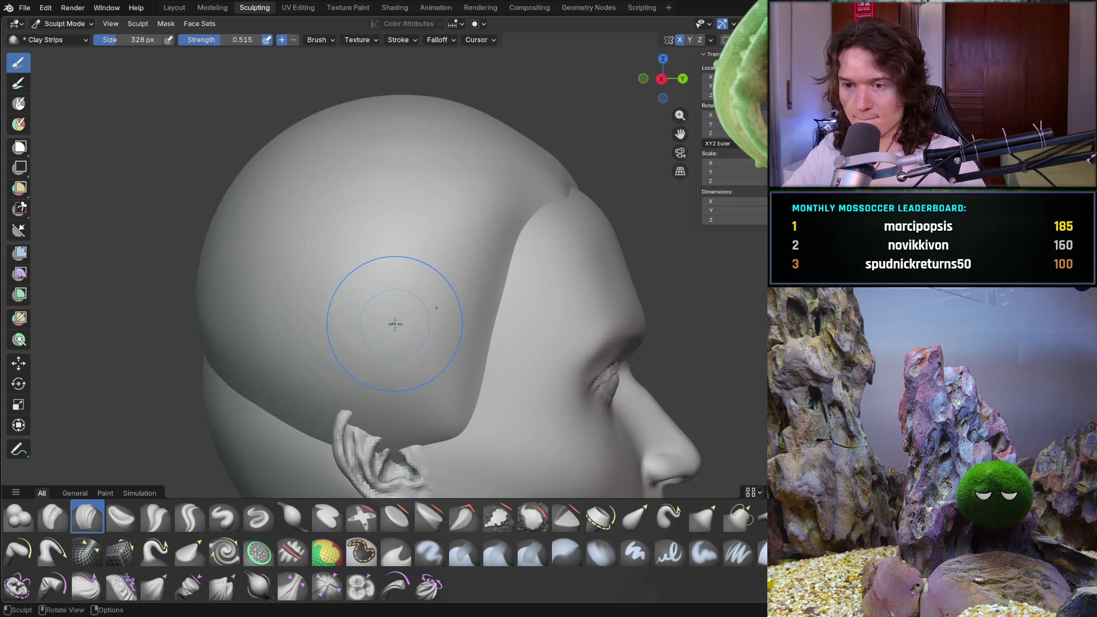
key("f")
left_click(383, 345)
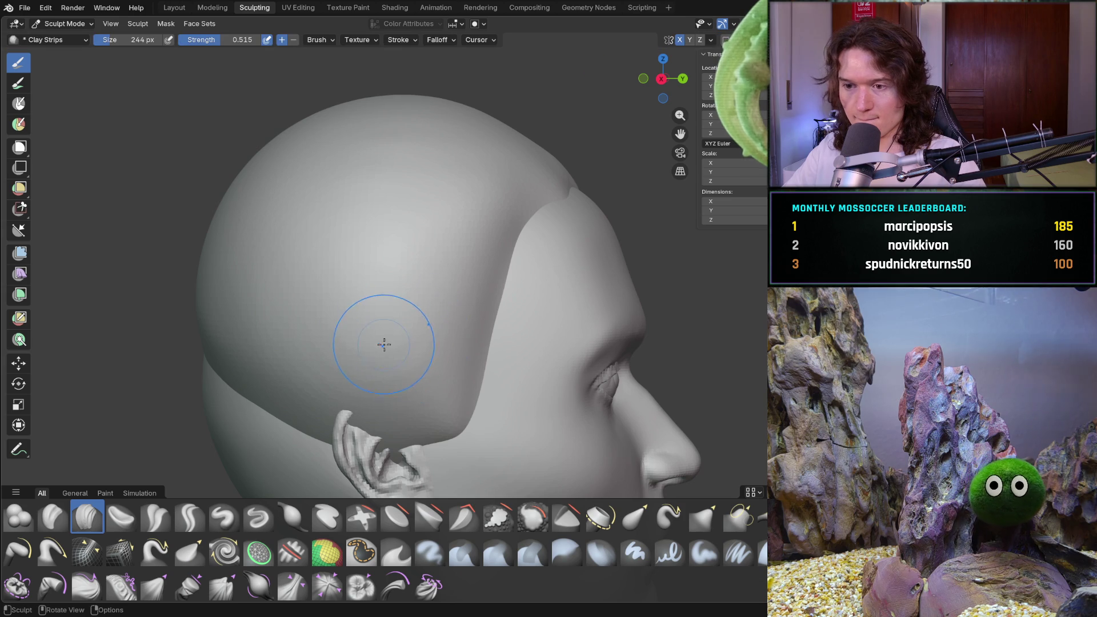
mouse_move(279, 333)
left_mouse_down()
mouse_move(342, 318)
mouse_move(417, 343)
mouse_move(445, 308)
mouse_move(216, 250)
left_mouse_up()
middle_click_drag(215, 250, 317, 243)
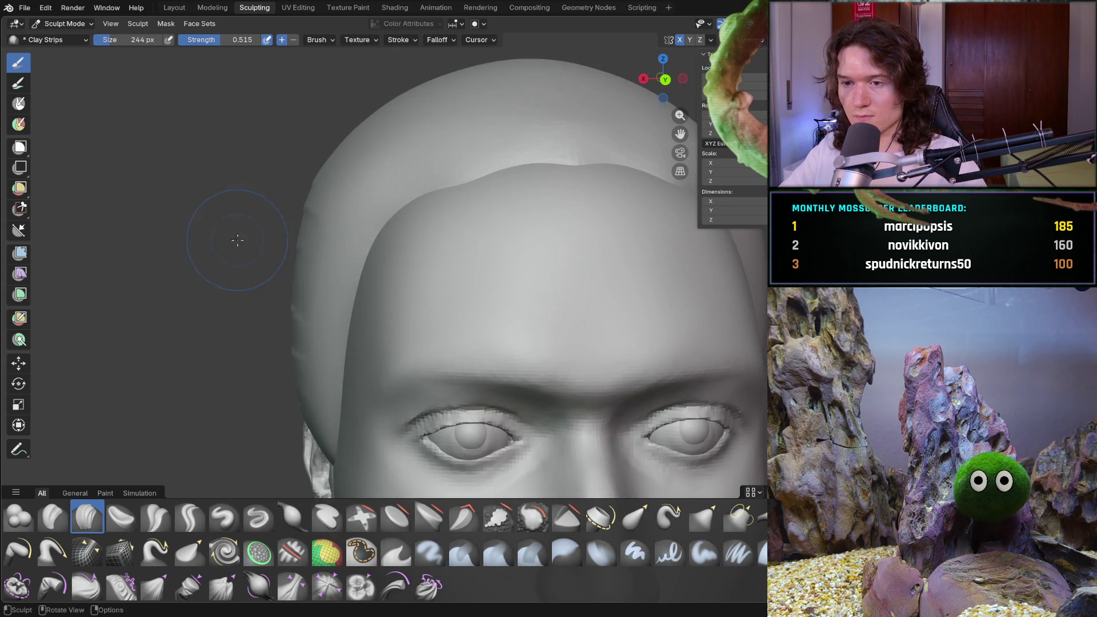
middle_click_drag(313, 197, 386, 208)
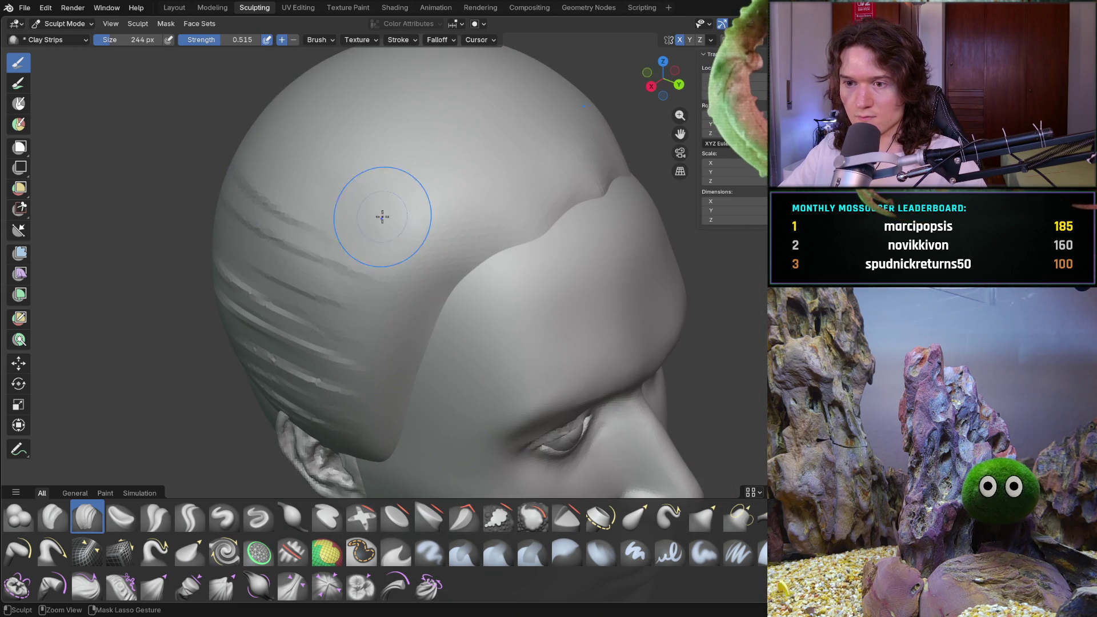
left_click_drag(395, 184, 282, 274)
mouse_move(291, 215)
left_mouse_down()
mouse_move(411, 145)
mouse_move(249, 164)
left_mouse_up()
scroll(432, 154, "down", 4)
scroll(380, 200, "down", 4)
- Add strand strokes across the upper and lower hair on the left side
middle_click_drag(379, 202, 390, 293)
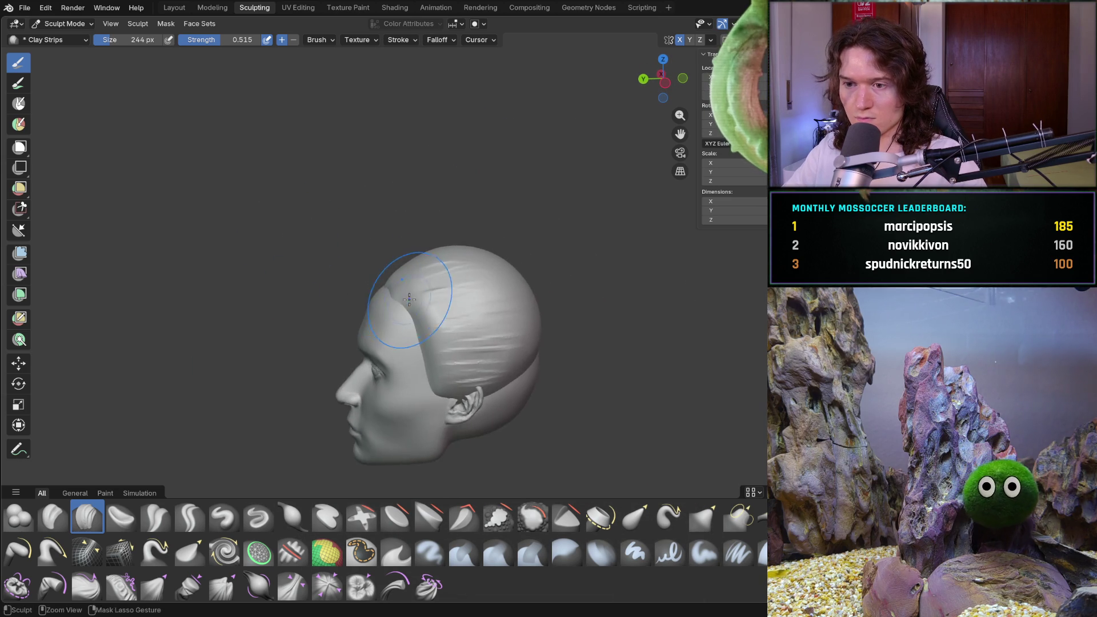
scroll(391, 293, "up", 4)
scroll(441, 209, "up", 3)
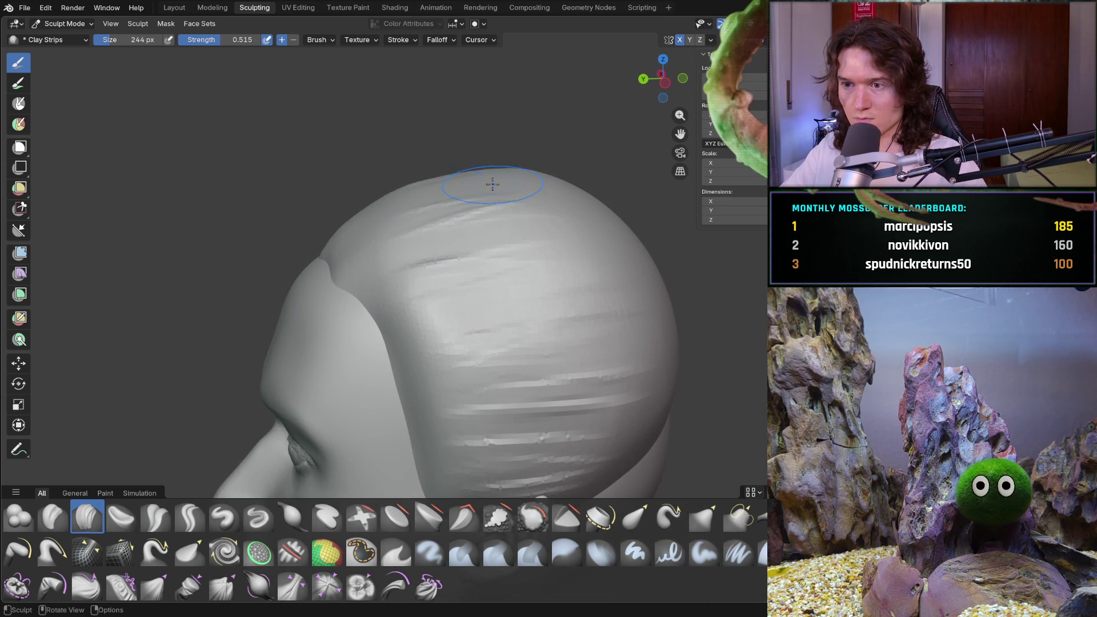
middle_click_drag(496, 185, 450, 175)
mouse_move(584, 202)
left_mouse_down()
mouse_move(522, 262)
mouse_move(610, 340)
left_mouse_up()
left_click_drag(590, 415, 591, 356)
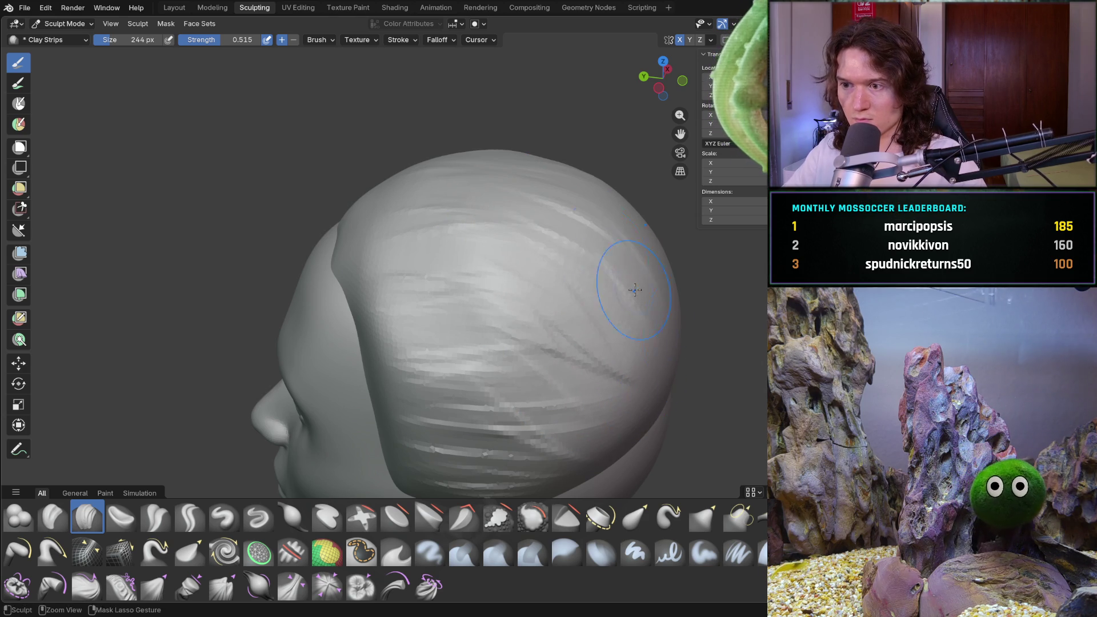
middle_click_drag(676, 318, 638, 354)
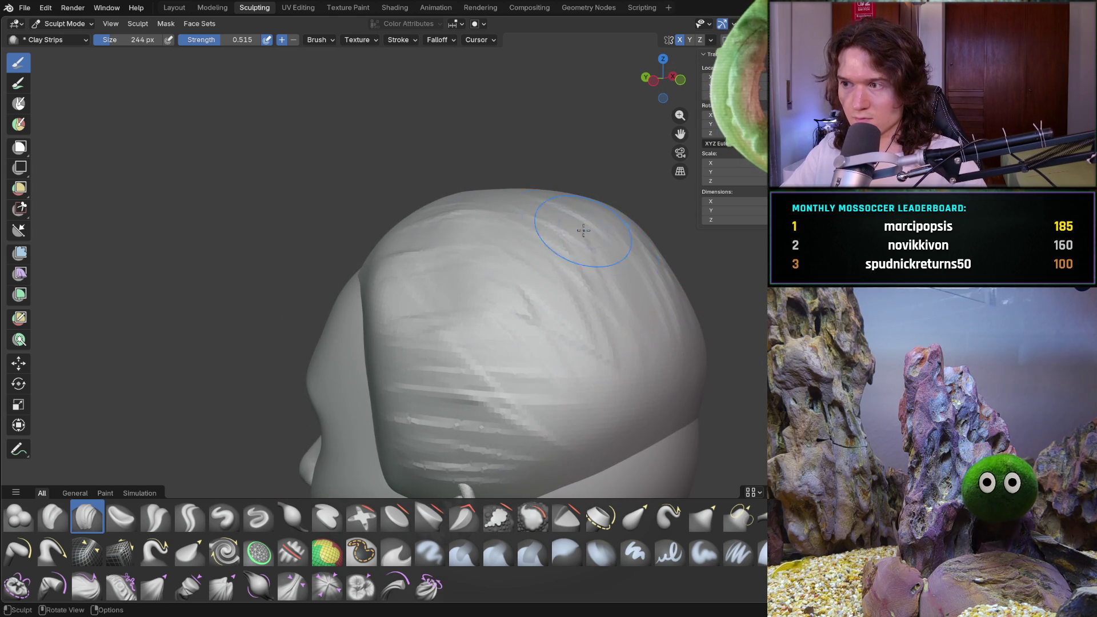
middle_click_drag(614, 247, 582, 230)
scroll(508, 199, "down", 6)
mouse_move(508, 199)
middle_mouse_down()
mouse_move(702, 294)
mouse_move(580, 314)
mouse_move(571, 301)
mouse_move(523, 301)
middle_mouse_up()
scroll(558, 304, "up", 3)
scroll(523, 301, "up", 2)
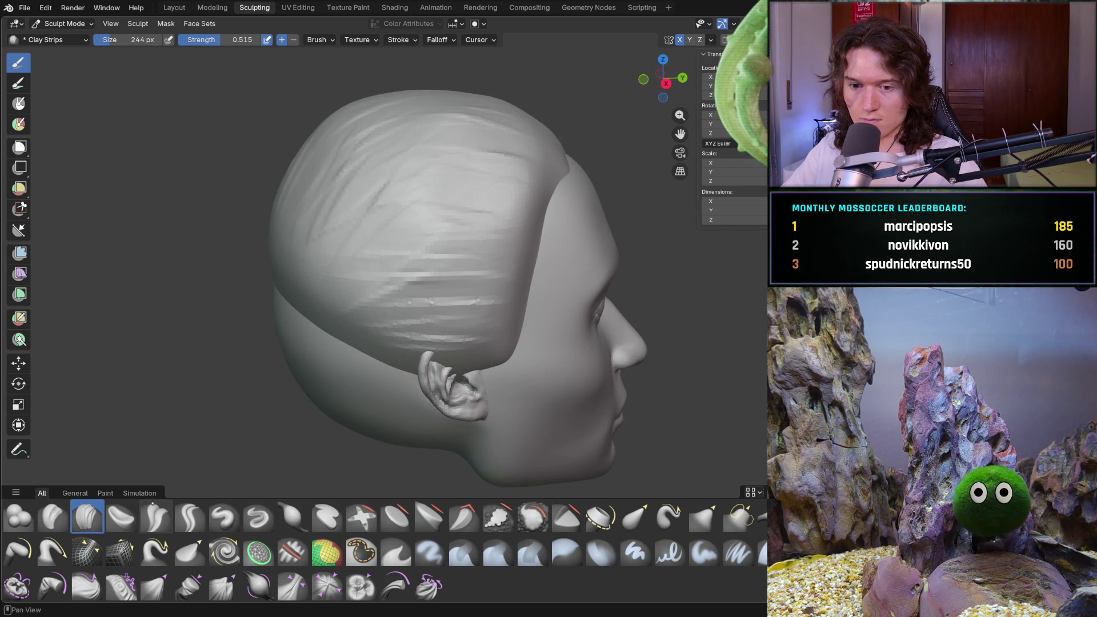
- Grab with a 628 px brush to pull the hair down over the ear and nape
key("g")
key("f")
left_click(373, 355)
left_click_drag(373, 355, 302, 392)
mouse_move(302, 392)
middle_mouse_down()
mouse_move(404, 355)
mouse_move(367, 417)
mouse_move(388, 353)
middle_mouse_up()
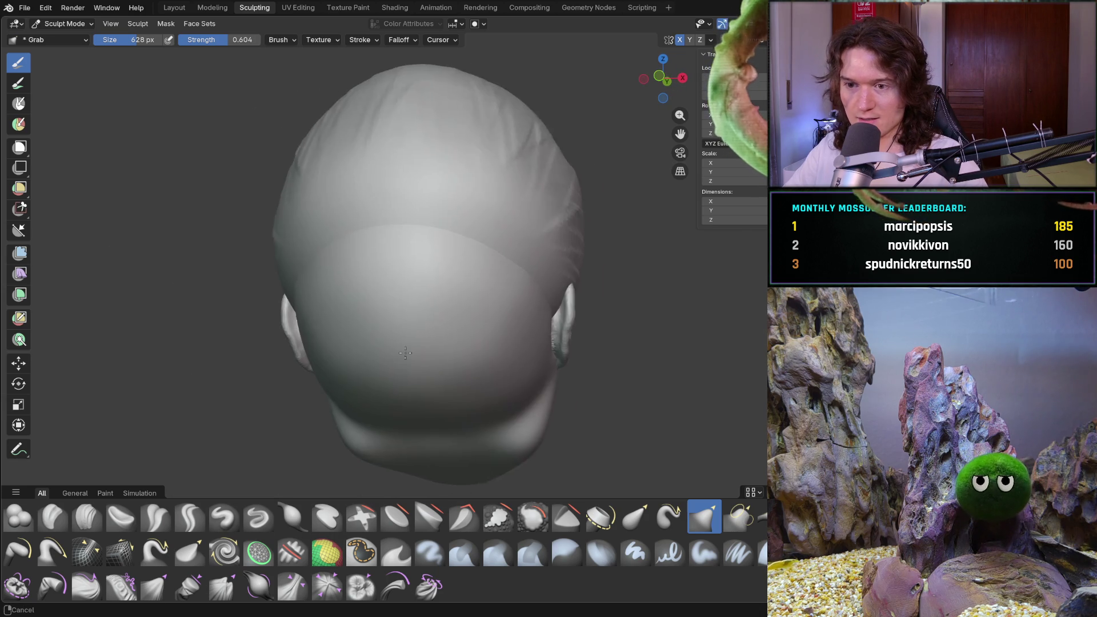
- Pull the back hairline and upper hair mass lower from back and left-profile views
key("ctrl+KP_1")
key("KP_1")
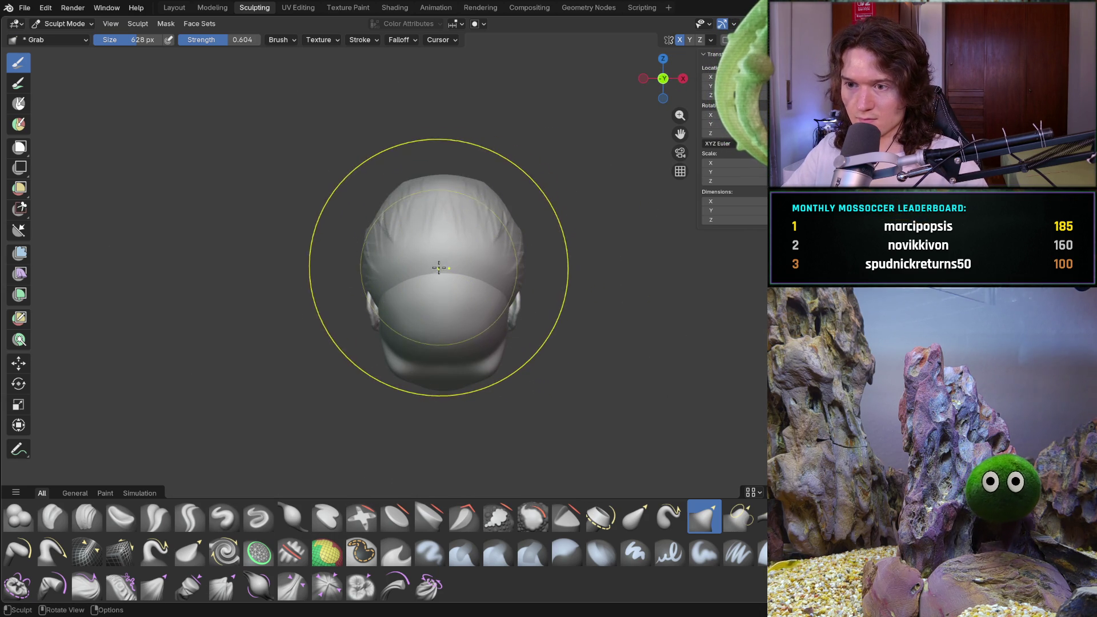
mouse_move(414, 274)
left_mouse_down()
mouse_move(445, 307)
mouse_move(391, 331)
left_mouse_up()
key("ctrl+KP_3")
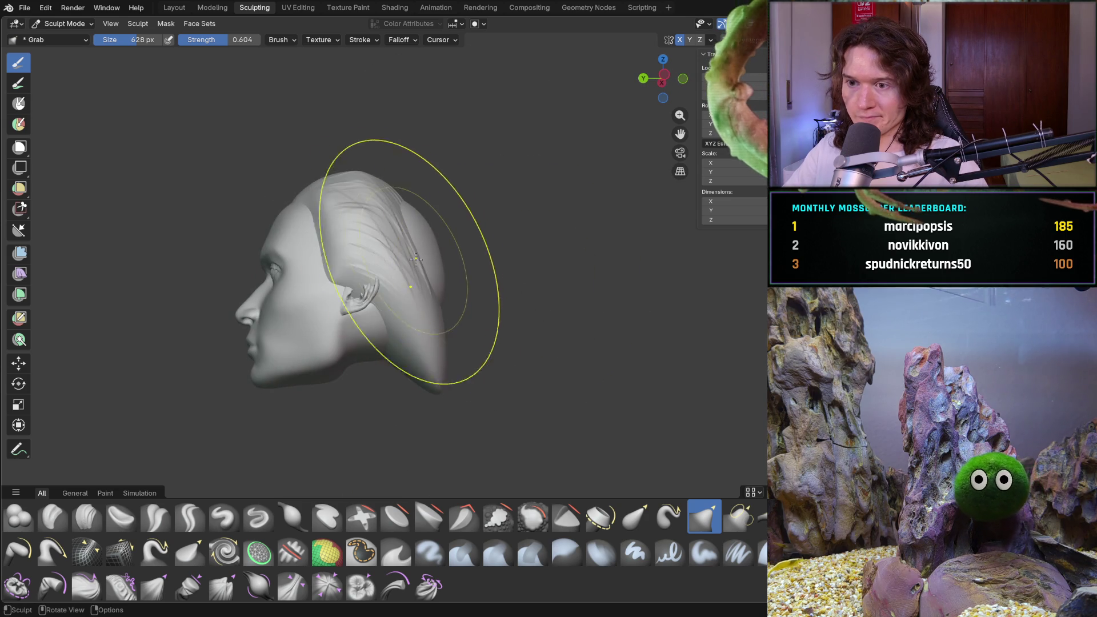
mouse_move(391, 232)
left_mouse_down()
mouse_move(410, 241)
mouse_move(409, 225)
mouse_move(431, 211)
left_mouse_up()
mouse_move(431, 209)
middle_mouse_down()
mouse_move(404, 191)
mouse_move(417, 208)
middle_mouse_up()
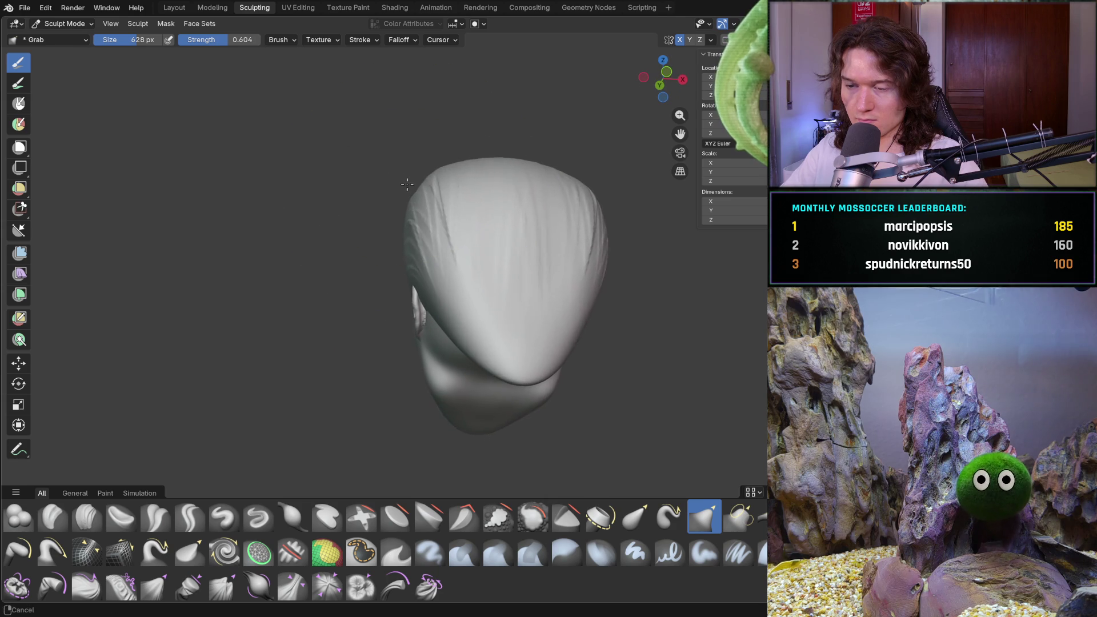
left_click_drag(416, 208, 416, 208)
middle_click_drag(433, 183, 418, 200)
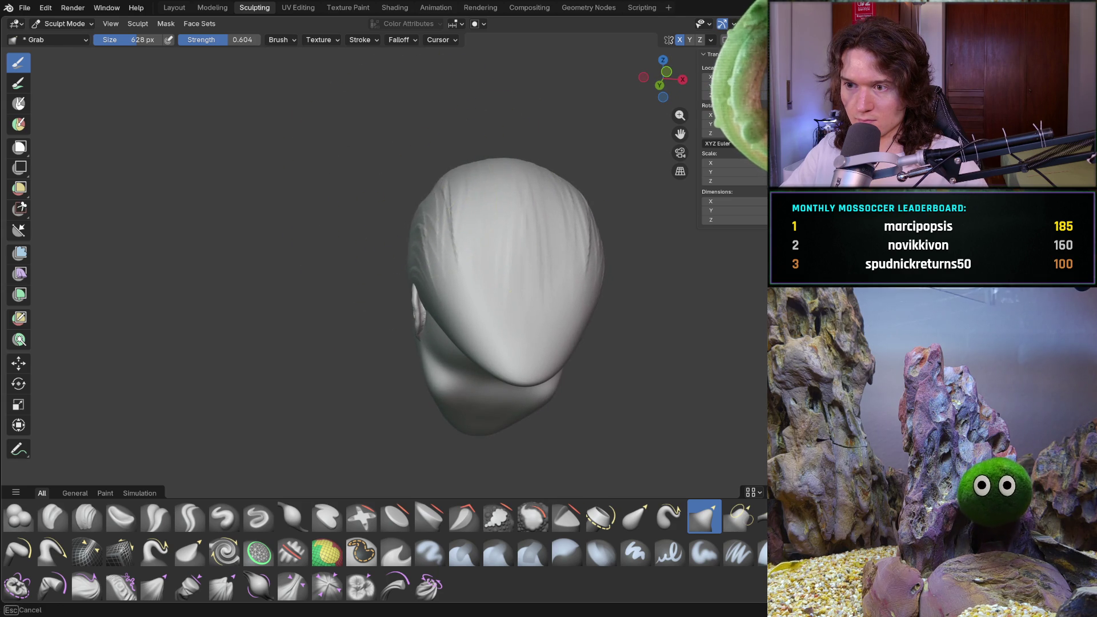
mouse_move(459, 312)
left_mouse_down()
mouse_move(436, 388)
mouse_move(454, 392)
left_mouse_up()
mouse_move(453, 392)
middle_mouse_down()
mouse_move(517, 314)
mouse_move(546, 304)
mouse_move(489, 344)
middle_mouse_up()
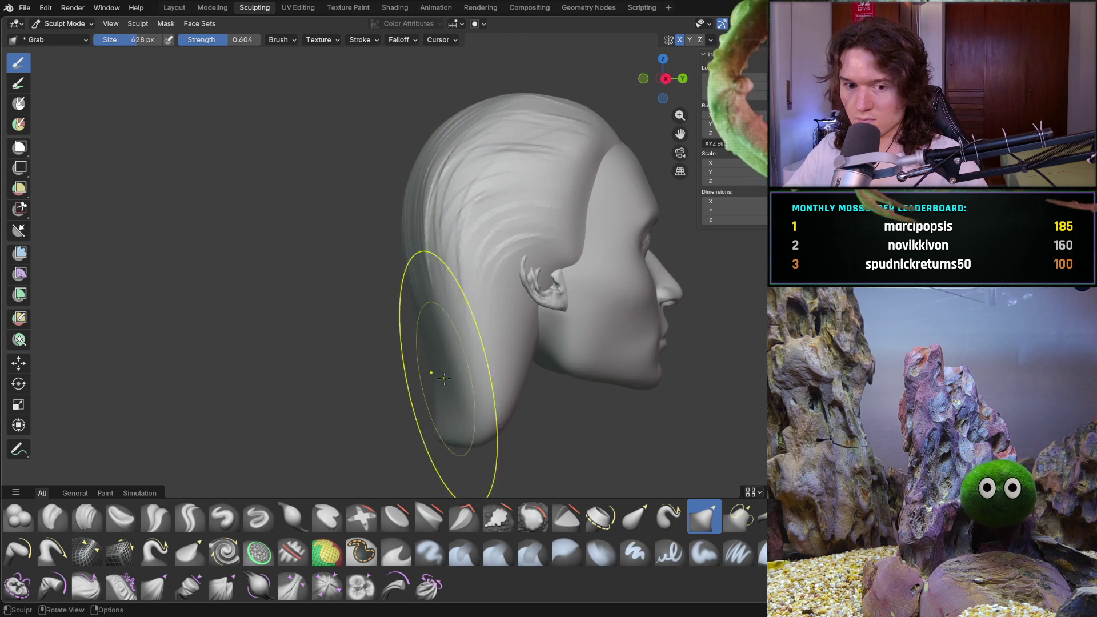
middle_click_drag(436, 366, 457, 387)
- With a 366 px Grab brush, shape the lower back edge into a sideburn past the jaw
key("f")
left_click(437, 360)
mouse_move(507, 392)
left_mouse_down()
mouse_move(531, 437)
mouse_move(529, 427)
left_mouse_up()
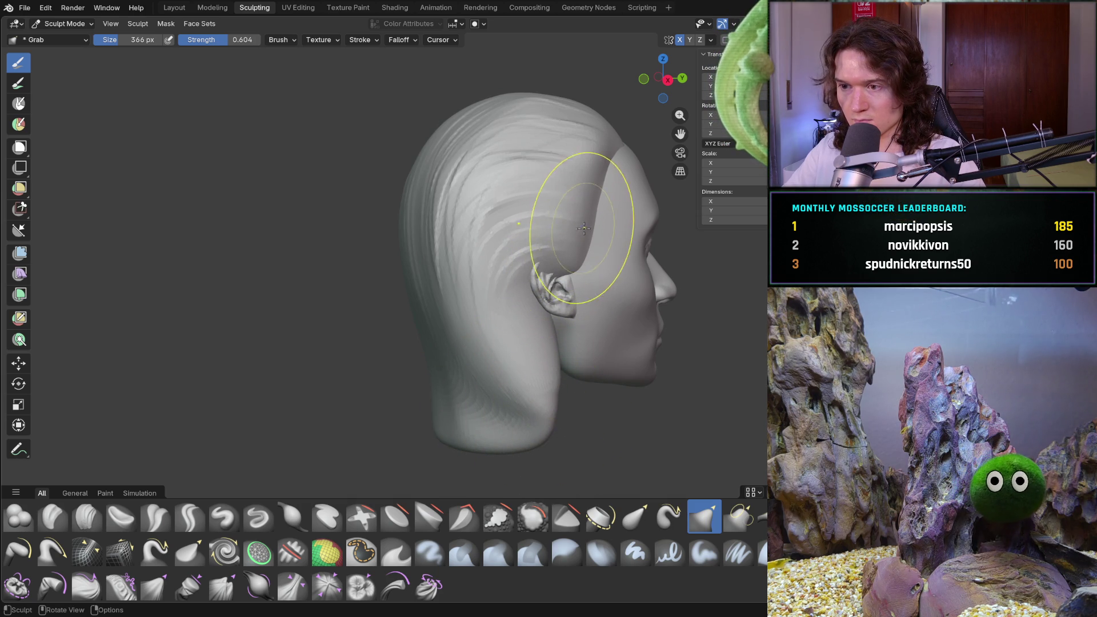
mouse_move(599, 191)
middle_mouse_down()
mouse_move(533, 196)
mouse_move(454, 234)
mouse_move(502, 235)
mouse_move(461, 221)
middle_mouse_up()
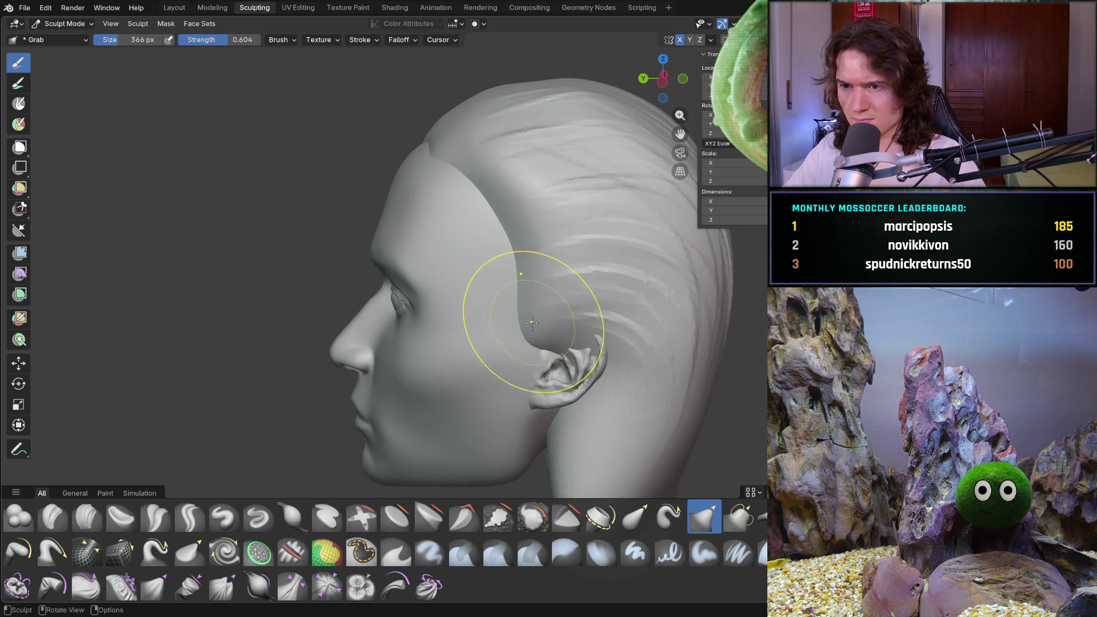
- Grab the forehead crease lower and resweep the hair strands above the ear, then change the subdivision level with Ctrl+1
middle_click_drag(531, 322, 595, 249)
scroll(478, 202, "up", 4)
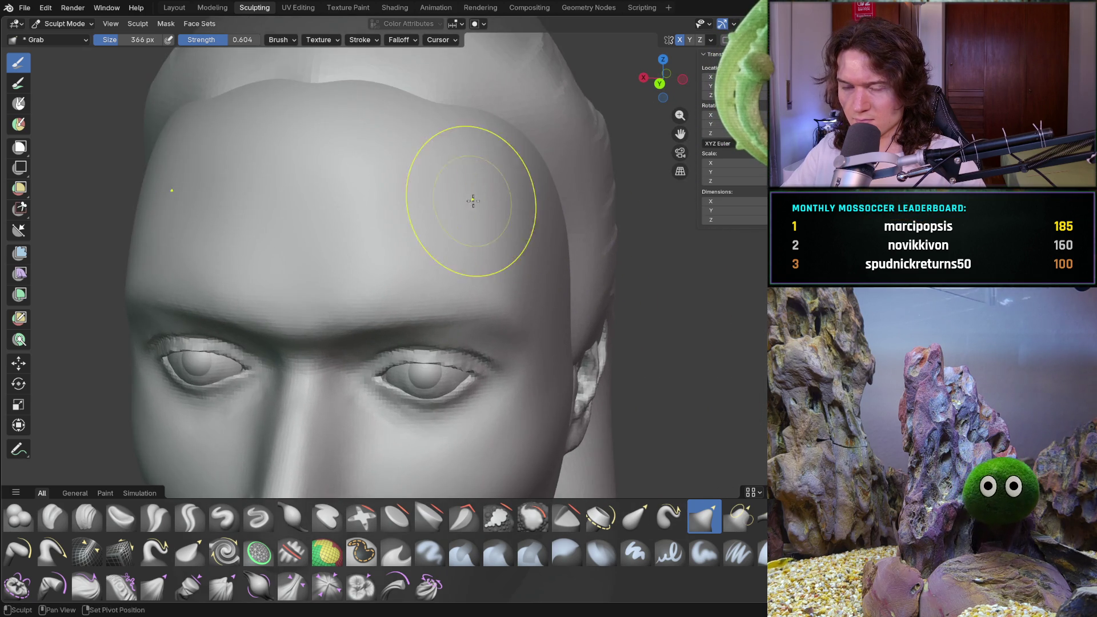
middle_click_drag(478, 202, 453, 293)
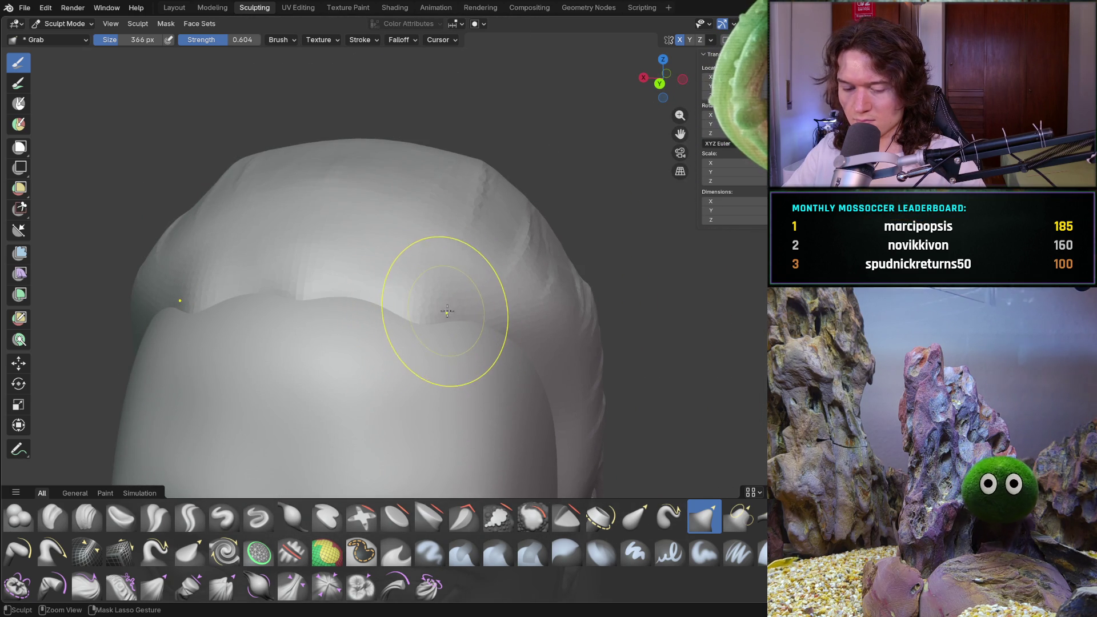
middle_click_drag(447, 318, 436, 318)
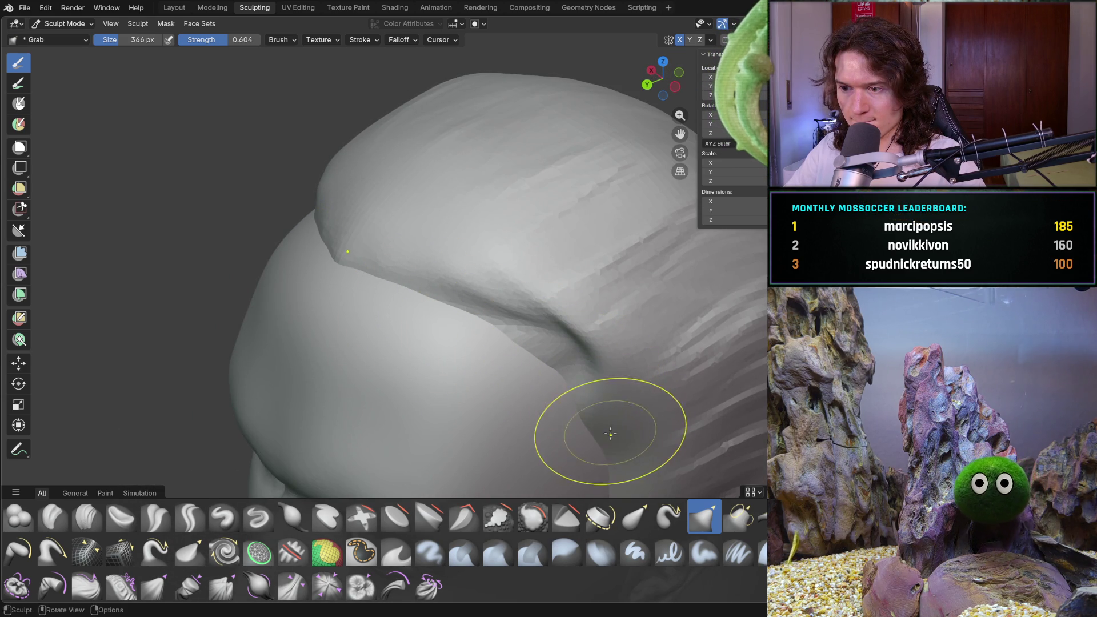
left_click_drag(564, 366, 603, 431)
mouse_move(608, 435)
middle_mouse_down()
mouse_move(526, 416)
mouse_move(489, 360)
mouse_move(506, 375)
mouse_move(578, 307)
mouse_move(499, 318)
mouse_move(518, 326)
mouse_move(496, 307)
mouse_move(523, 355)
middle_mouse_up()
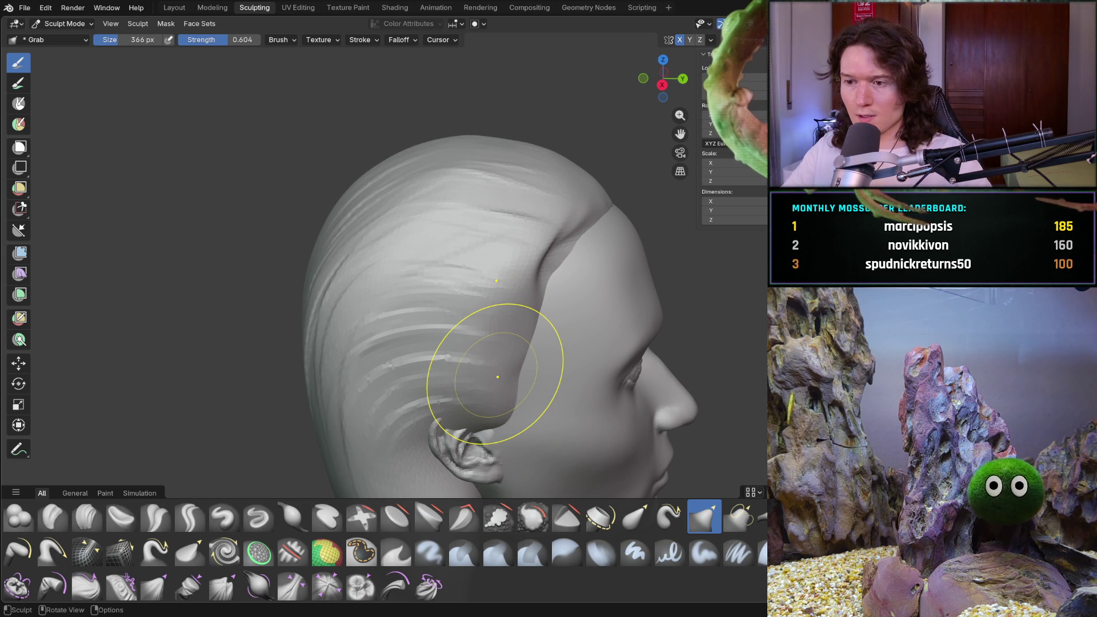
left_click_drag(465, 326, 451, 343)
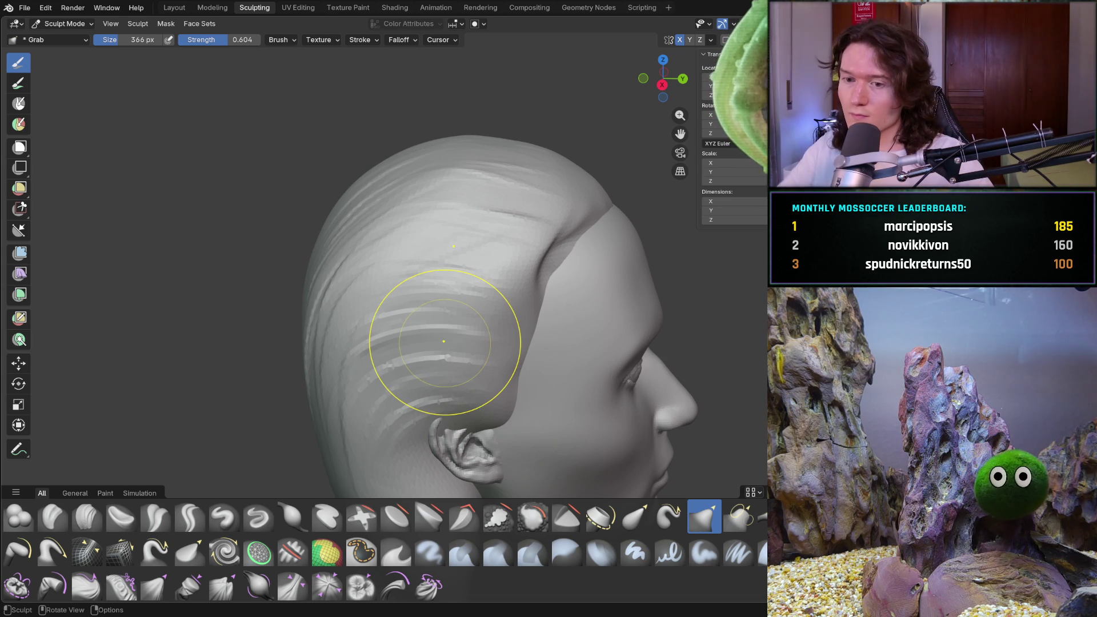
mouse_move(482, 360)
middle_mouse_down()
mouse_move(502, 318)
mouse_move(414, 389)
mouse_move(299, 355)
middle_mouse_up()
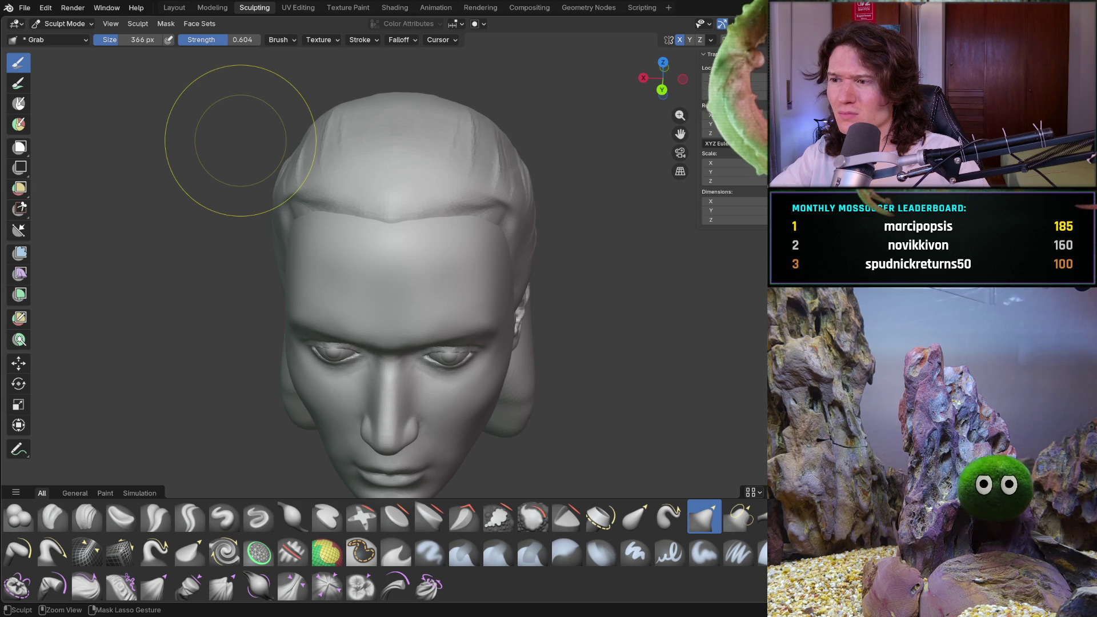
key("ctrl+1")
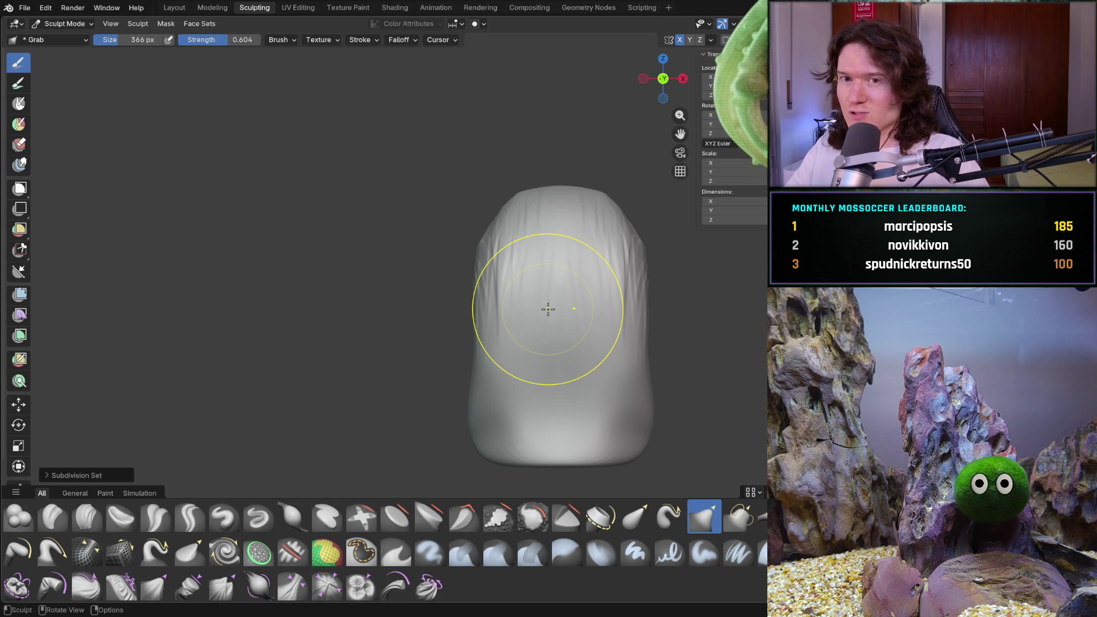
left_click(107, 477)
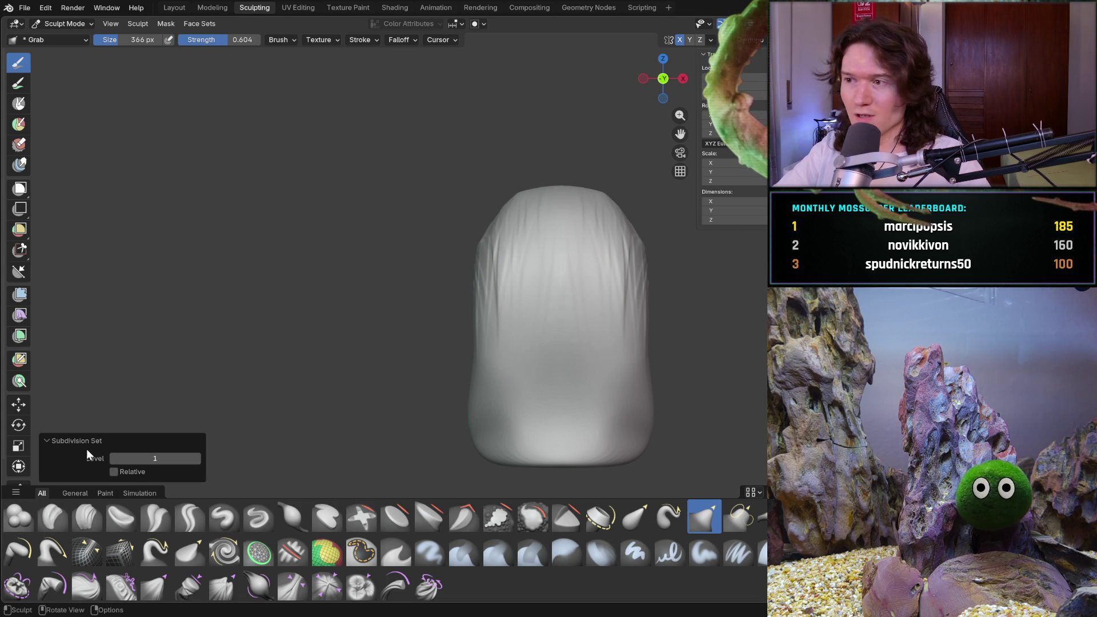
left_click(370, 304, "ctrl")
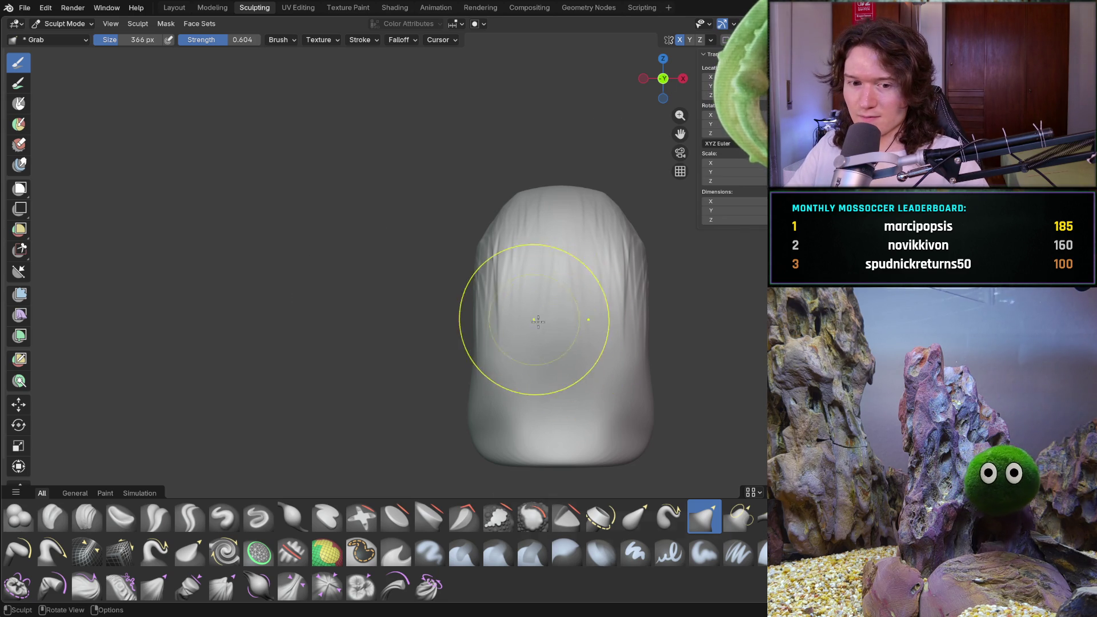
middle_click_drag(533, 311, 587, 314)
mouse_move(453, 283)
middle_mouse_down()
mouse_move(659, 292)
mouse_move(570, 294)
middle_mouse_up()
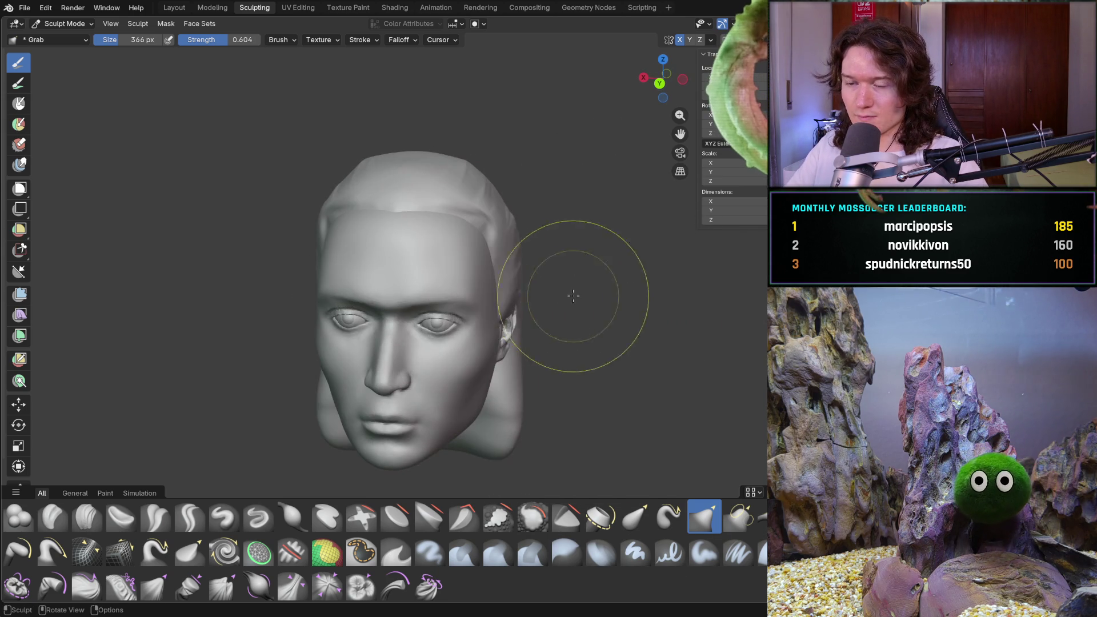
mouse_move(477, 289)
middle_mouse_down()
mouse_move(466, 343)
mouse_move(453, 318)
middle_mouse_up()
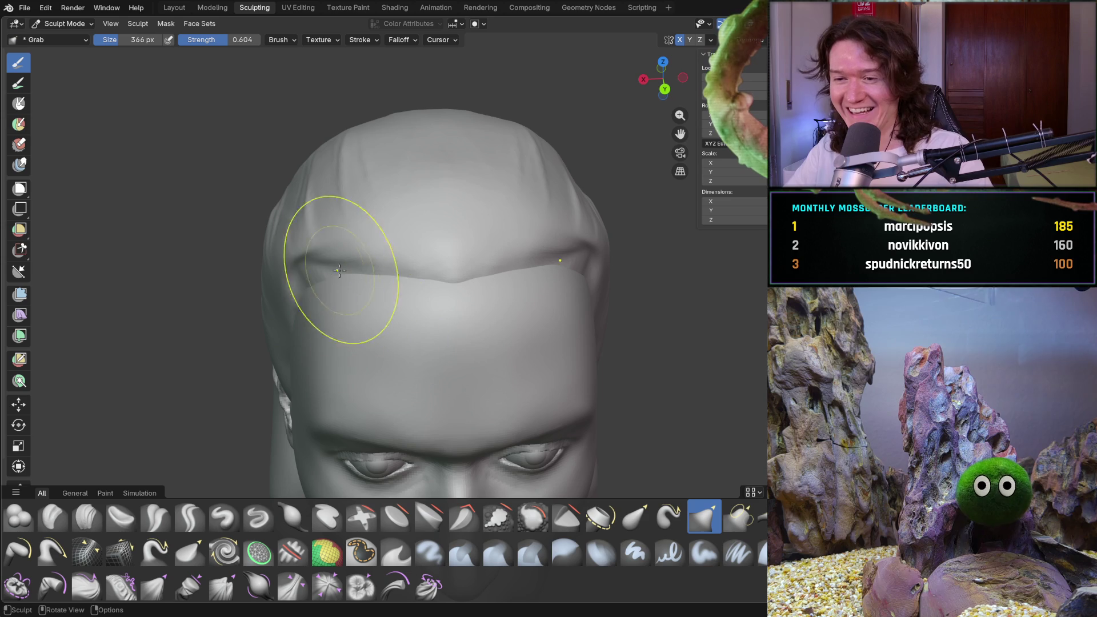
- Grab the hairline over the brow downward so it dips near the temple
mouse_move(323, 287)
middle_mouse_down()
mouse_move(388, 289)
mouse_move(379, 355)
mouse_move(379, 343)
middle_mouse_up()
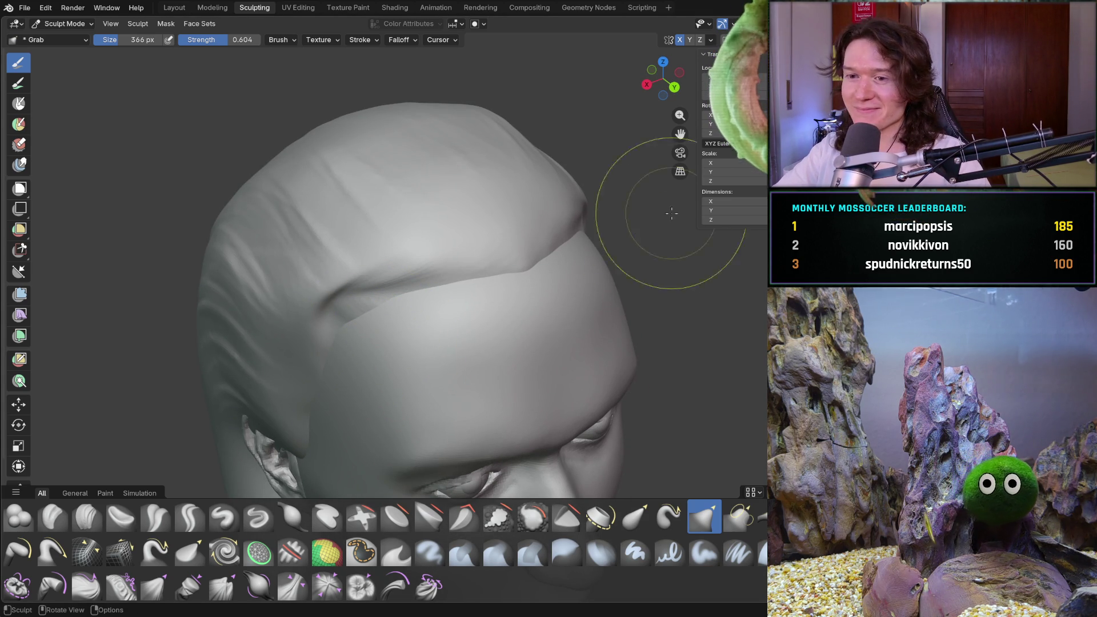
mouse_move(342, 282)
middle_mouse_down()
mouse_move(338, 339)
mouse_move(380, 316)
middle_mouse_up()
scroll(379, 316, "up", 2)
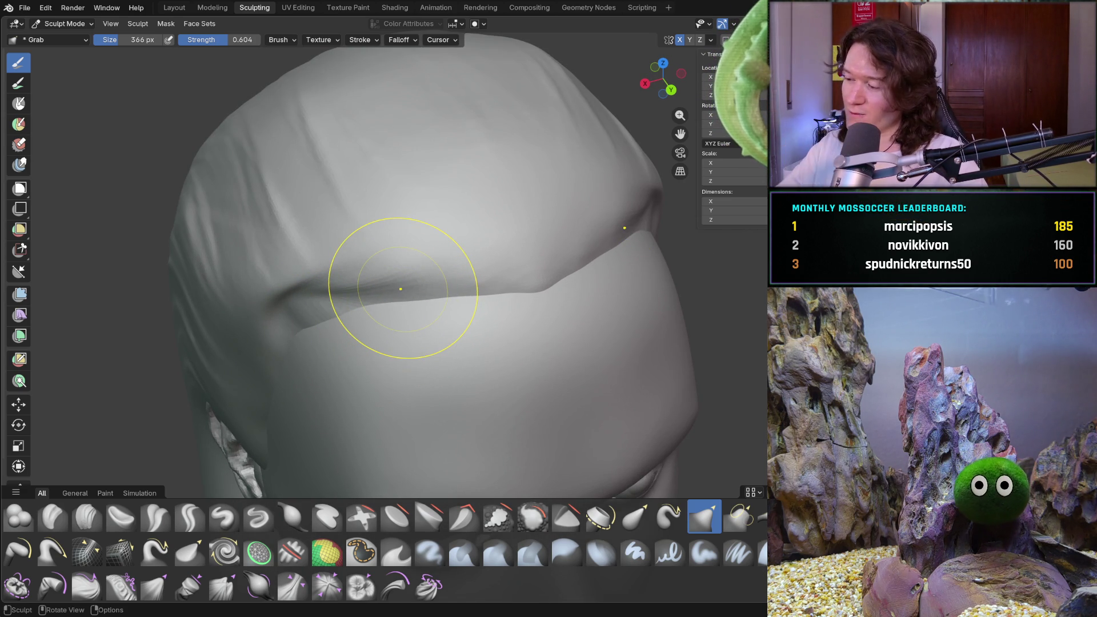
left_click_drag(370, 304, 369, 344)
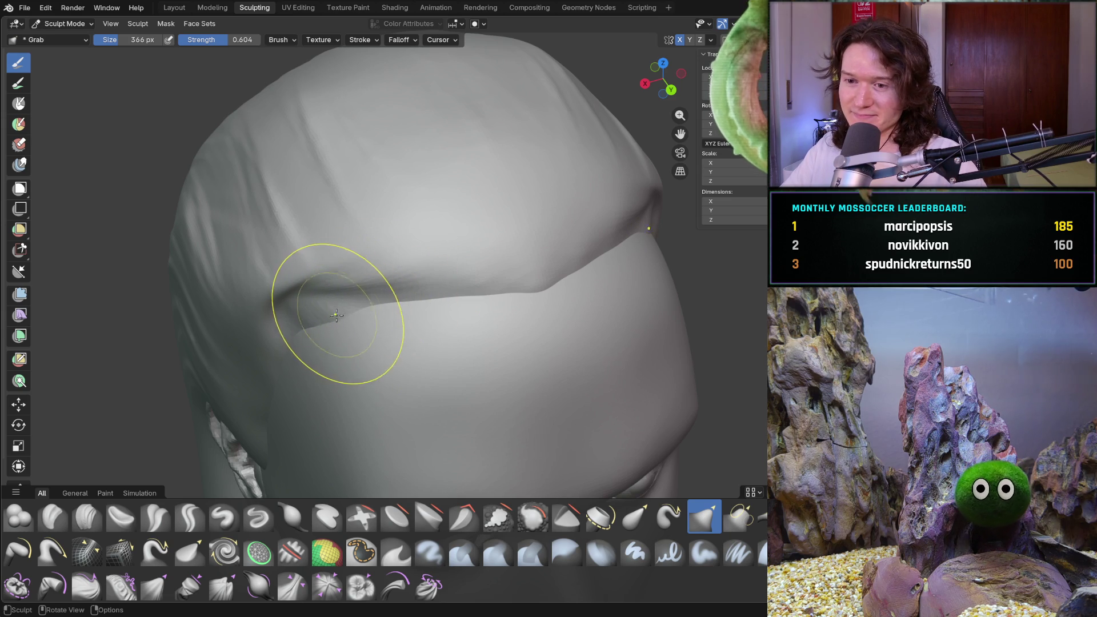
mouse_move(370, 349)
middle_mouse_down()
mouse_move(434, 305)
mouse_move(345, 313)
middle_mouse_up()
left_click_drag(345, 314, 334, 313)
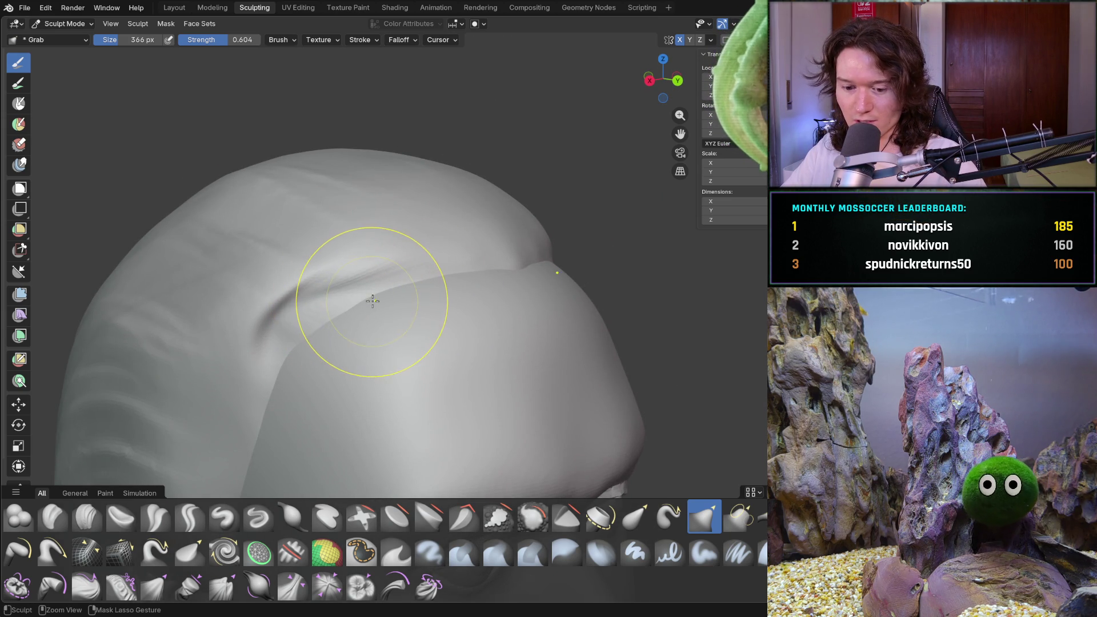
- Stretch the crease at the temple into shape, then soften its upper edge with Smooth
middle_click_drag(372, 303, 403, 323)
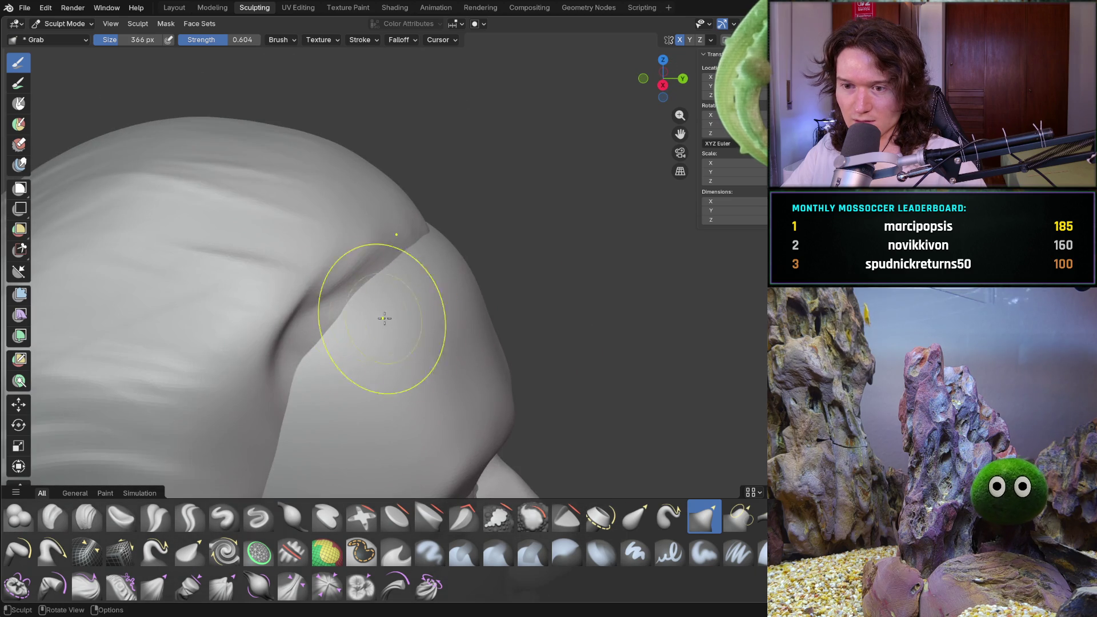
mouse_move(318, 305)
middle_mouse_down()
mouse_move(249, 299)
mouse_move(275, 272)
middle_mouse_up()
scroll(250, 299, "up", 3)
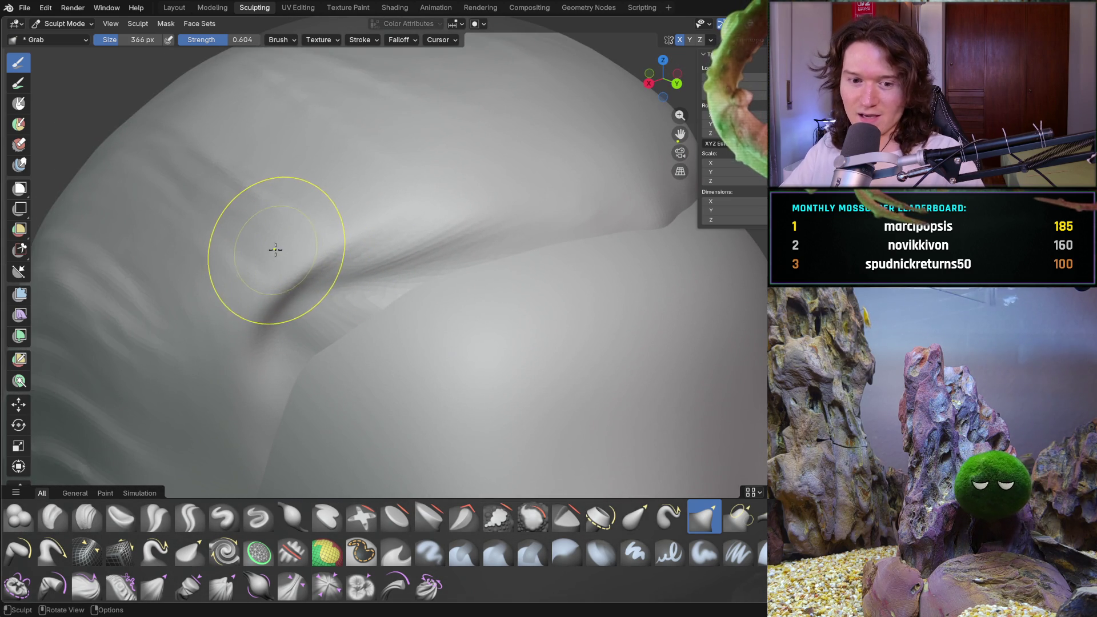
left_click_drag(274, 264, 359, 244)
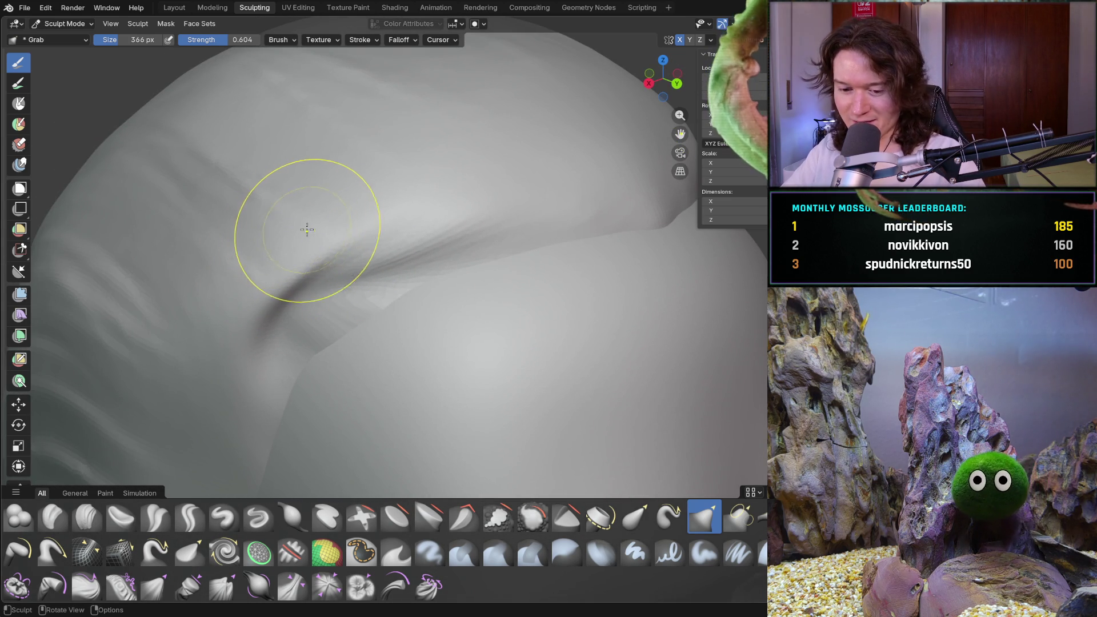
key("shift+s")
left_click_drag(342, 245, 291, 285)
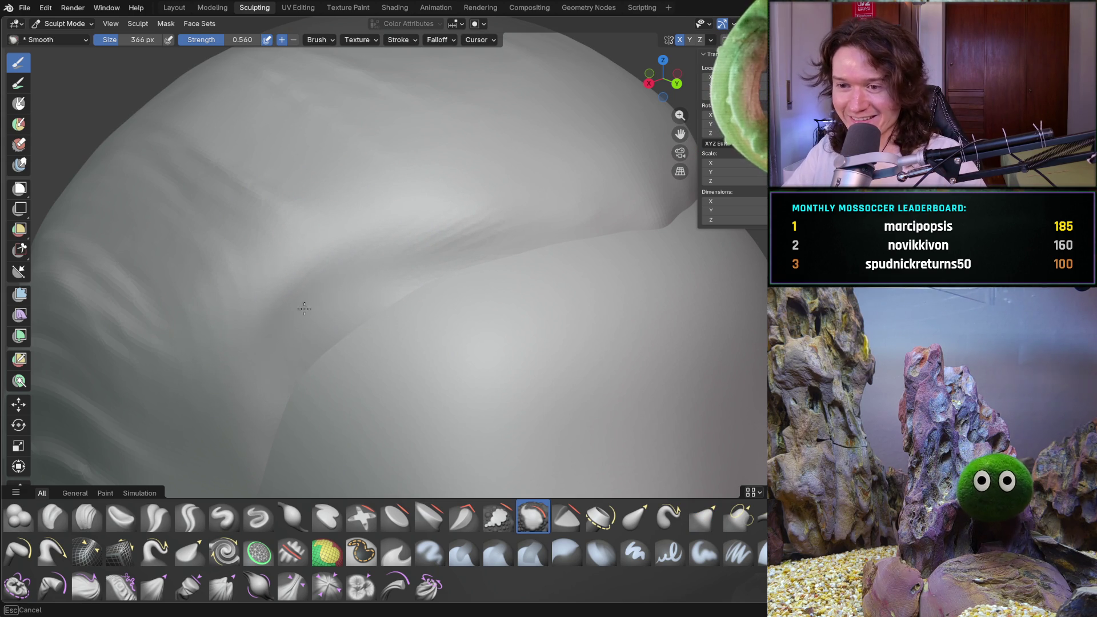
- Smooth the temple crease further into the surrounding hair and pick a clay-building brush
left_click_drag(481, 245, 480, 188)
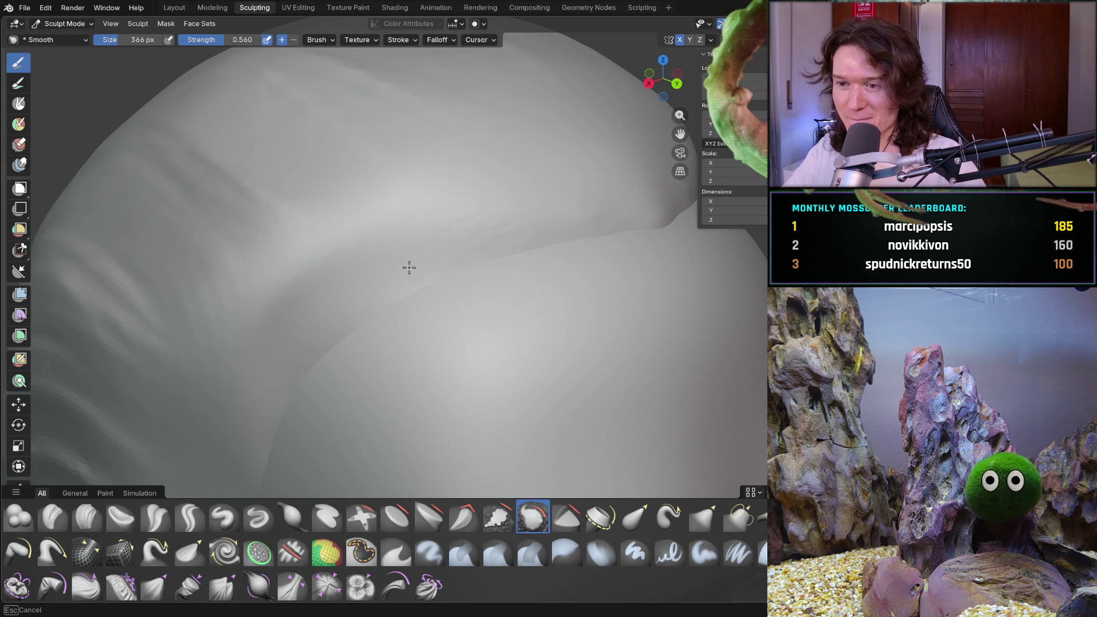
middle_click_drag(237, 354, 282, 301)
scroll(294, 282, "down", 3)
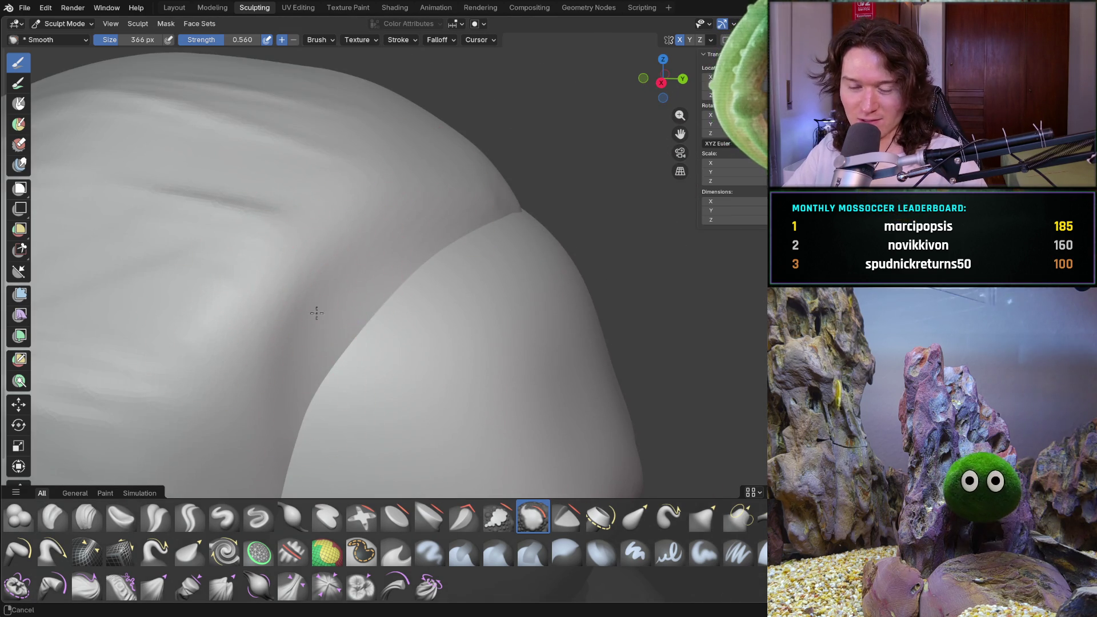
scroll(301, 294, "up", 2)
scroll(448, 213, "up", 2)
mouse_move(342, 246)
middle_mouse_down()
mouse_move(326, 340)
mouse_move(420, 210)
middle_mouse_up()
left_click_drag(465, 172, 446, 183)
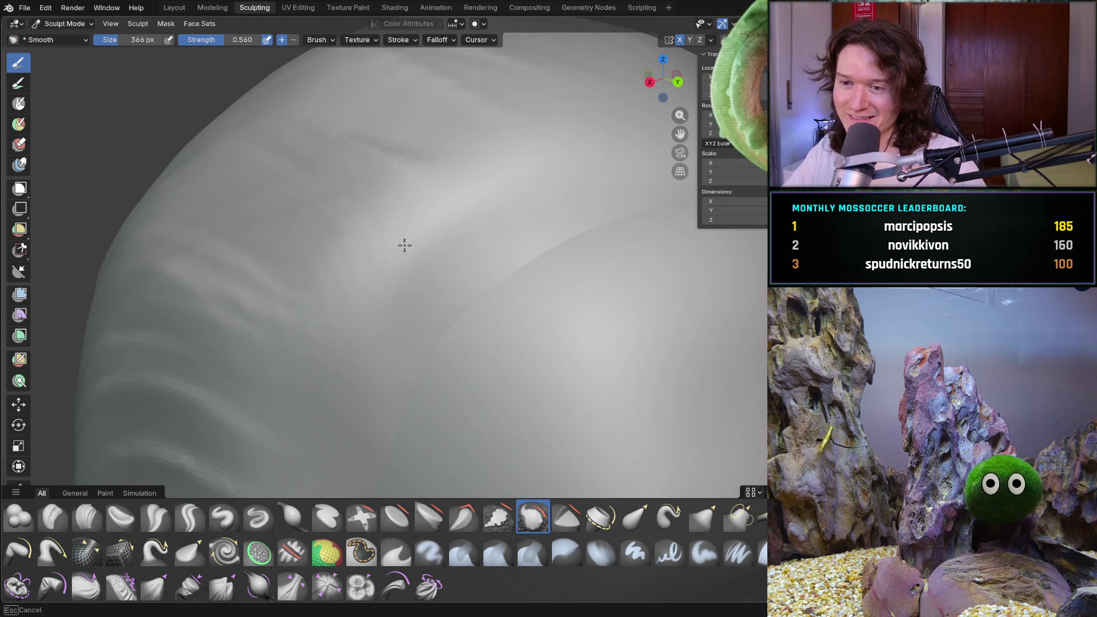
left_click(121, 516)
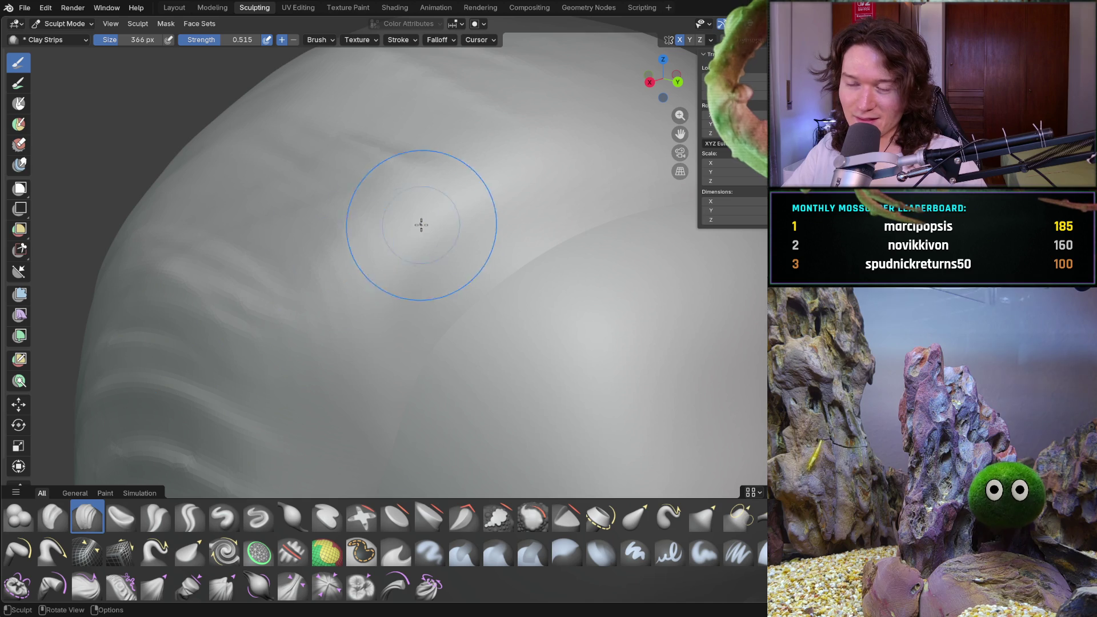
- Lay clay-strip strand strokes running down the hair ridge above the temple with the Clay Strips brush
key("c")
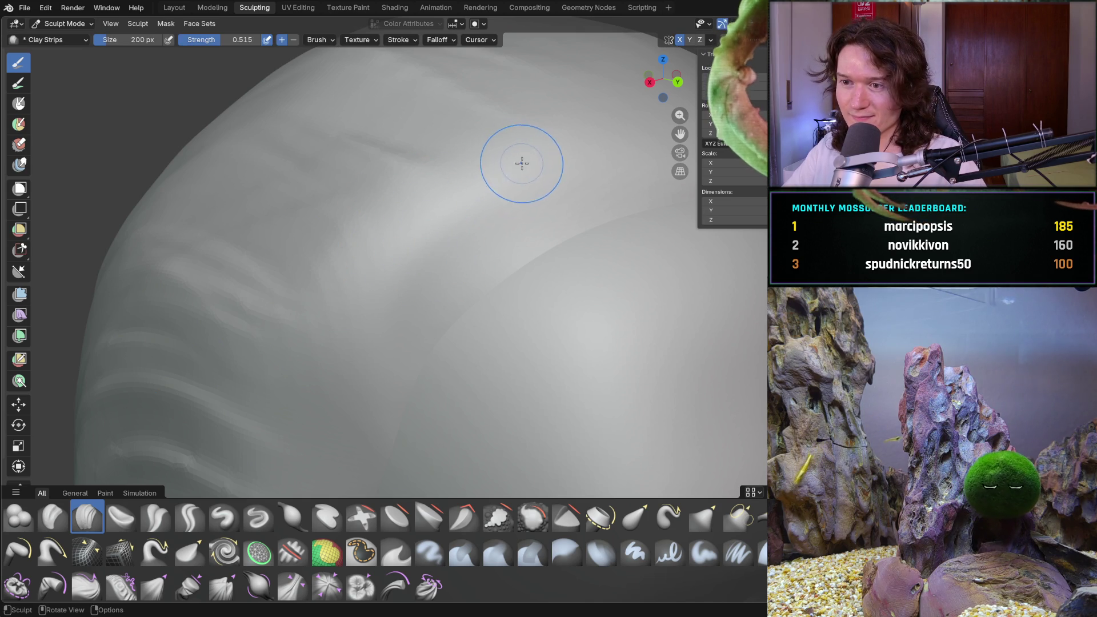
left_click_drag(485, 179, 338, 336)
left_click_drag(437, 214, 313, 429)
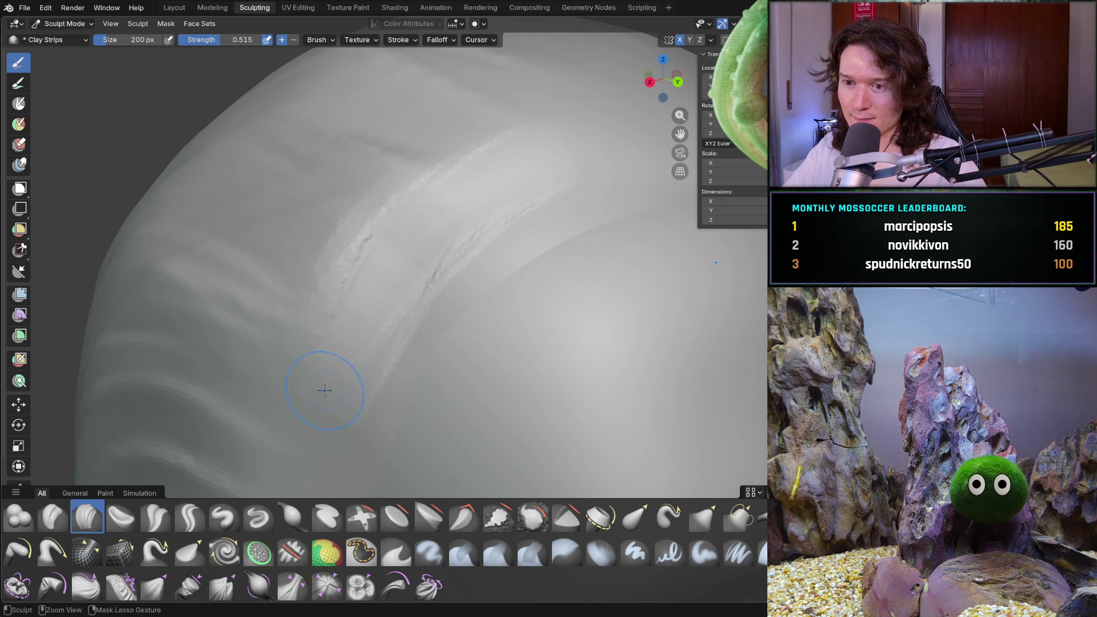
left_click_drag(401, 165, 359, 272)
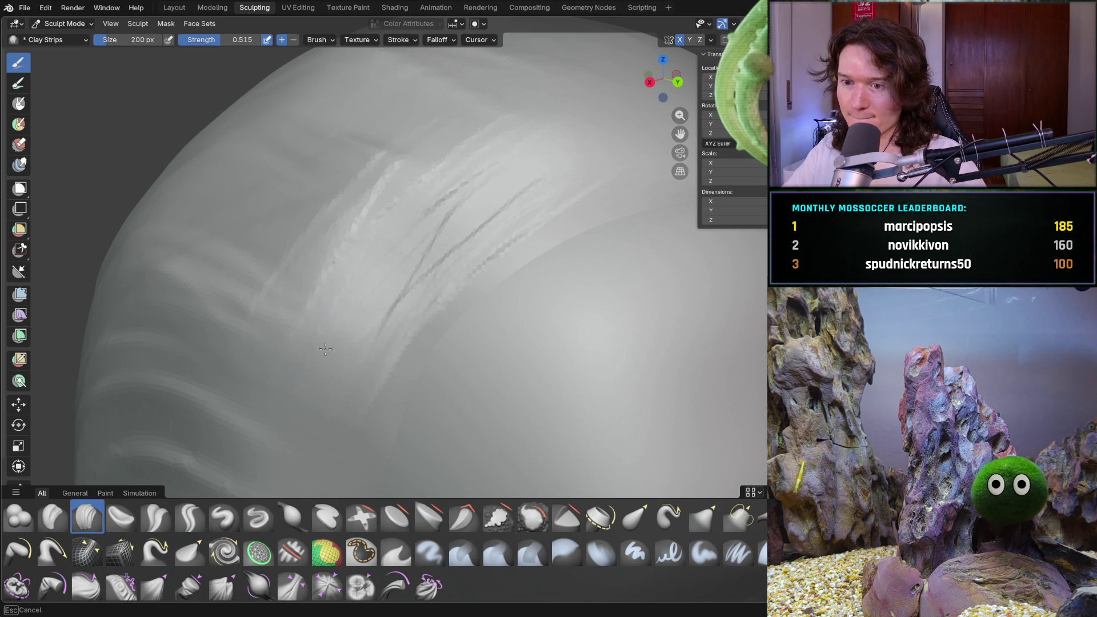
mouse_move(299, 396)
middle_mouse_down()
mouse_move(377, 286)
mouse_move(395, 312)
middle_mouse_up()
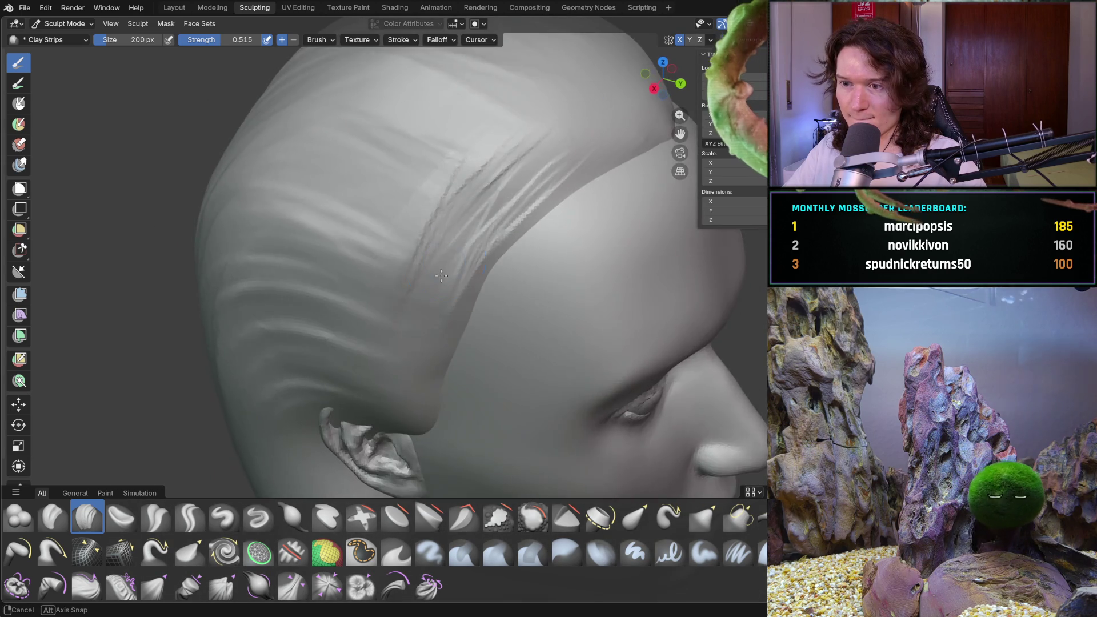
scroll(396, 311, "up", 5)
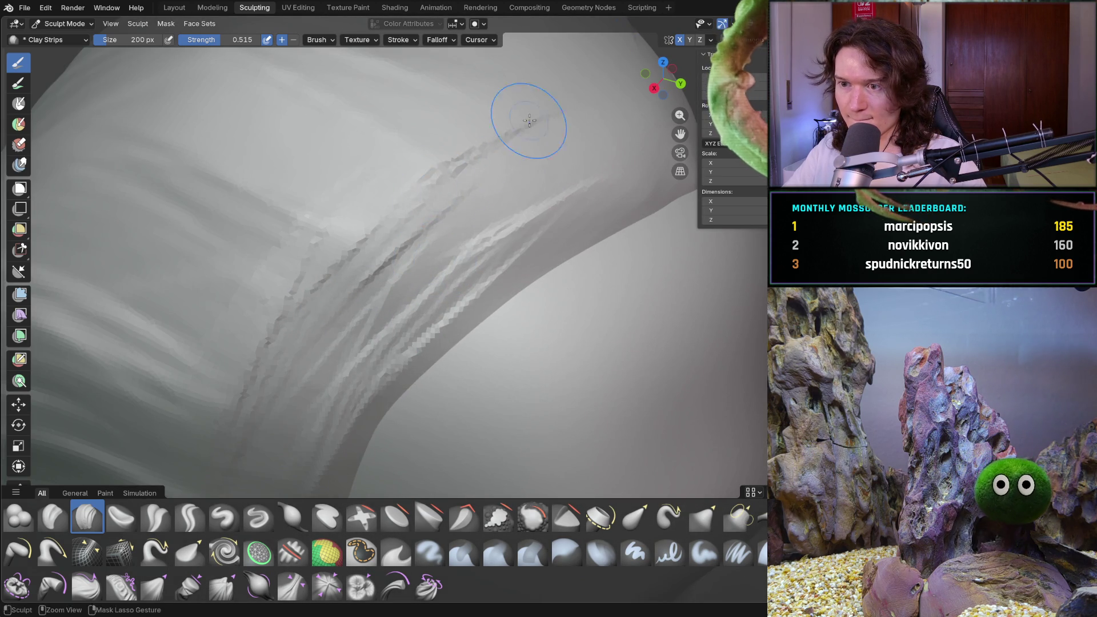
scroll(354, 214, "down", 4)
mouse_move(417, 196)
middle_mouse_down()
mouse_move(416, 151)
mouse_move(368, 235)
mouse_move(257, 232)
middle_mouse_up()
scroll(370, 235, "down", 4)
scroll(398, 221, "up", 5)
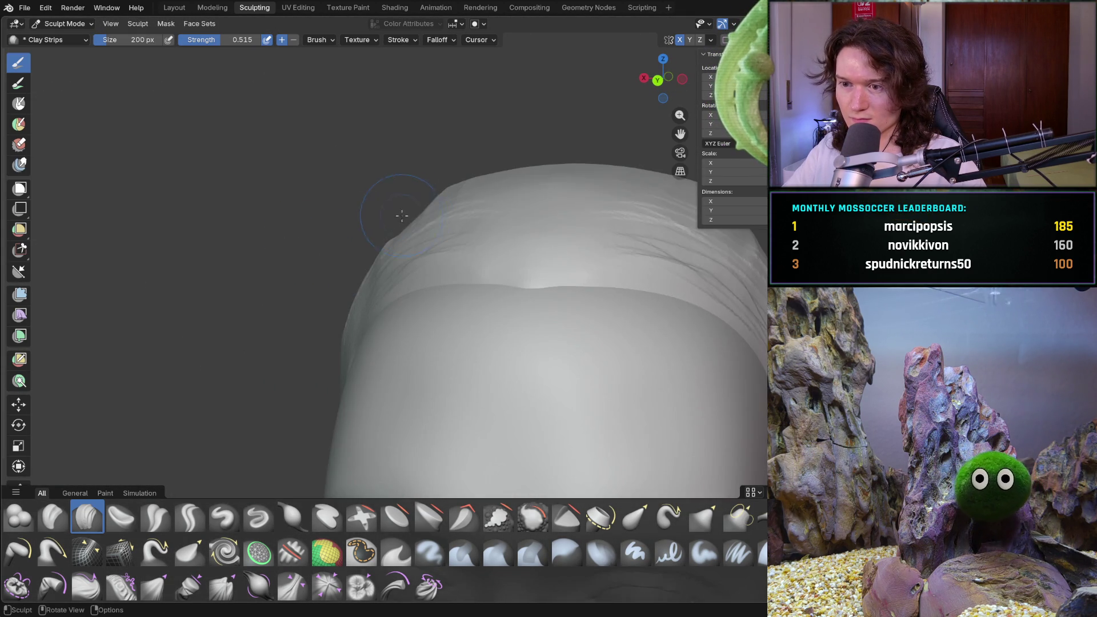
middle_click_drag(454, 210, 515, 208)
middle_click_drag(566, 176, 530, 168)
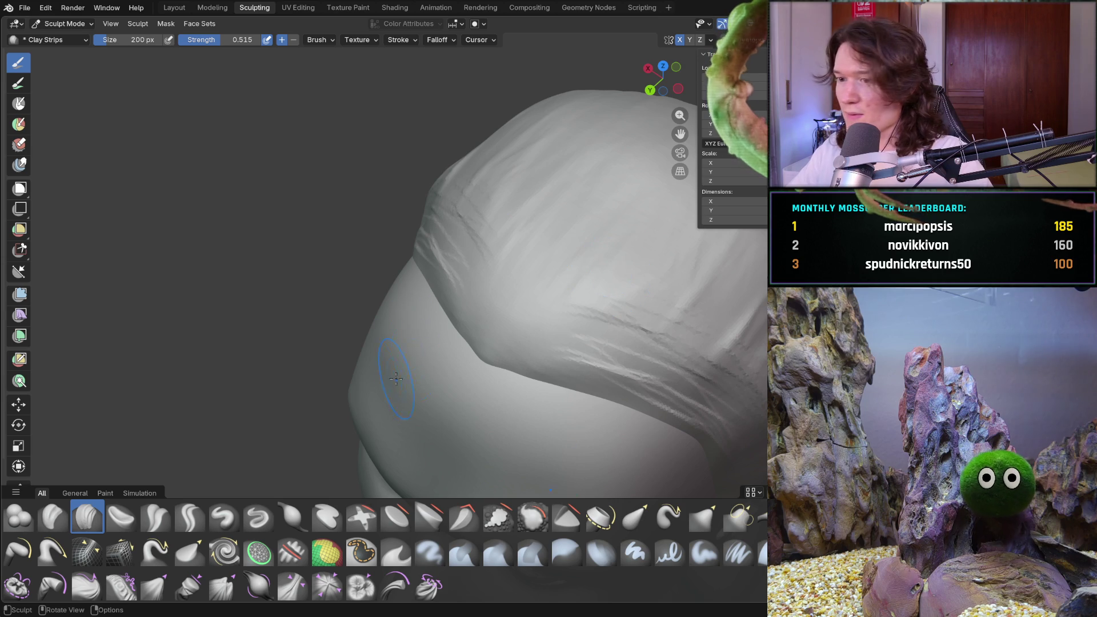
mouse_move(420, 344)
middle_mouse_down()
mouse_move(532, 329)
mouse_move(478, 318)
mouse_move(478, 330)
mouse_move(470, 293)
mouse_move(526, 311)
mouse_move(502, 247)
mouse_move(421, 307)
mouse_move(348, 291)
middle_mouse_up()
scroll(502, 247, "down", 5)
- Carve a groove along the hair cap's edge above the temple following the hair flow
mouse_move(429, 292)
middle_mouse_down()
mouse_move(431, 272)
mouse_move(526, 296)
mouse_move(436, 306)
mouse_move(478, 320)
mouse_move(558, 304)
mouse_move(620, 232)
mouse_move(673, 222)
middle_mouse_up()
scroll(432, 273, "up", 3)
left_click_drag(503, 257, 558, 257)
middle_click_drag(527, 282, 514, 296)
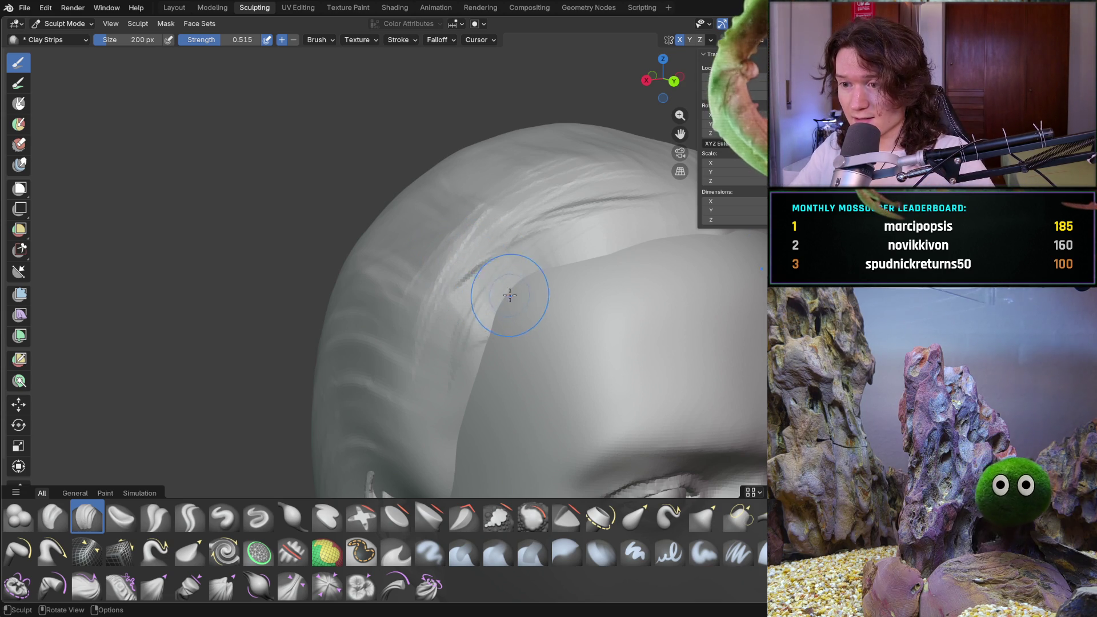
right_click_drag(537, 271, 494, 312, "ctrl")
left_click_drag(490, 326, 506, 313, "ctrl")
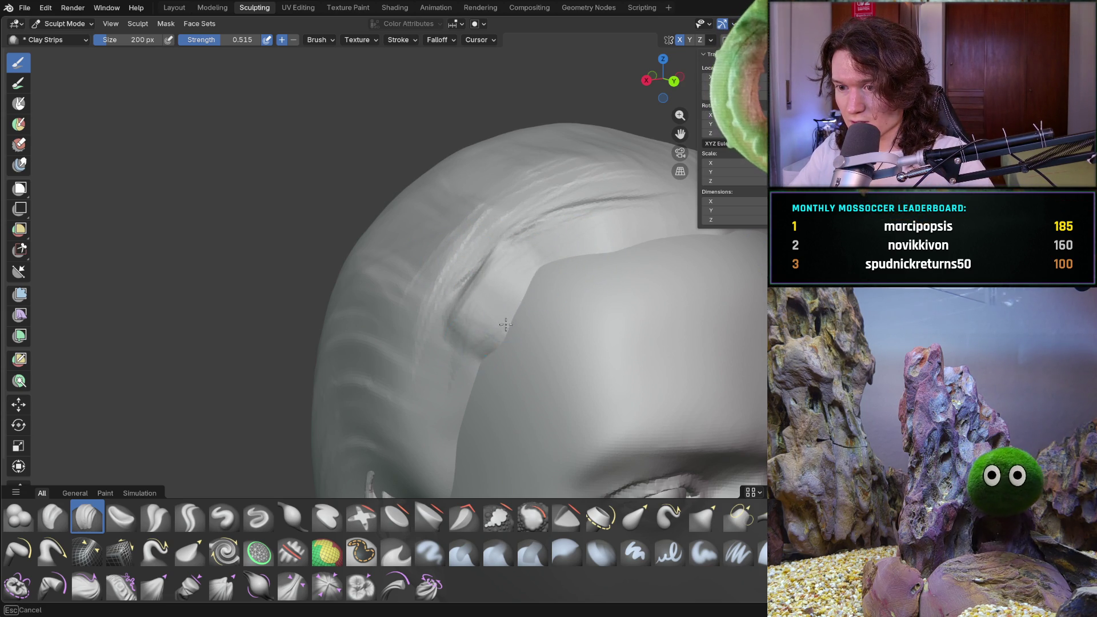
middle_click_drag(489, 345, 509, 314)
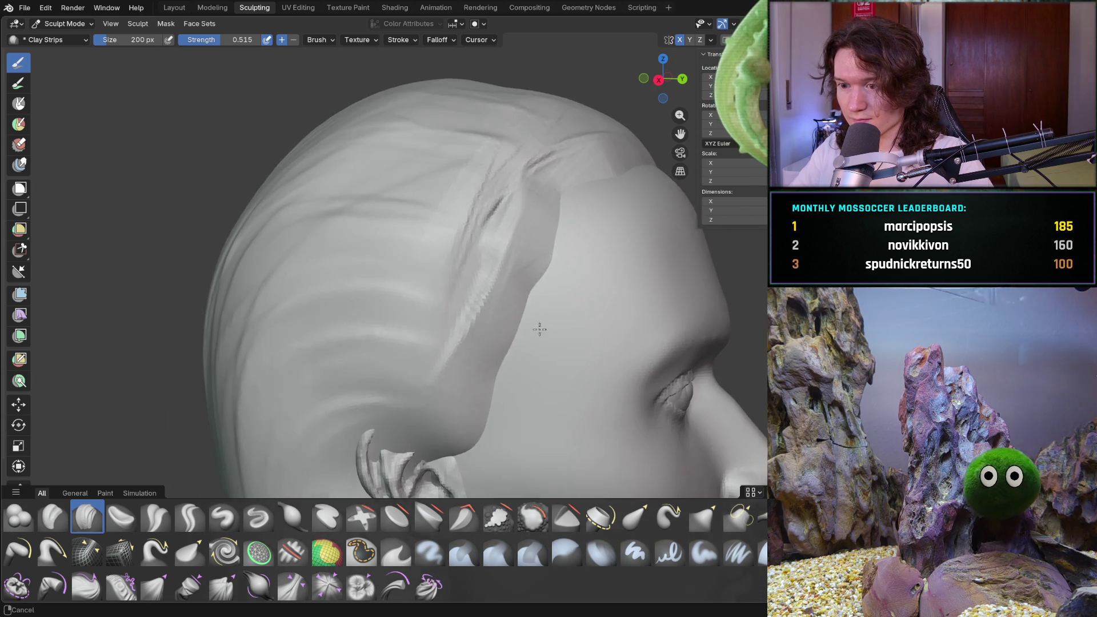
middle_click_drag(559, 226, 465, 298)
mouse_move(540, 314)
left_mouse_down()
mouse_move(482, 322)
mouse_move(520, 319)
left_mouse_up()
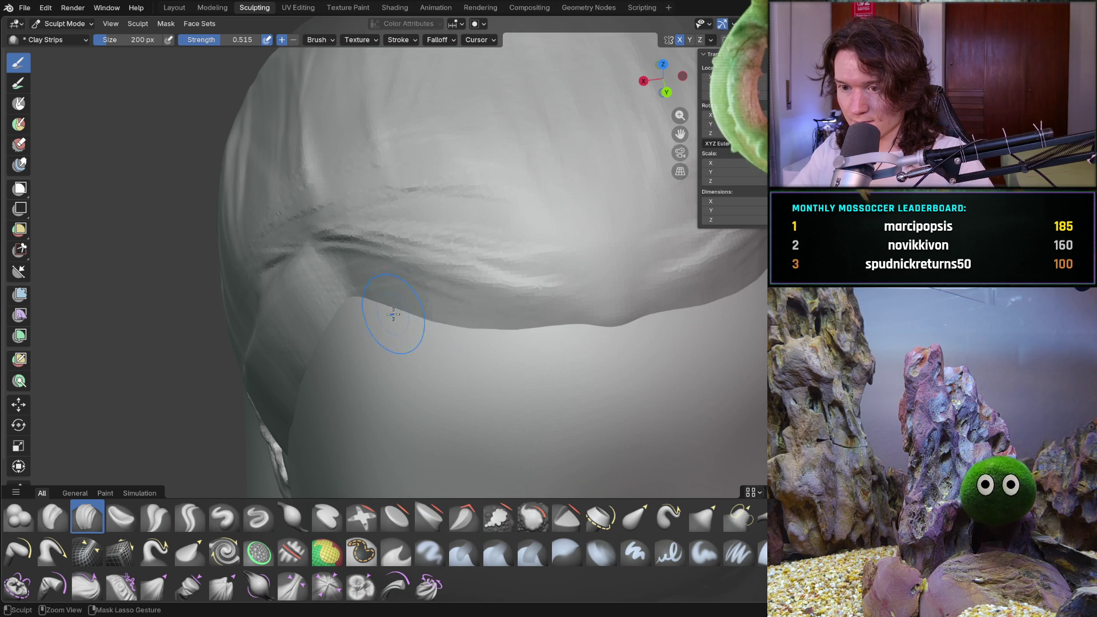
- Reshape the hairline edge over the forehead with clay-strip strokes from a frontal view
middle_click_drag(404, 310, 426, 288)
scroll(425, 289, "down", 2)
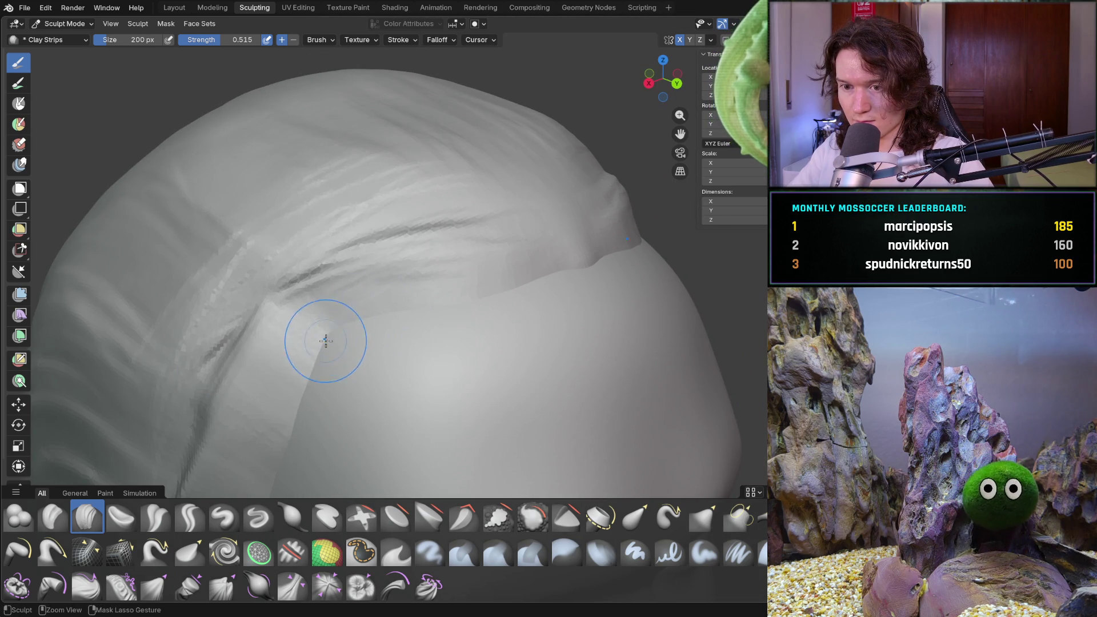
middle_click_drag(282, 387, 394, 297, "ctrl")
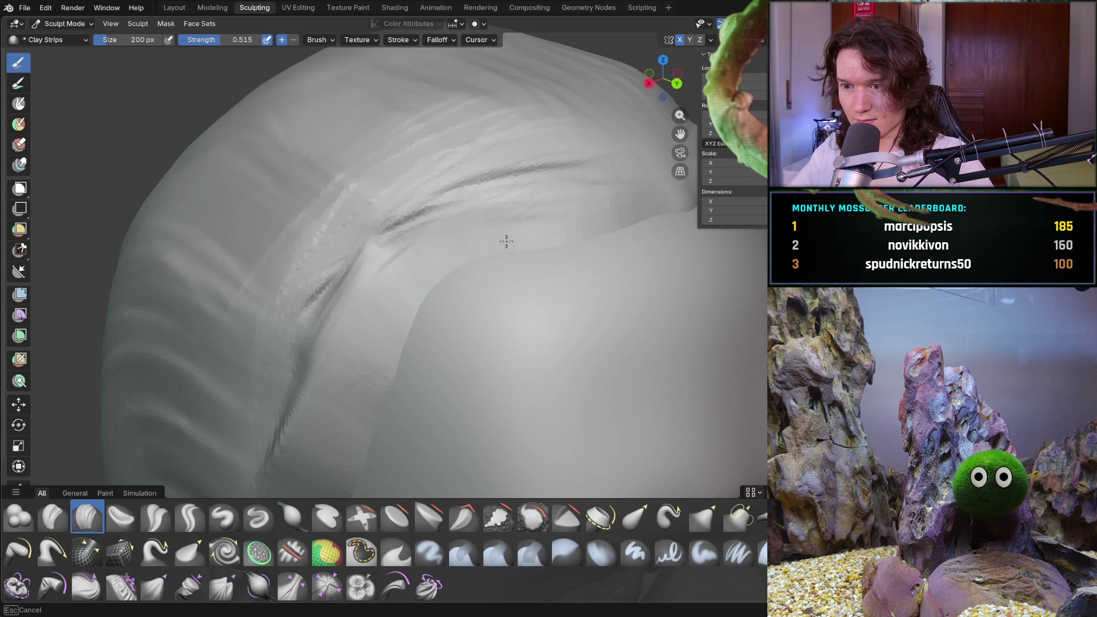
scroll(467, 253, "down", 5)
mouse_move(466, 252)
middle_mouse_down()
mouse_move(381, 351)
mouse_move(376, 299)
mouse_move(420, 254)
middle_mouse_up()
scroll(416, 220, "down", 4)
middle_click_drag(446, 301, 403, 252)
scroll(352, 185, "up", 3)
middle_click_drag(352, 186, 451, 191)
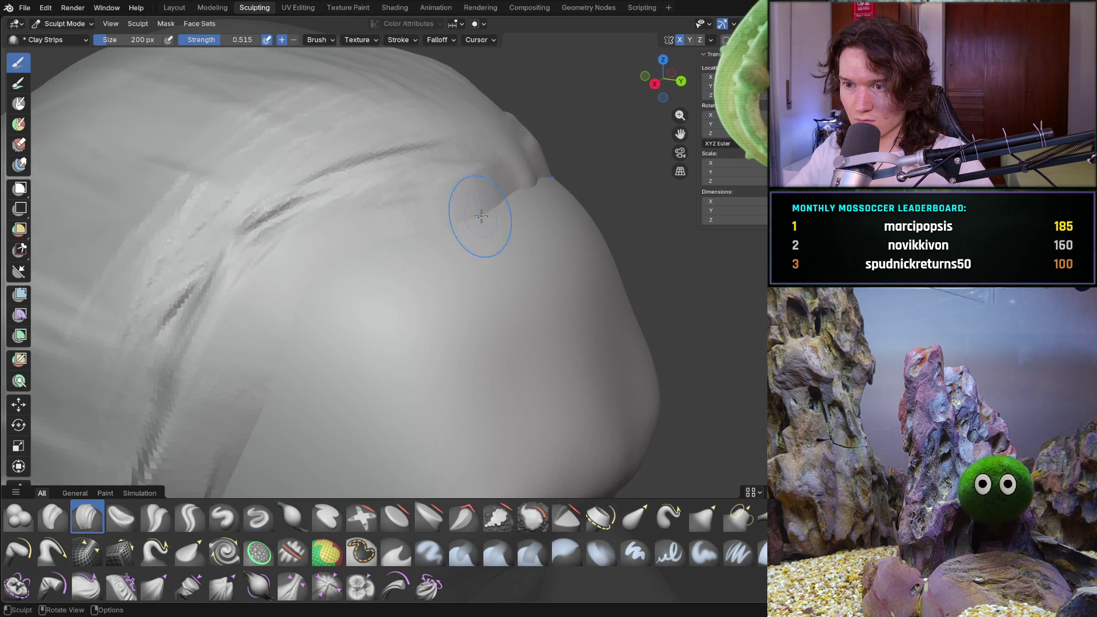
middle_click_drag(340, 244, 465, 257)
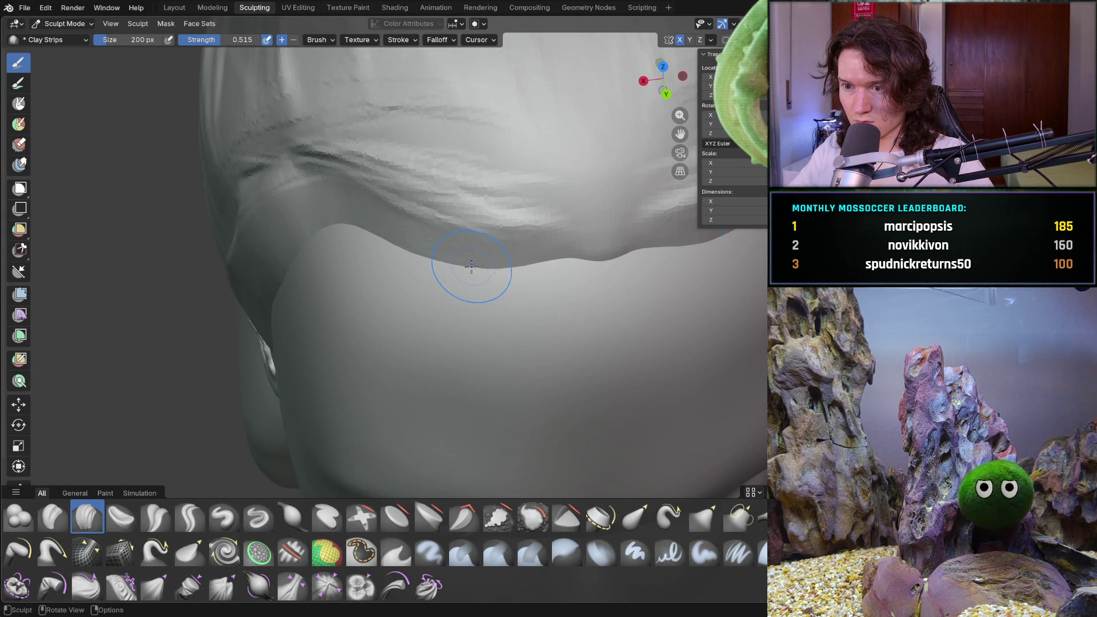
left_click_drag(542, 258, 563, 258)
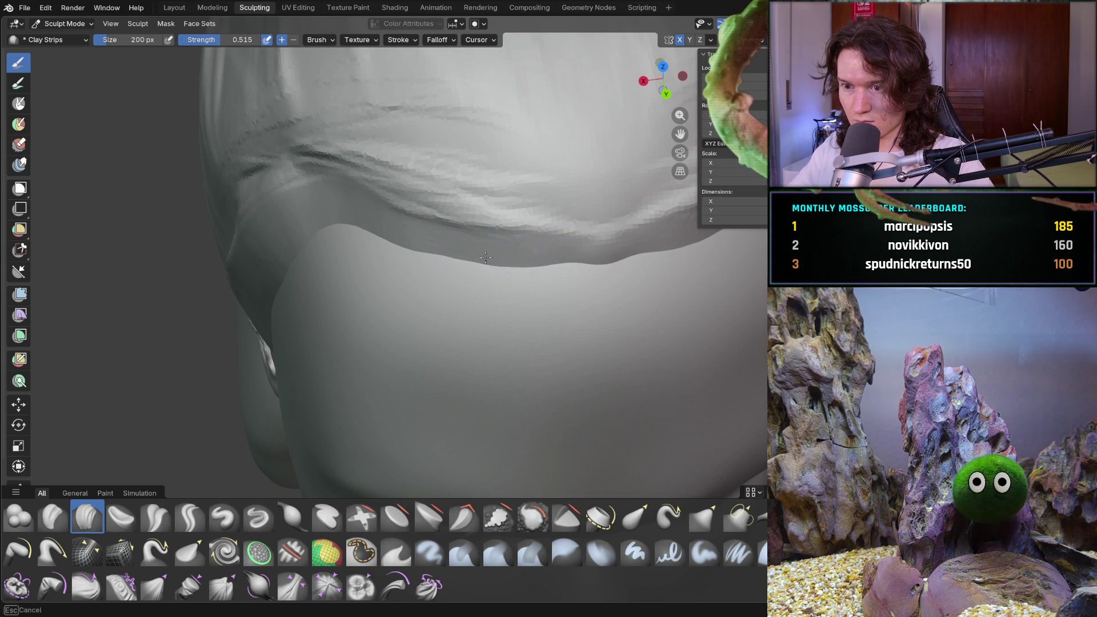
left_click_drag(421, 257, 428, 258)
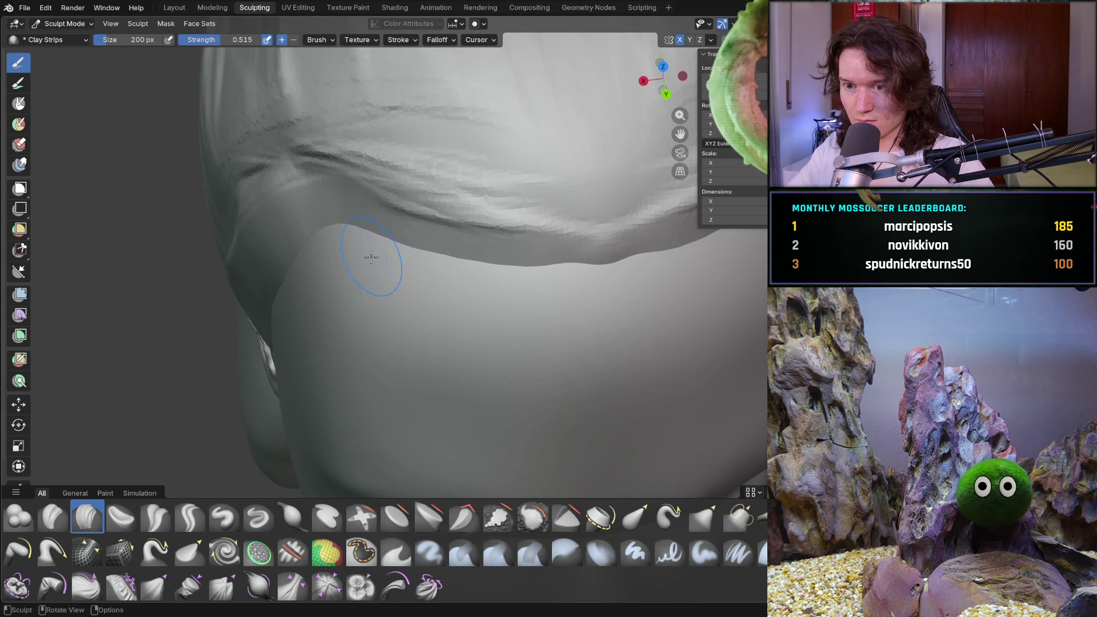
- Build up a clay ridge along the hair edge near the temple
middle_click_drag(370, 247, 365, 239)
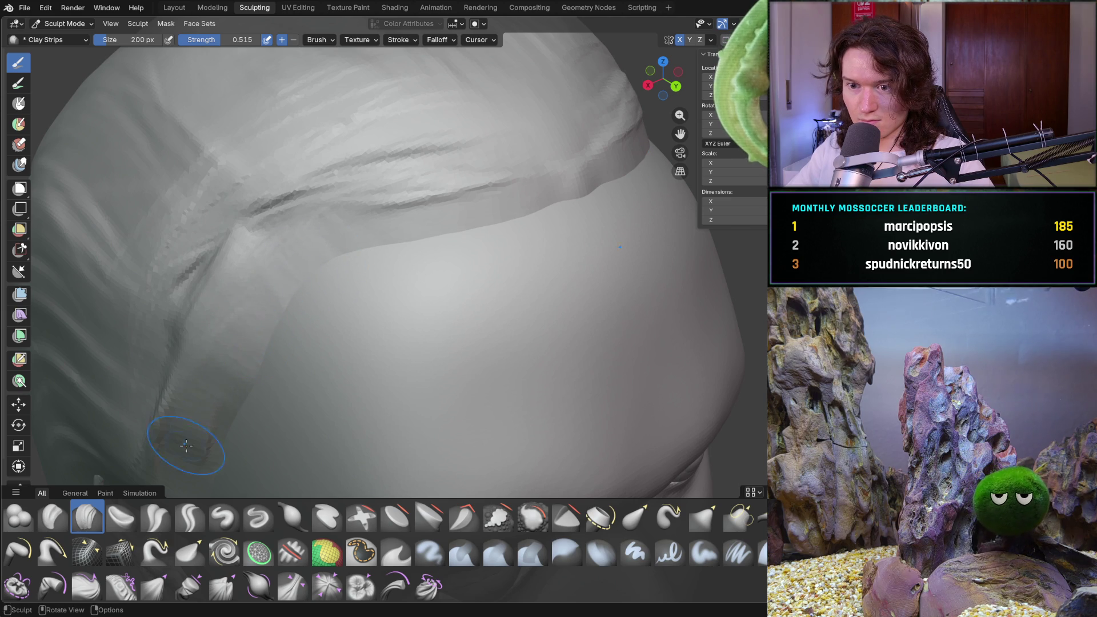
middle_click_drag(191, 441, 333, 297)
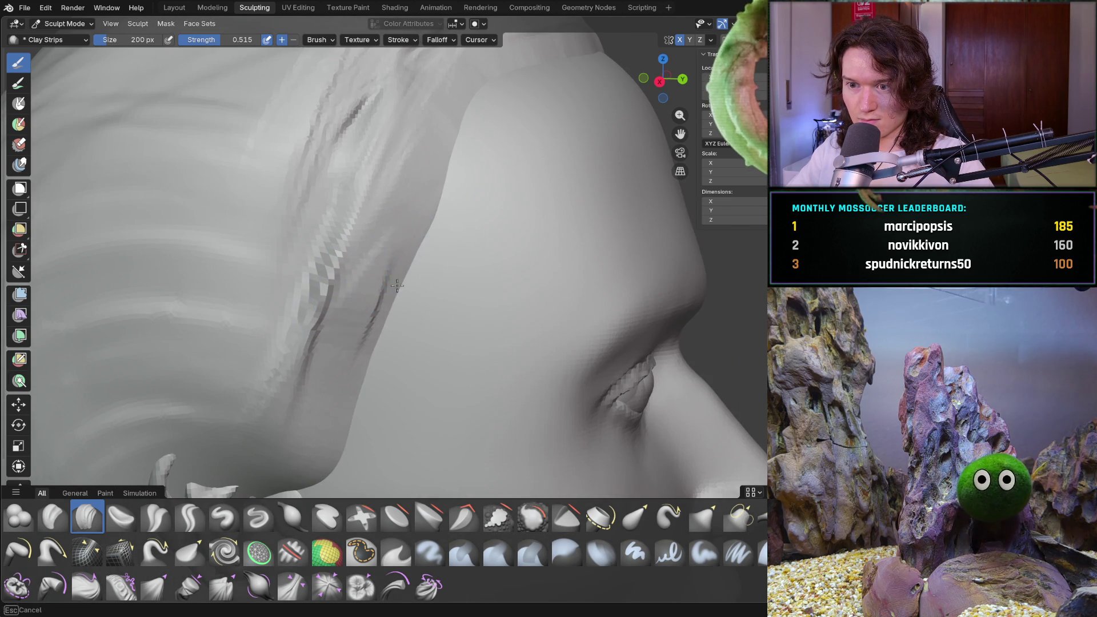
left_click_drag(407, 272, 399, 269)
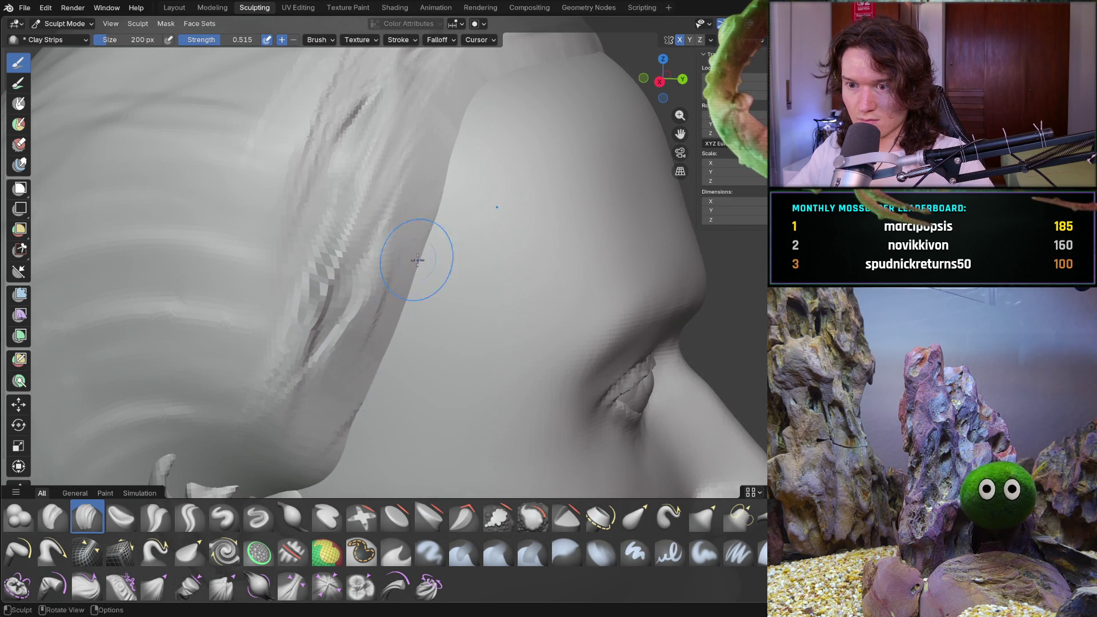
scroll(394, 270, "down", 3)
scroll(376, 274, "down", 3)
scroll(378, 275, "up", 1)
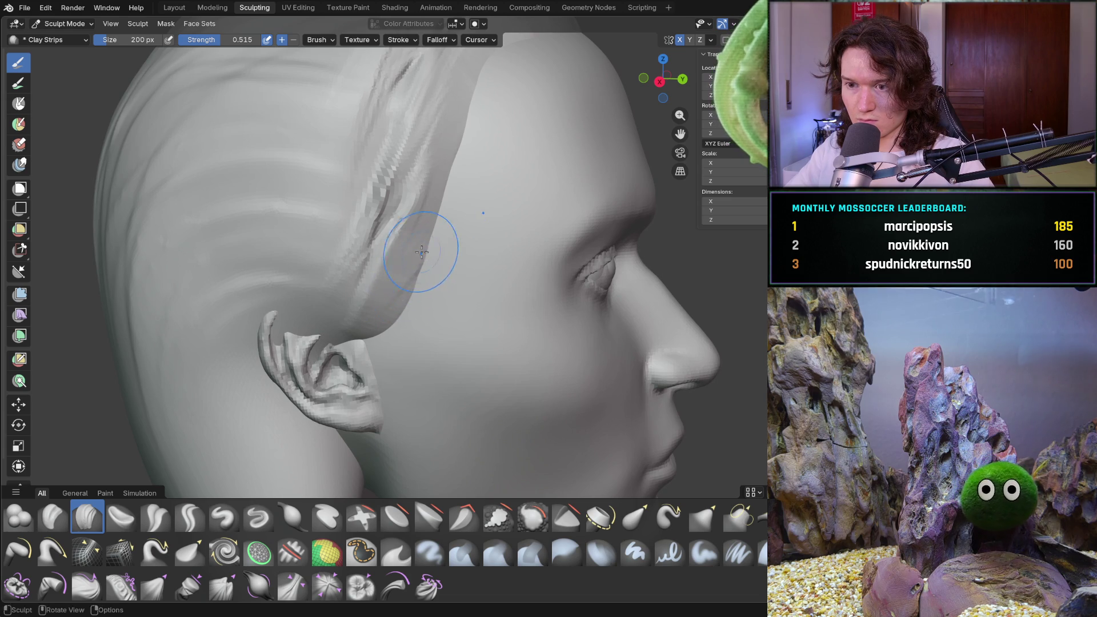
middle_click_drag(412, 281, 455, 171)
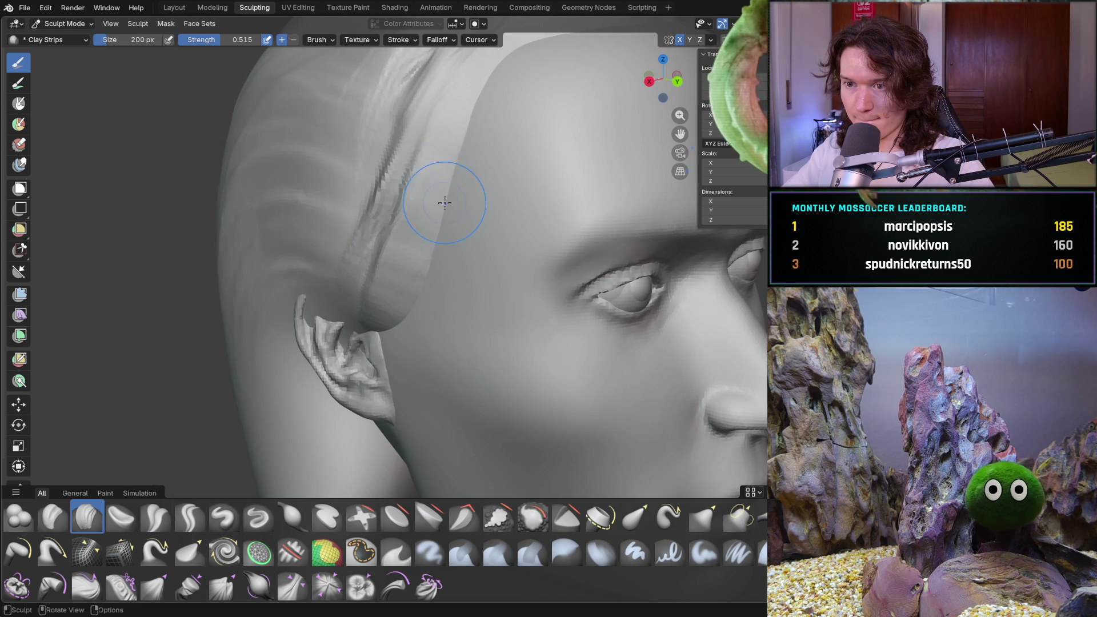
scroll(491, 109, "down", 5)
middle_click_drag(506, 198, 535, 214)
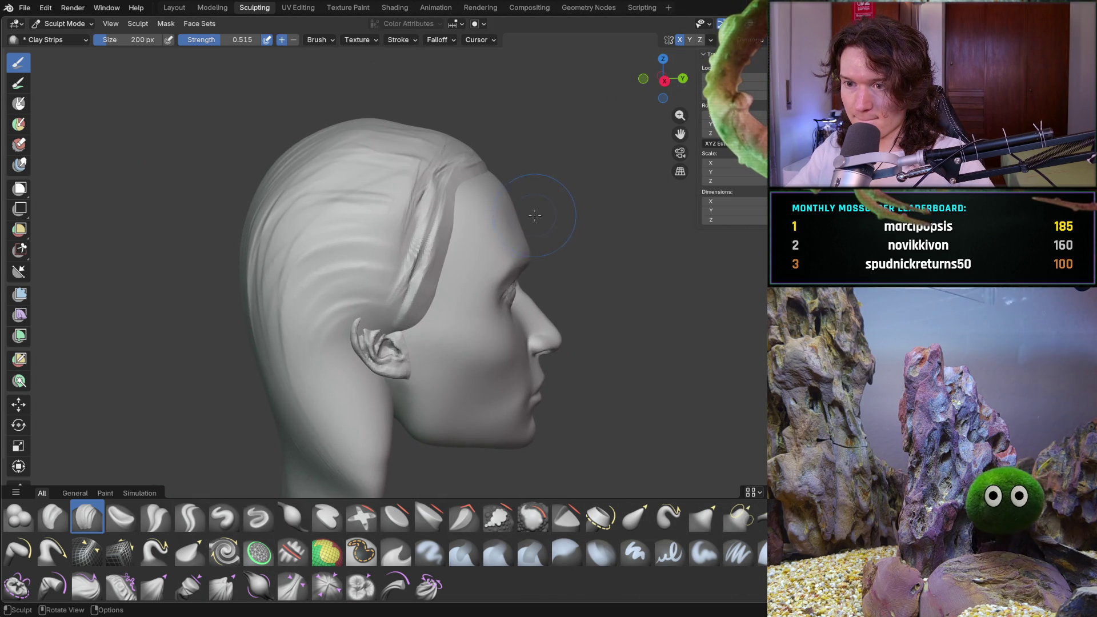
scroll(525, 222, "up", 3)
scroll(480, 258, "up", 3)
- Inspect the hair cap from the top and front, then add strand striations down the sideburn groove
middle_click_drag(465, 282, 455, 221)
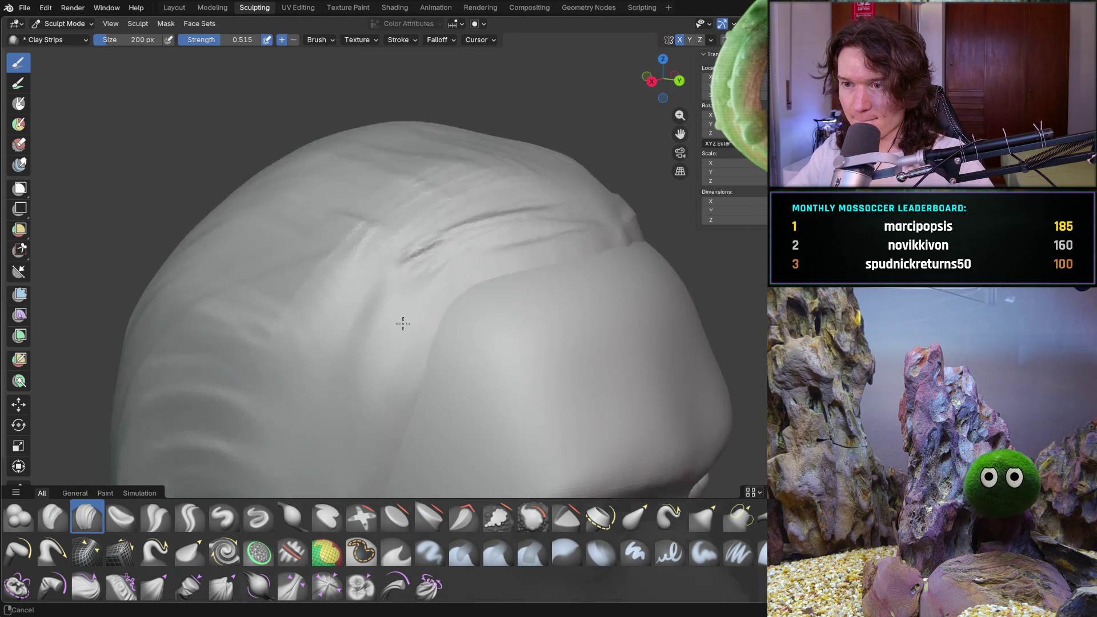
mouse_move(393, 402)
middle_mouse_down("ctrl")
mouse_move(467, 282)
mouse_move(515, 355)
mouse_move(415, 248)
mouse_move(490, 295)
middle_mouse_up("ctrl")
scroll(415, 248, "up", 3)
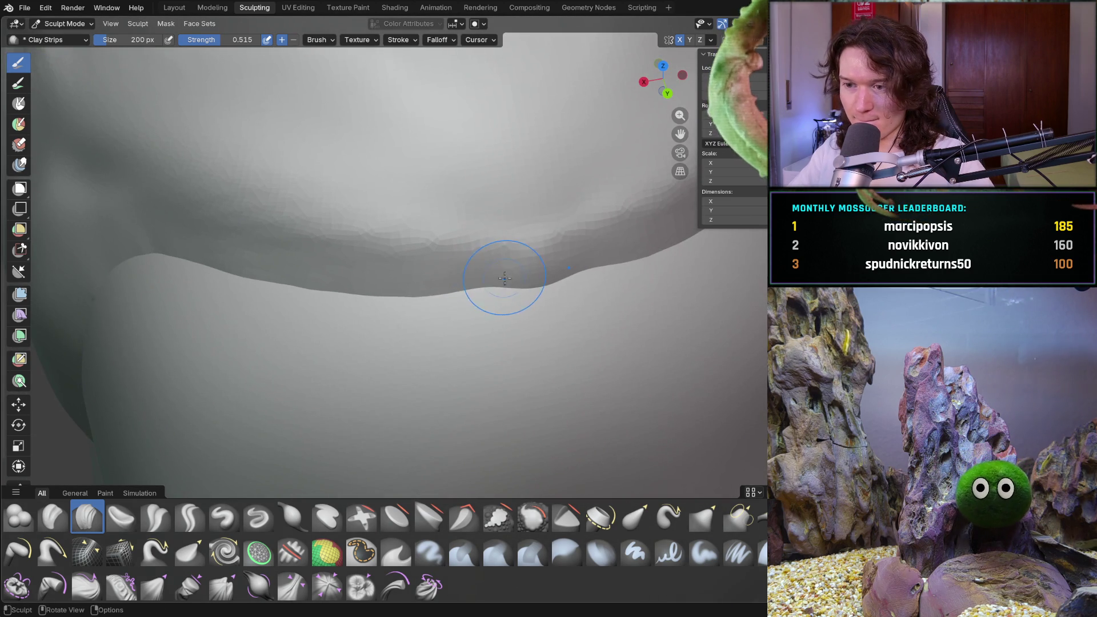
scroll(491, 295, "down", 5)
mouse_move(491, 296)
middle_mouse_down()
mouse_move(326, 251)
mouse_move(528, 333)
middle_mouse_up()
scroll(536, 328, "up", 2)
scroll(514, 308, "up", 2)
scroll(343, 274, "up", 2)
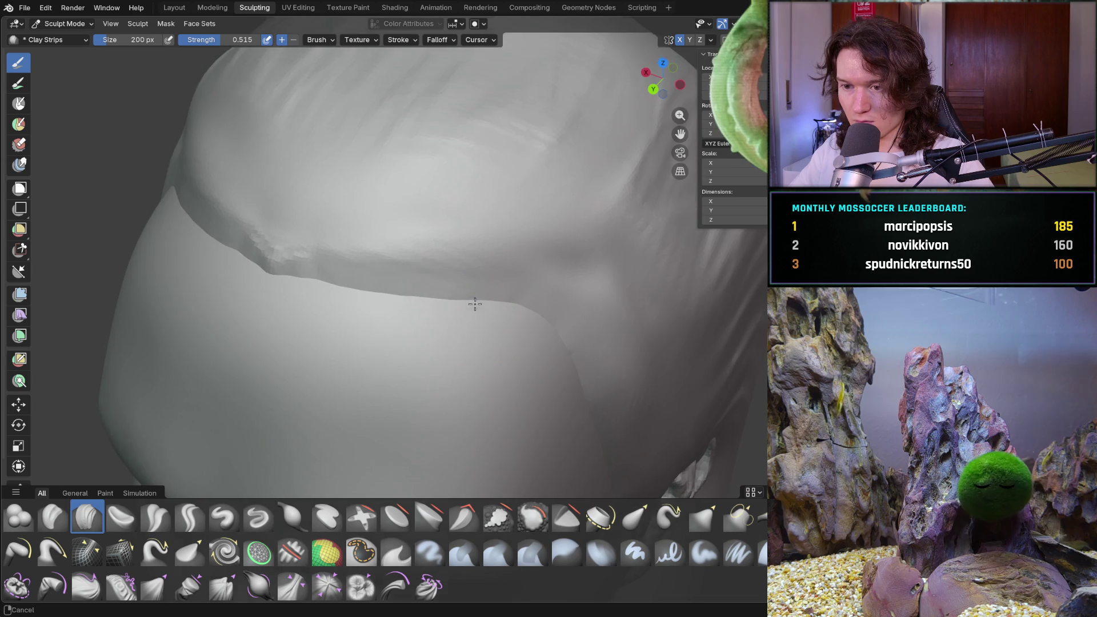
middle_click_drag(291, 233, 270, 236)
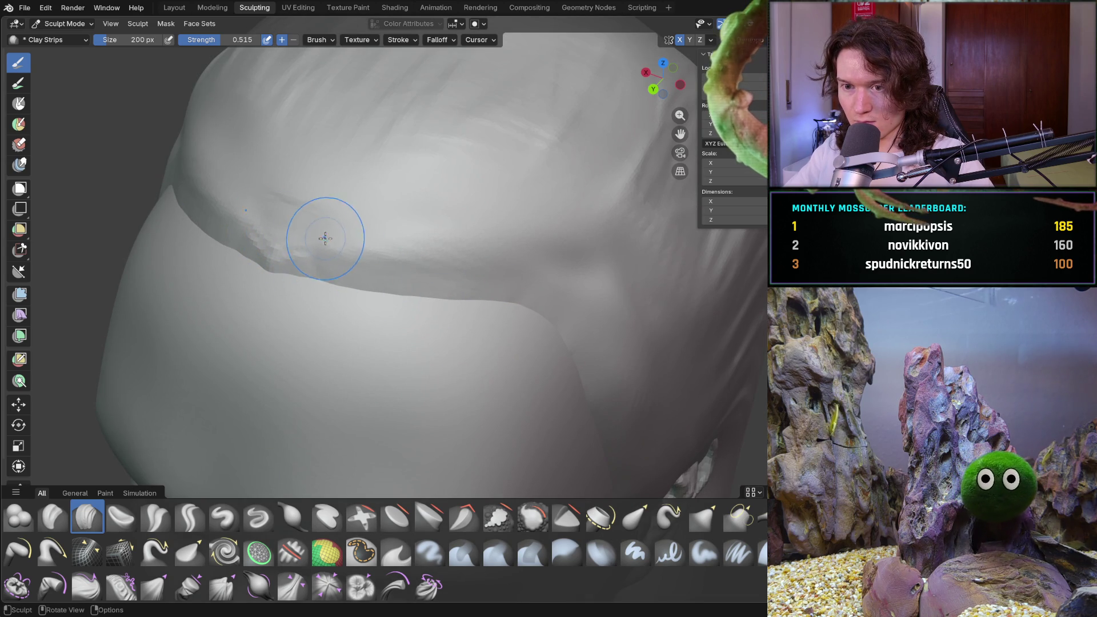
key("shift")
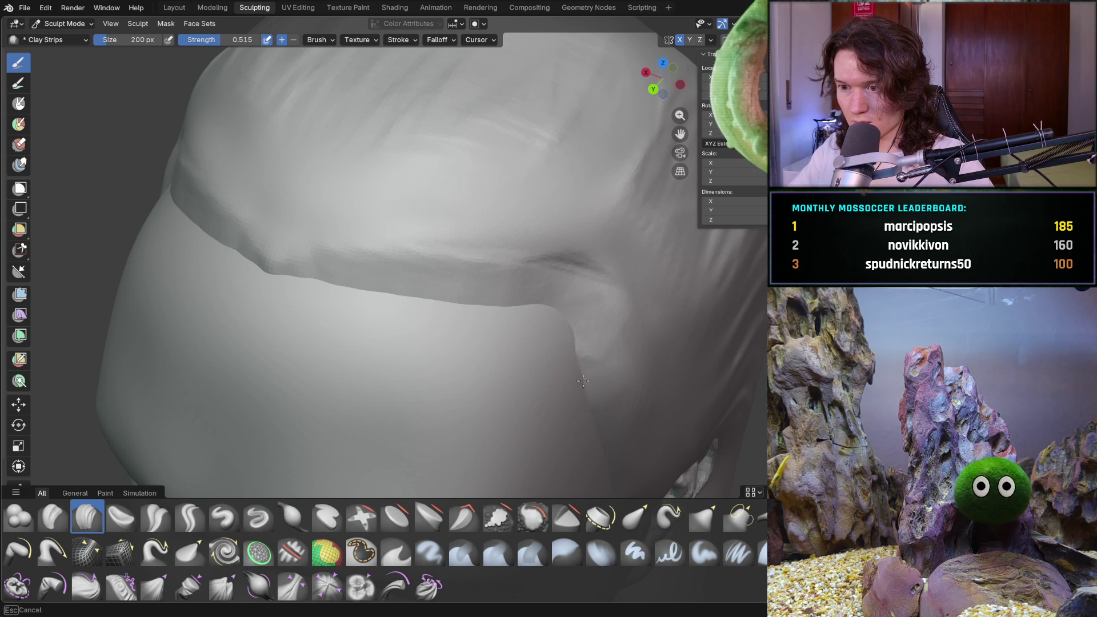
scroll(467, 316, "down", 4)
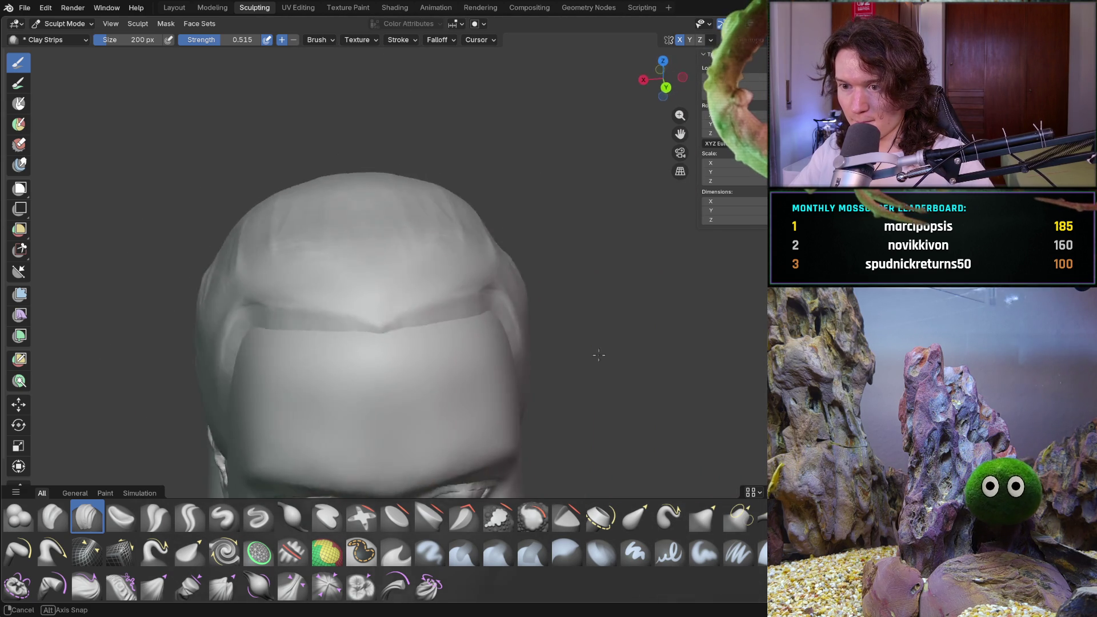
middle_click_drag(468, 316, 590, 372)
scroll(590, 371, "up", 3)
scroll(502, 367, "up", 2)
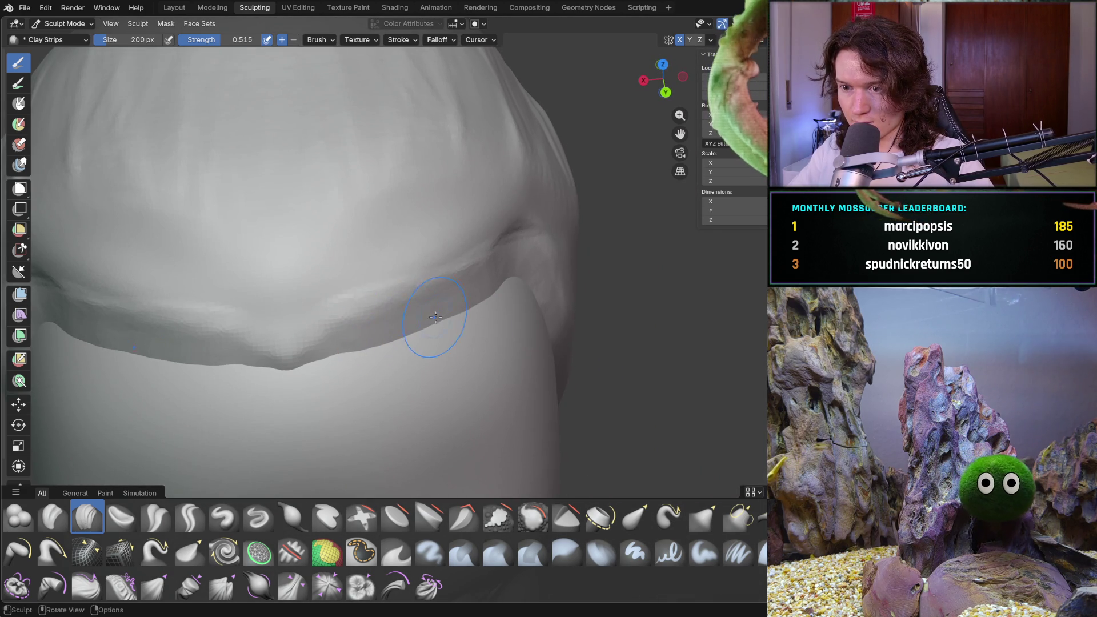
middle_click_drag(510, 298, 548, 299)
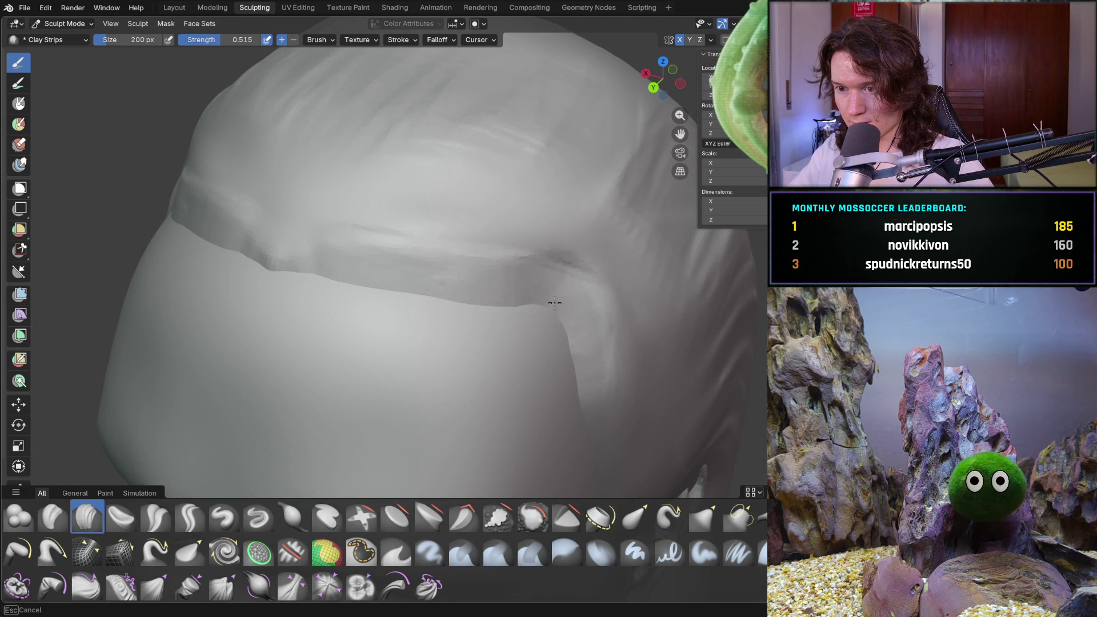
middle_click_drag(596, 385, 423, 205, "shift")
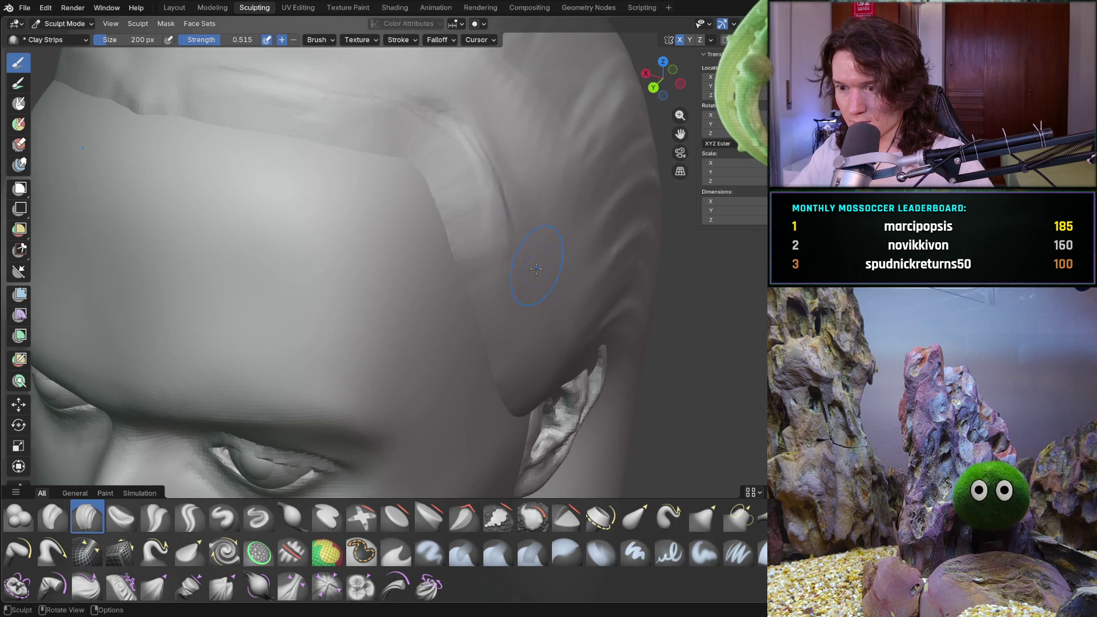
mouse_move(465, 304)
middle_mouse_down()
mouse_move(409, 239)
mouse_move(426, 208)
middle_mouse_up()
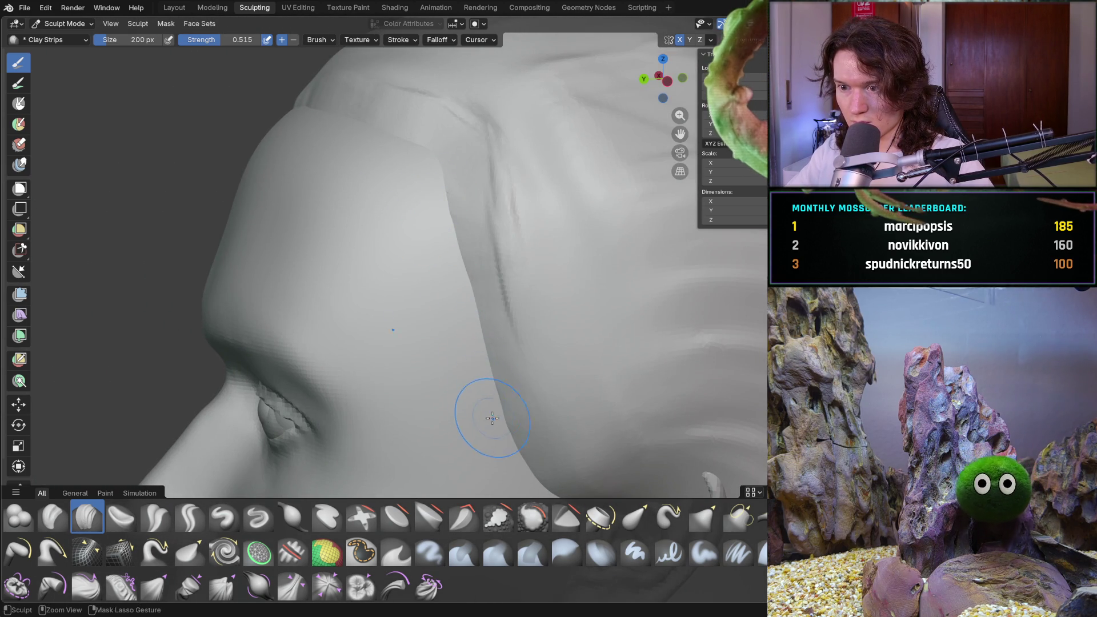
mouse_move(488, 408)
middle_mouse_down("shift")
mouse_move(473, 314)
mouse_move(436, 249)
middle_mouse_up("shift")
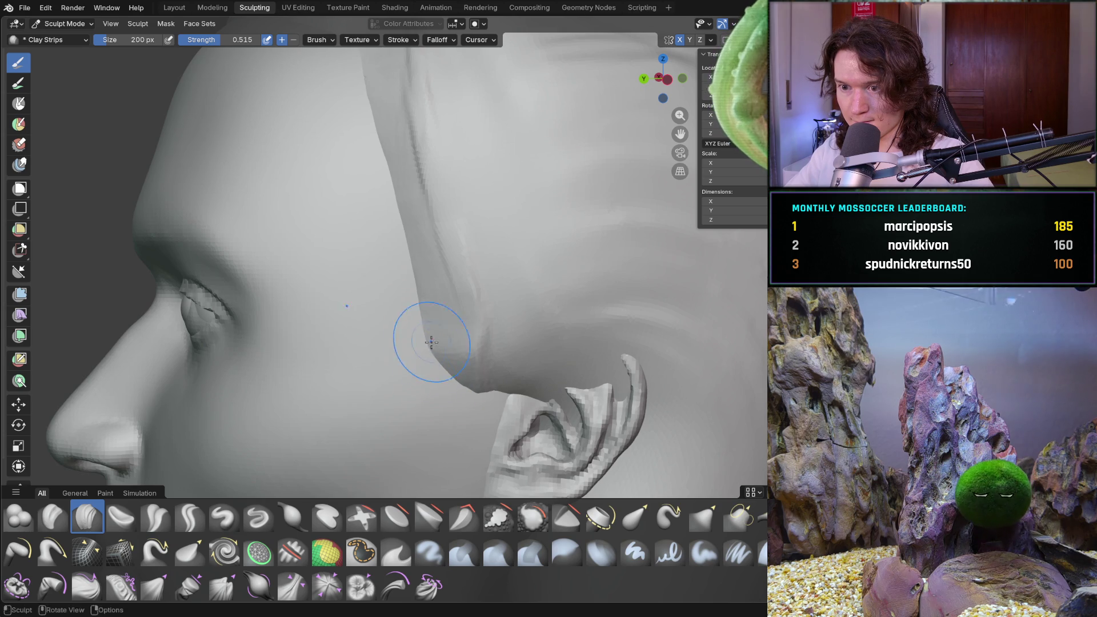
middle_click_drag(377, 108, 443, 292, "ctrl")
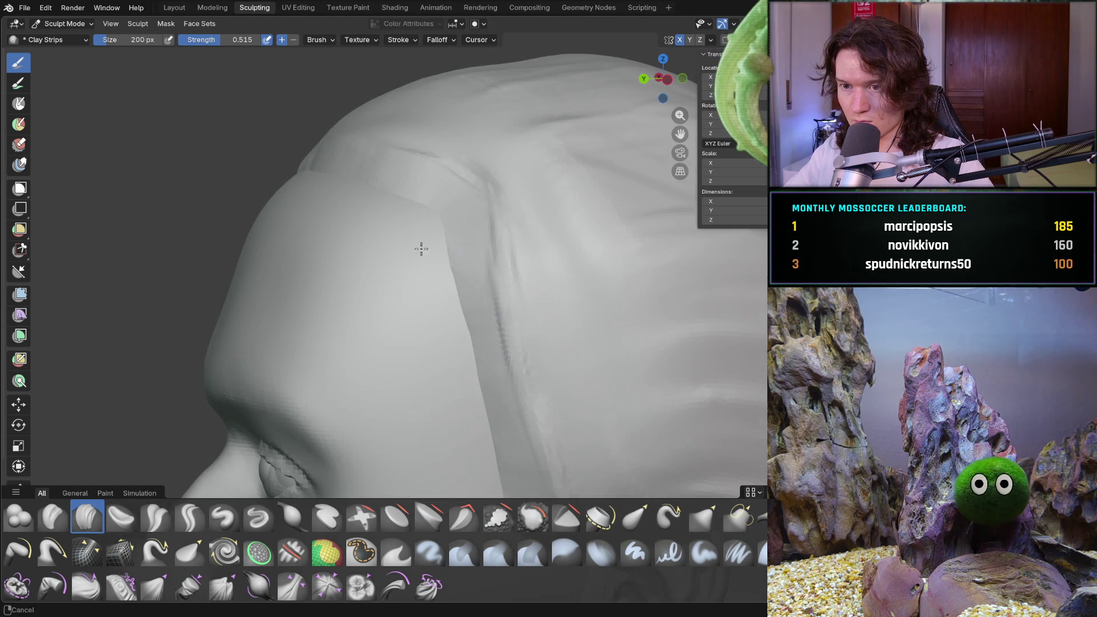
left_click_drag(451, 312, 490, 468)
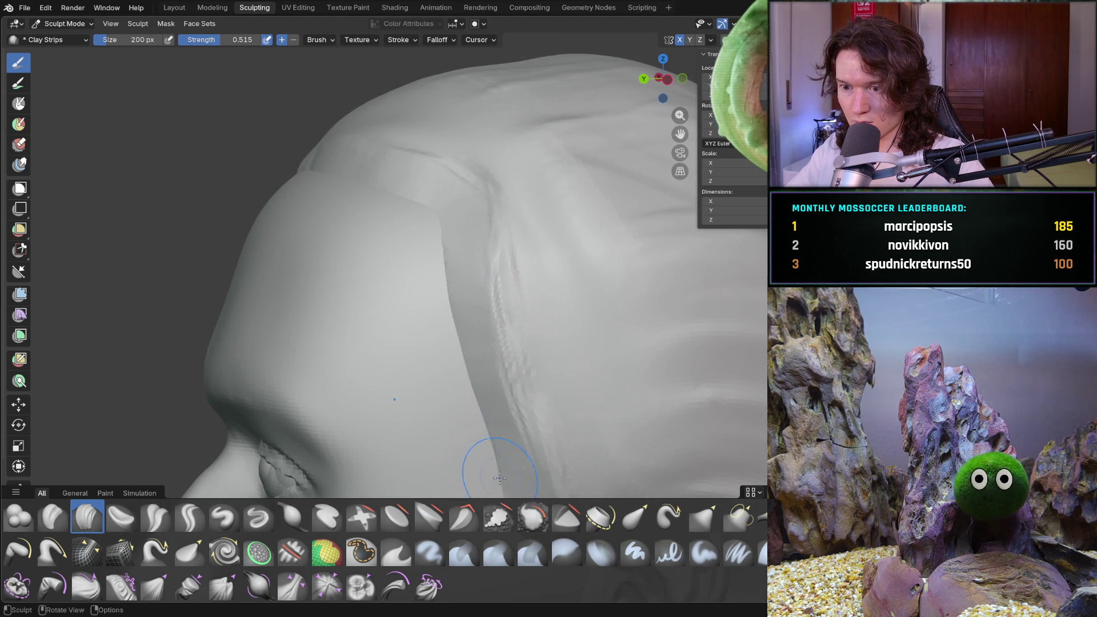
mouse_move(433, 292)
middle_mouse_down()
mouse_move(414, 367)
mouse_move(540, 345)
middle_mouse_up()
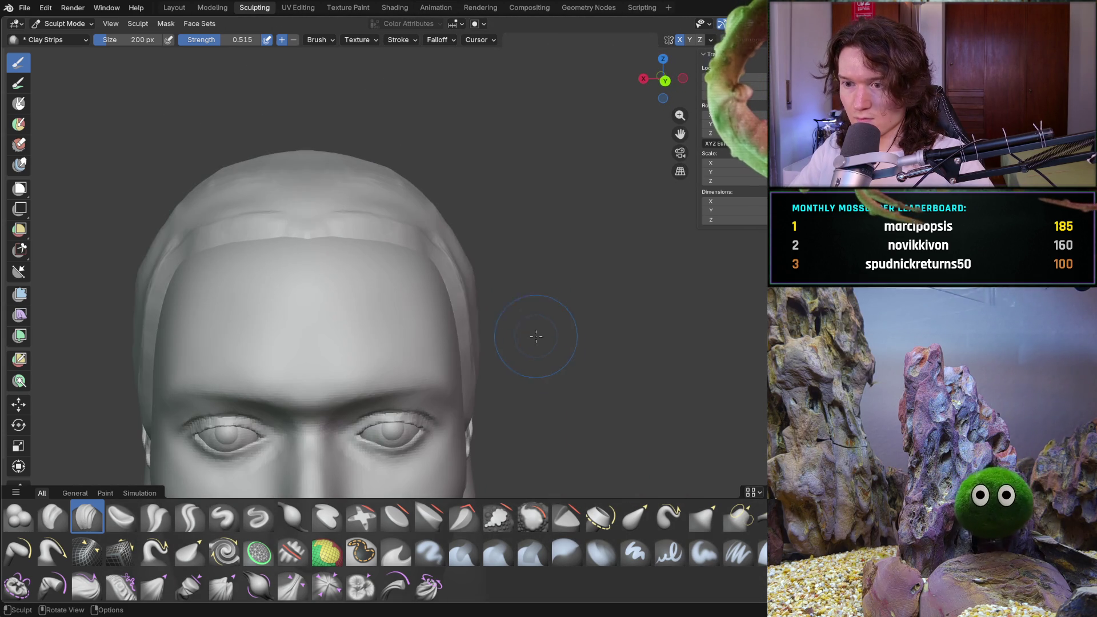
scroll(429, 316, "down", 3)
- Build up the ear's helix rim with clay-strip strokes
mouse_move(430, 316)
middle_mouse_down()
mouse_move(579, 336)
mouse_move(614, 362)
middle_mouse_up()
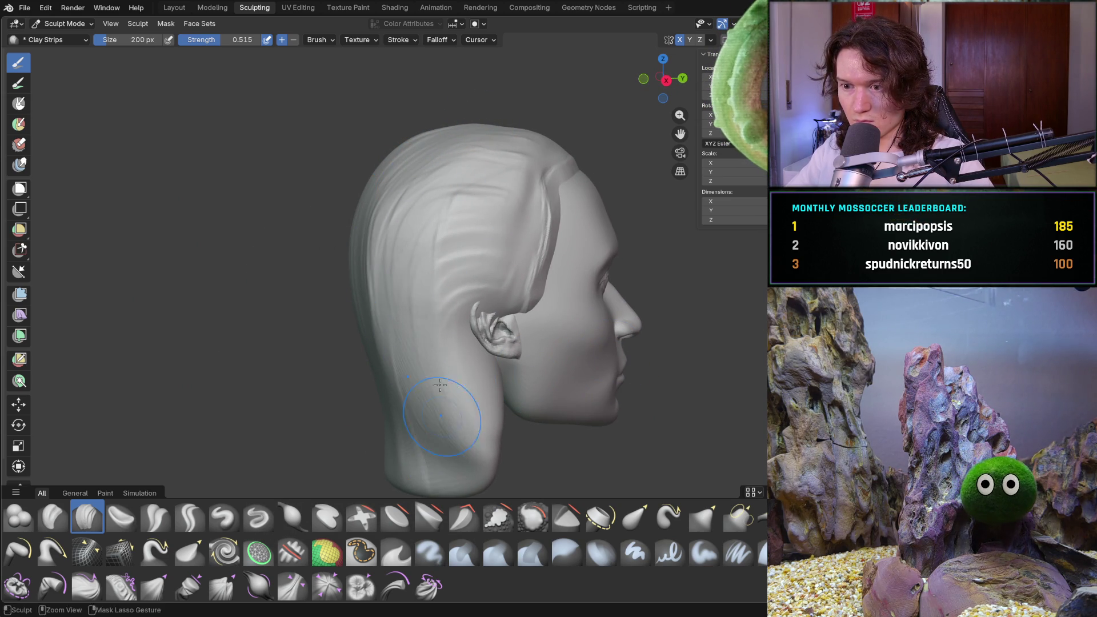
mouse_move(446, 442)
middle_mouse_down()
mouse_move(497, 403)
mouse_move(562, 306)
middle_mouse_up()
mouse_move(563, 306)
left_mouse_down()
mouse_move(591, 313)
mouse_move(542, 276)
mouse_move(526, 392)
left_mouse_up()
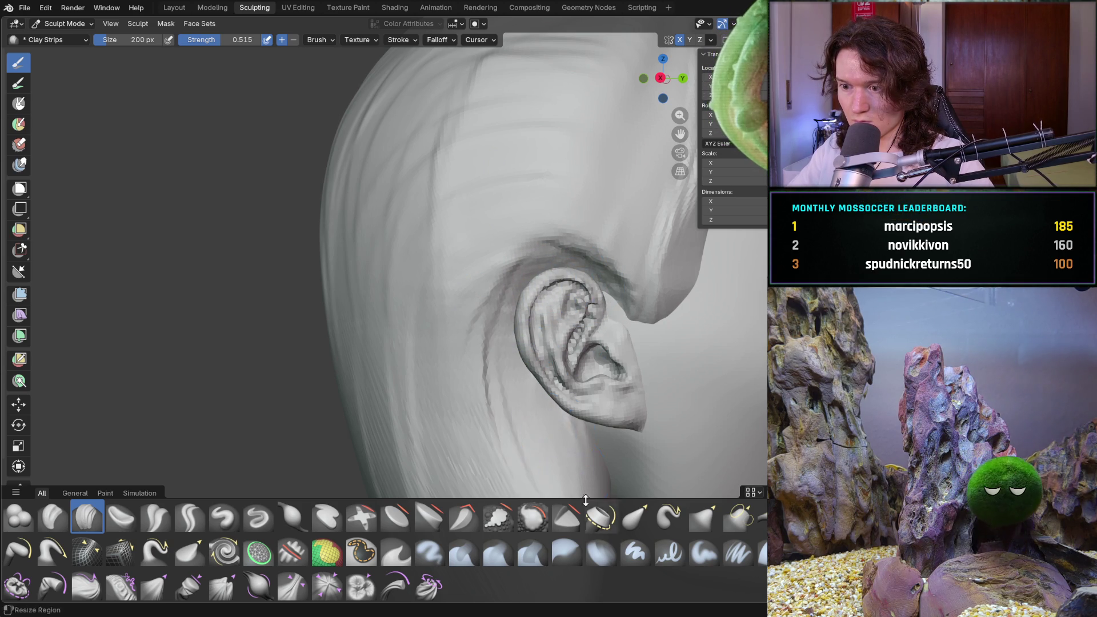
middle_click_drag(515, 367, 509, 255)
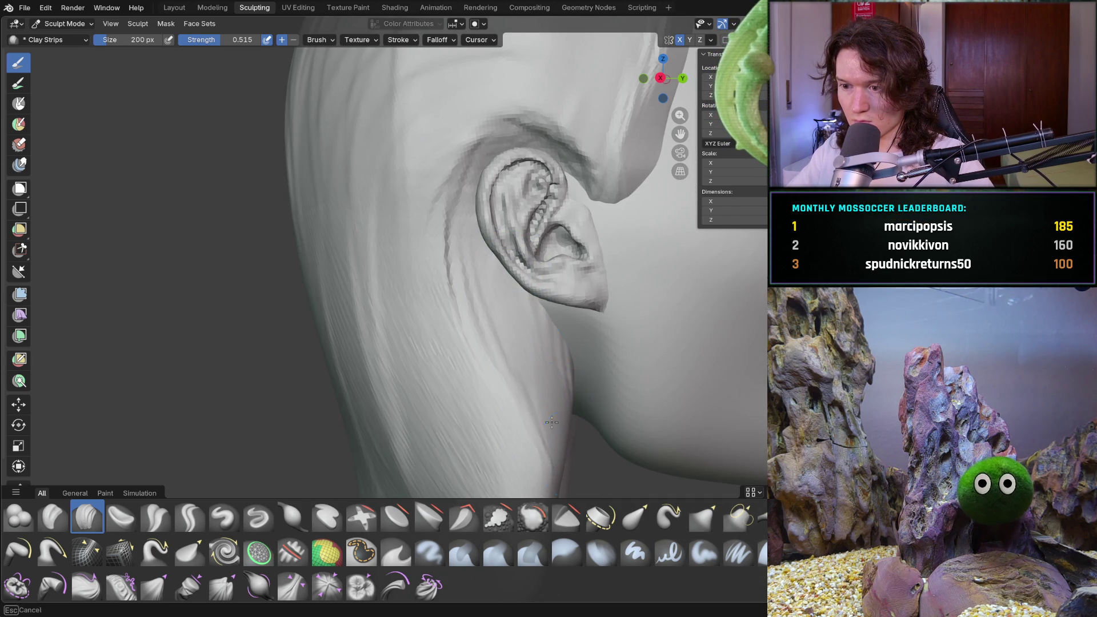
scroll(510, 254, "down", 5)
left_click_drag(443, 342, 449, 350)
mouse_move(477, 364)
middle_mouse_down()
mouse_move(406, 303)
mouse_move(355, 289)
mouse_move(355, 271)
middle_mouse_up()
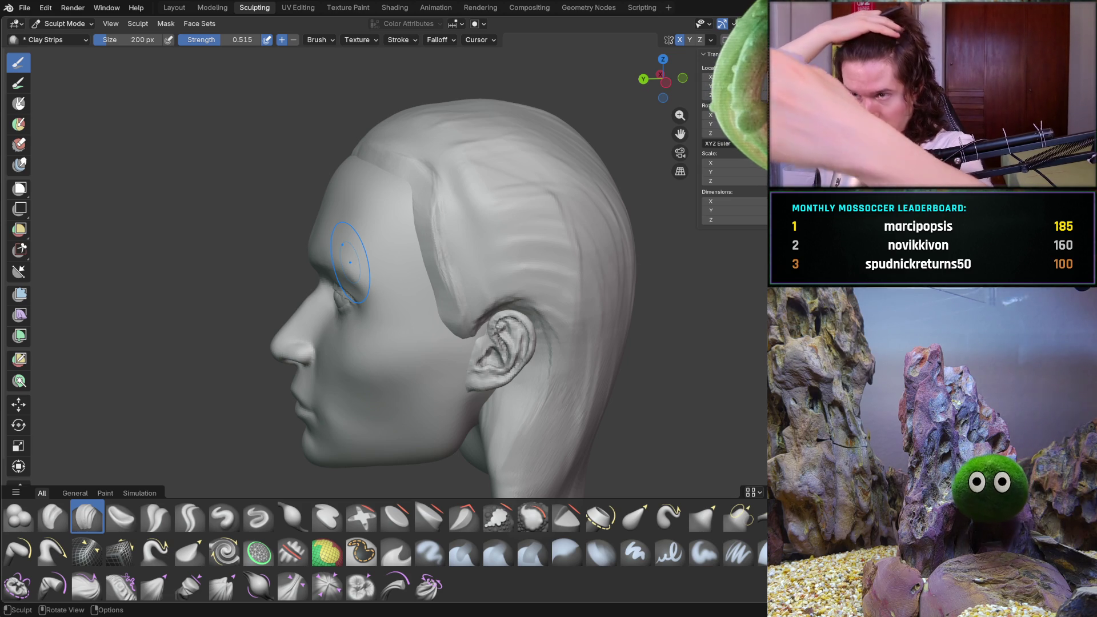
middle_click_drag(392, 265, 483, 261)
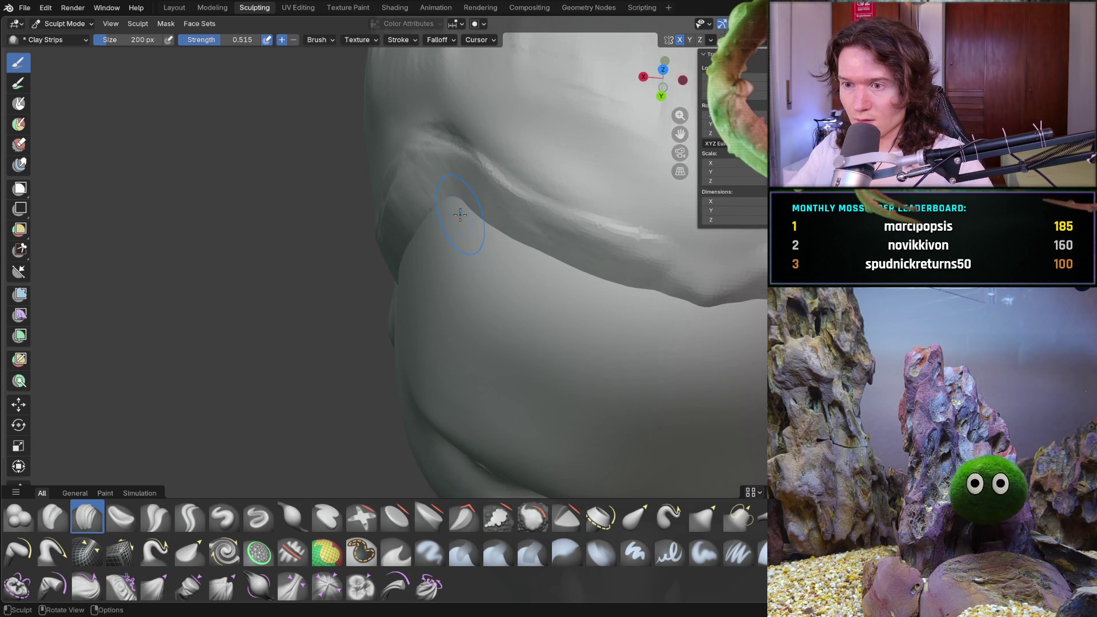
- Frame the head, then thicken the hair cap's edge above the brow with clay strokes
key("b")
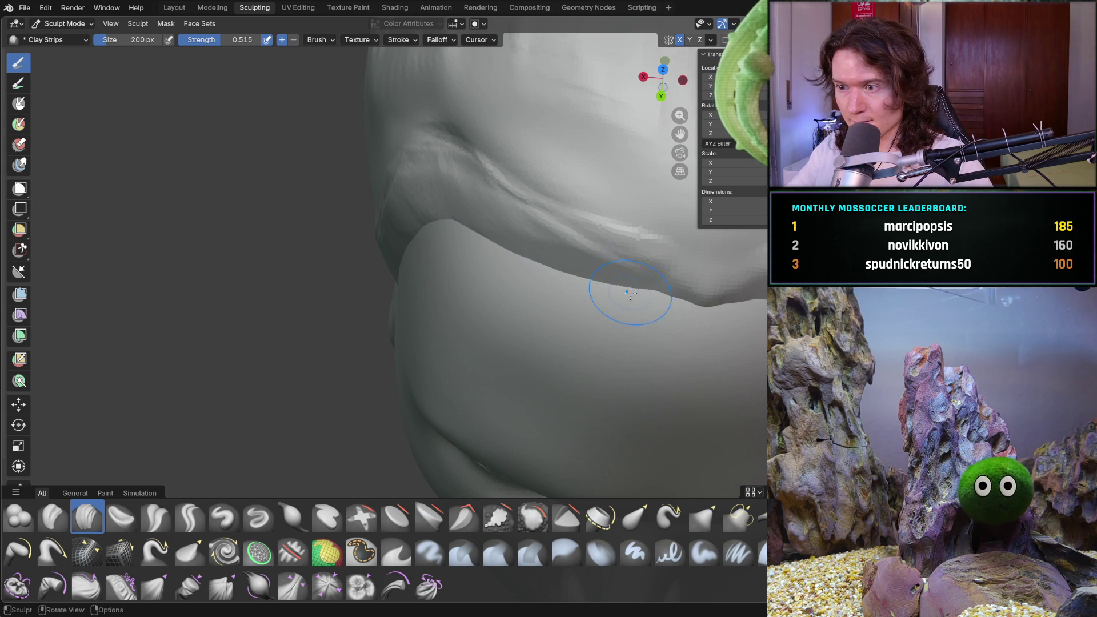
key("Escape")
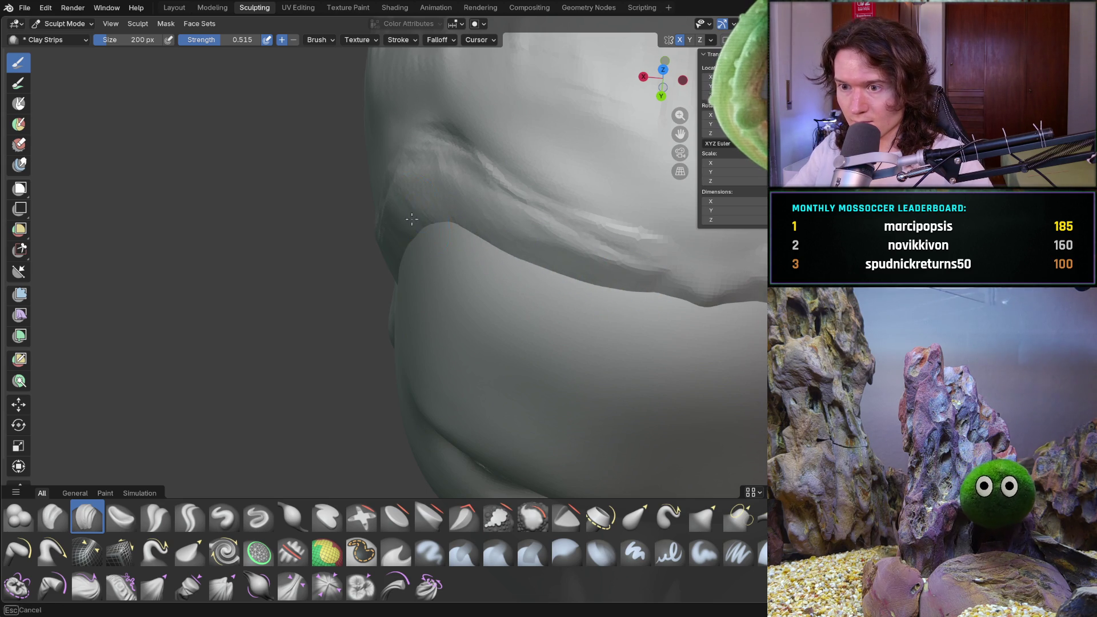
key("KP_Decimal")
scroll(469, 285, "up", 3)
mouse_move(469, 285)
middle_mouse_down()
mouse_move(402, 257)
mouse_move(410, 248)
mouse_move(428, 257)
middle_mouse_up()
scroll(403, 232, "up", 4)
scroll(392, 203, "up", 2)
scroll(392, 203, "down", 3)
mouse_move(392, 204)
middle_mouse_down()
mouse_move(403, 232)
mouse_move(470, 248)
mouse_move(467, 275)
middle_mouse_up()
scroll(470, 247, "up", 4)
scroll(470, 289, "down", 2)
scroll(474, 196, "up", 3)
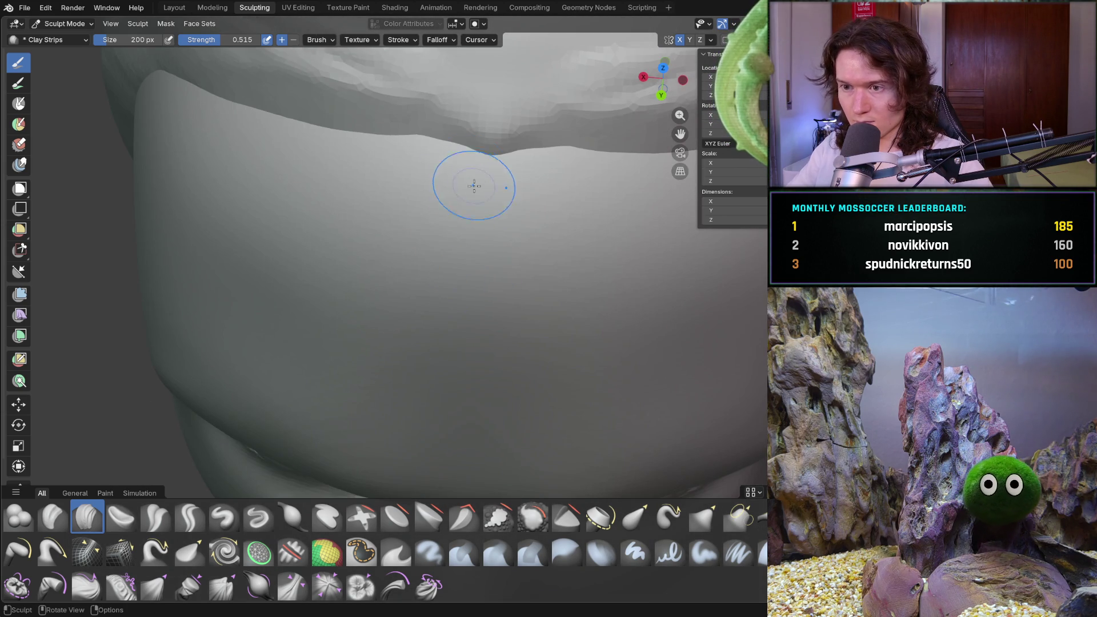
mouse_move(514, 159)
left_mouse_down()
mouse_move(434, 151)
mouse_move(526, 184)
left_mouse_up()
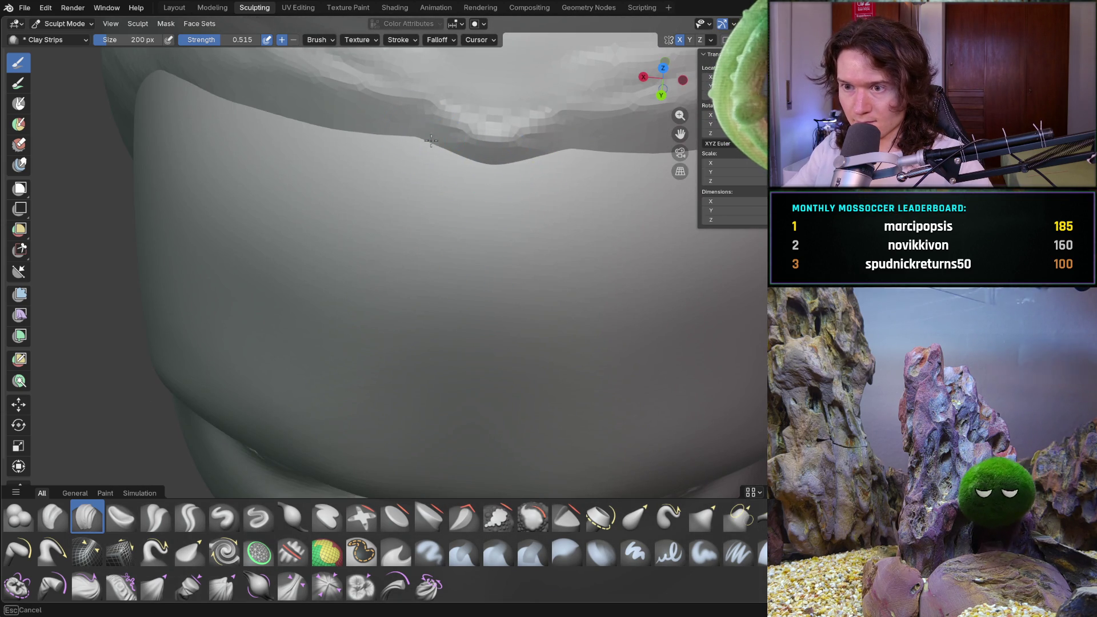
left_click_drag(442, 144, 366, 106)
mouse_move(309, 130)
middle_mouse_down()
mouse_move(411, 171)
mouse_move(475, 178)
middle_mouse_up()
left_click_drag(435, 368, 399, 367)
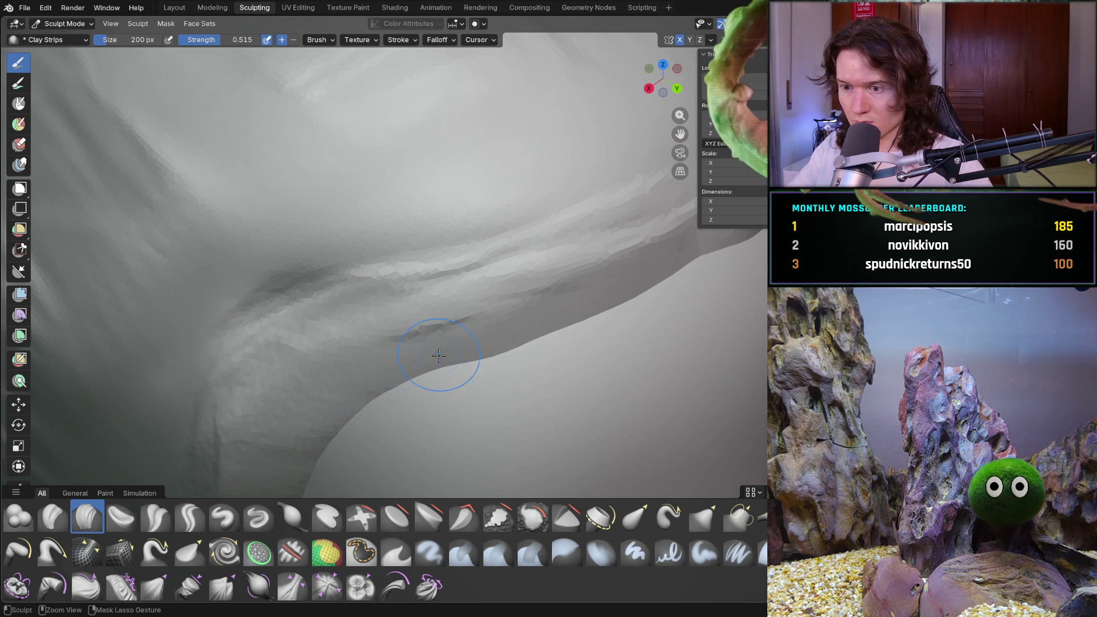
scroll(471, 361, "down", 5)
- Orbit around the face and temple to check the crease where the hair meets the skin
mouse_move(465, 362)
middle_mouse_down()
mouse_move(460, 318)
mouse_move(415, 296)
middle_mouse_up()
scroll(416, 295, "down", 5)
scroll(429, 291, "up", 4)
scroll(446, 285, "up", 2)
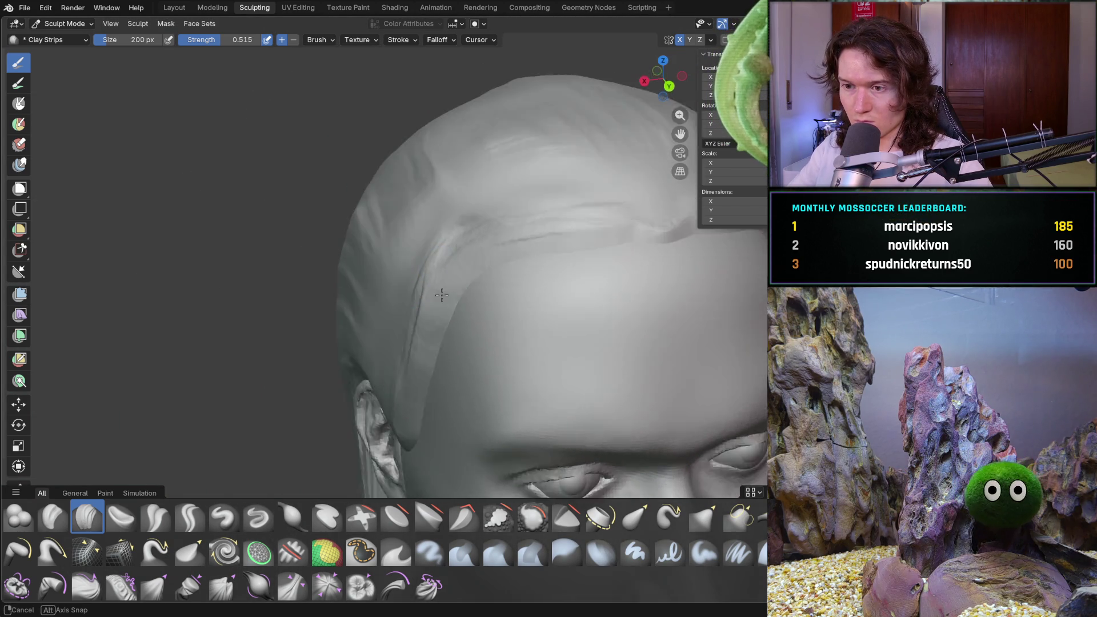
scroll(471, 275, "up", 2)
mouse_move(471, 276)
middle_mouse_down()
mouse_move(628, 203)
mouse_move(403, 257)
middle_mouse_up()
mouse_move(568, 240)
middle_mouse_down()
mouse_move(544, 284)
mouse_move(277, 203)
middle_mouse_up()
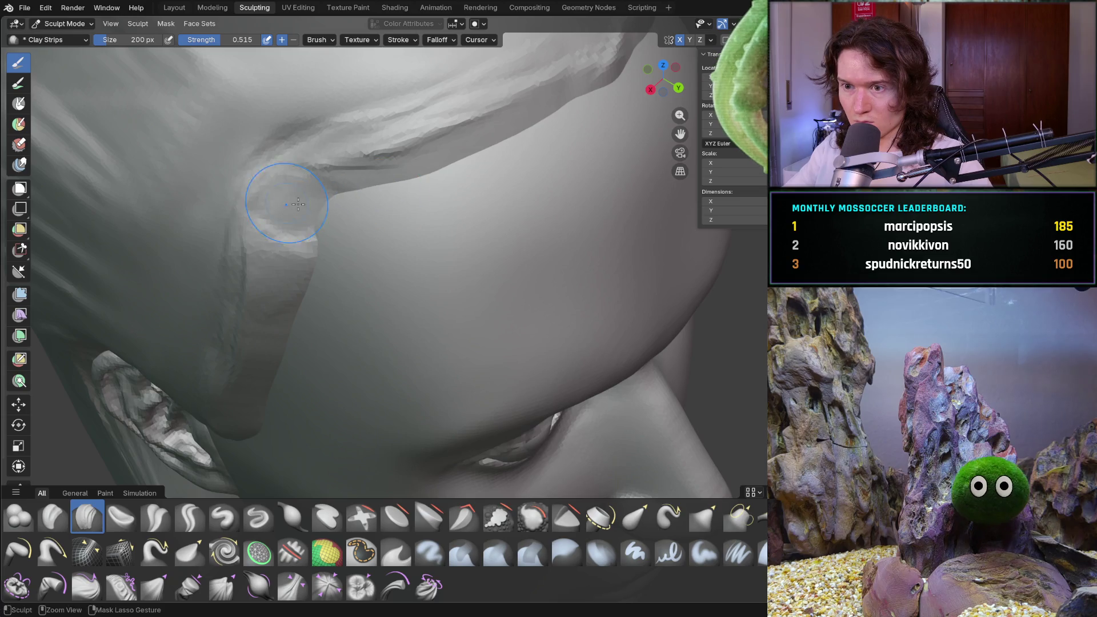
mouse_move(384, 194)
middle_mouse_down()
mouse_move(265, 217)
mouse_move(321, 199)
mouse_move(282, 274)
middle_mouse_up()
scroll(350, 226, "down", 8)
mouse_move(377, 292)
middle_mouse_down()
mouse_move(354, 288)
mouse_move(454, 357)
mouse_move(558, 373)
middle_mouse_up()
scroll(454, 357, "up", 4)
scroll(454, 357, "down", 4)
scroll(428, 319, "up", 4)
middle_click_drag(429, 319, 505, 341)
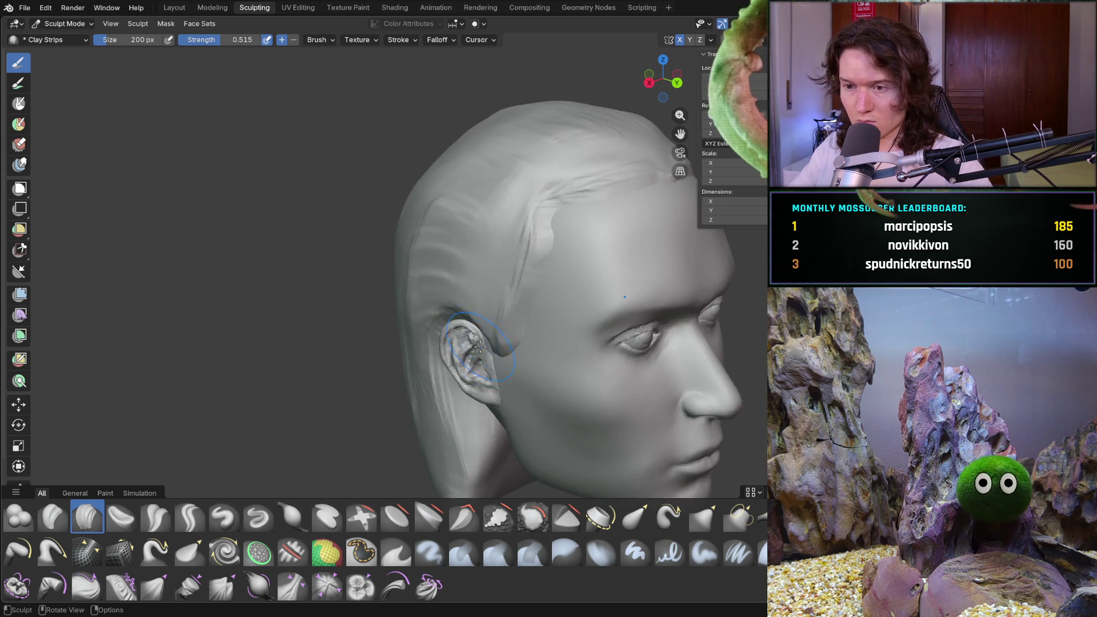
scroll(506, 340, "up", 3)
- Add a clay strip along the temple ridge above the ear, then snap to a straight-on front view
left_click_drag(550, 324, 591, 254)
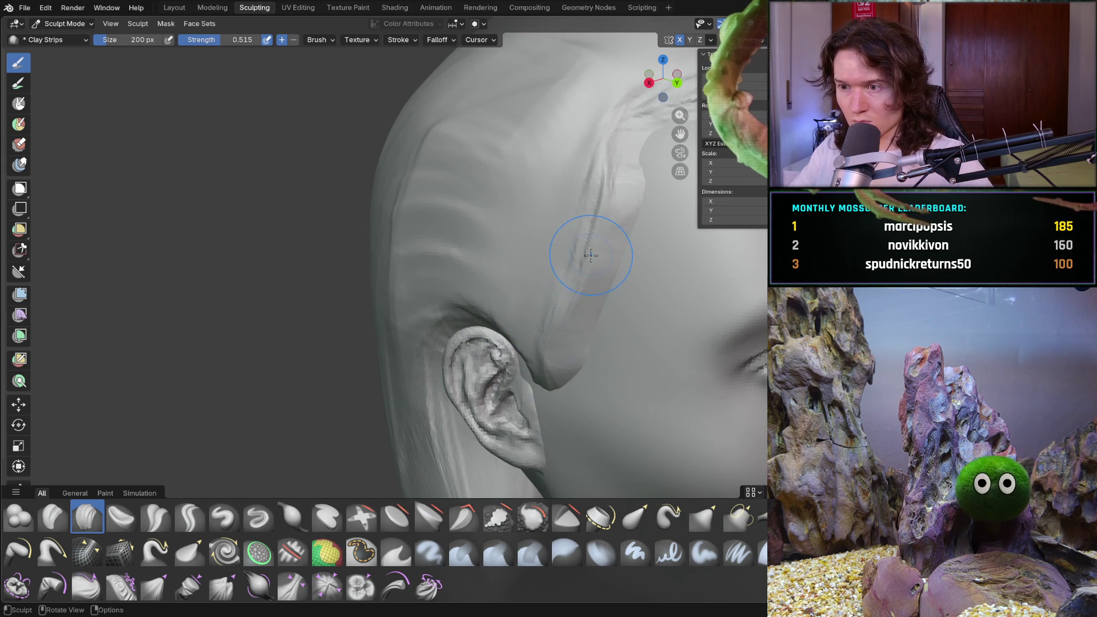
mouse_move(563, 252)
middle_mouse_down()
mouse_move(551, 311)
mouse_move(579, 335)
mouse_move(564, 331)
mouse_move(563, 342)
middle_mouse_up()
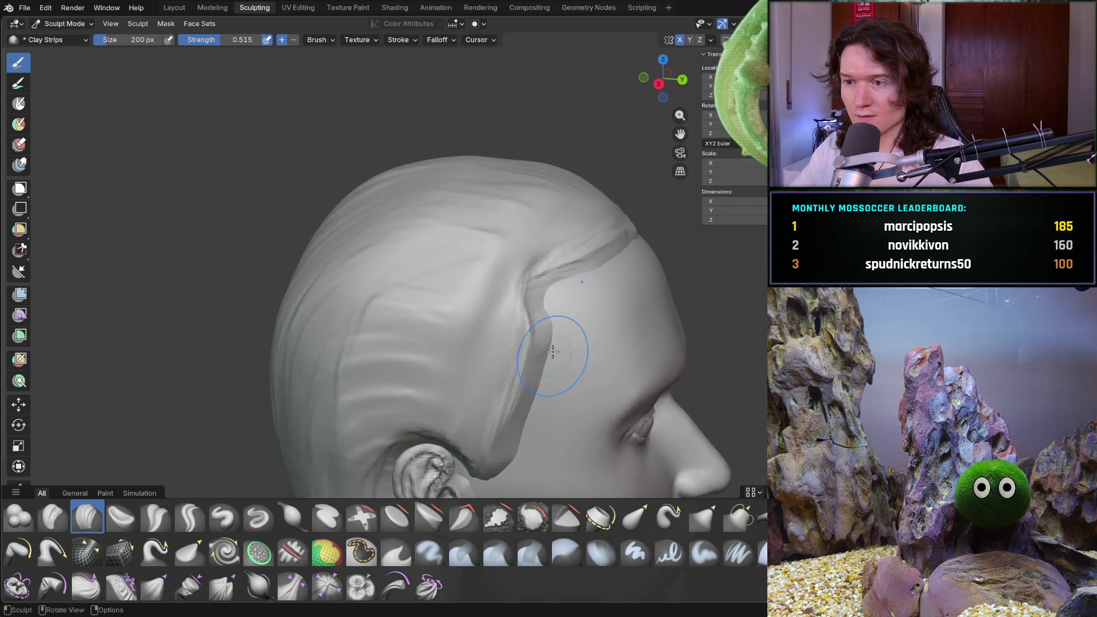
scroll(574, 294, "up", 4)
middle_click_drag(575, 295, 505, 308)
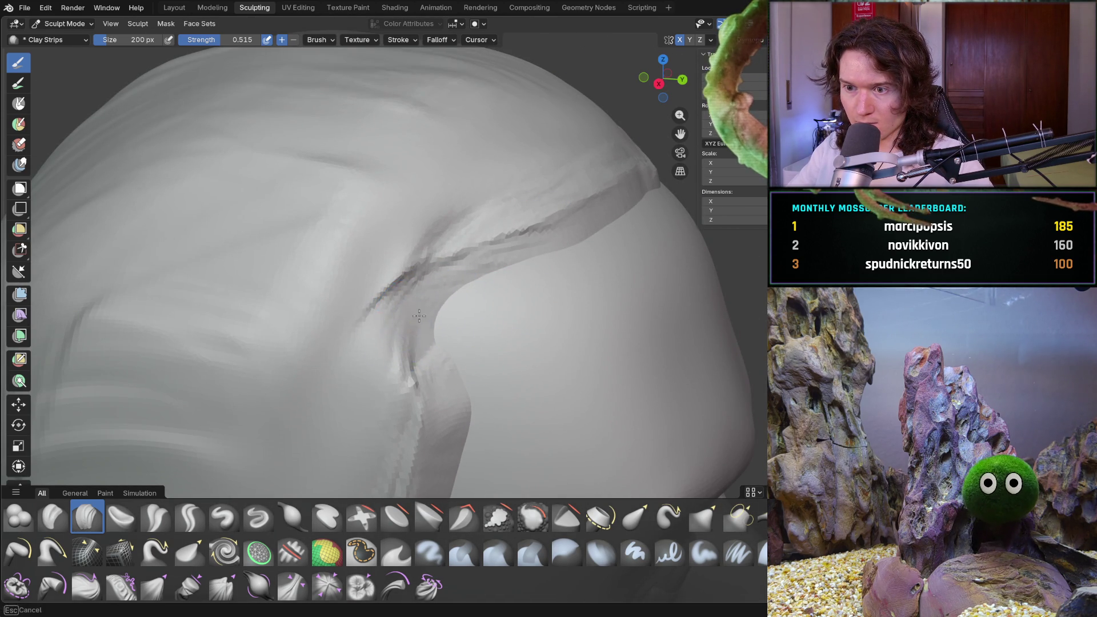
scroll(453, 399, "down", 5)
mouse_move(437, 369)
middle_mouse_down()
mouse_move(441, 404)
mouse_move(366, 392)
mouse_move(374, 407)
mouse_move(441, 367)
mouse_move(476, 296)
middle_mouse_up()
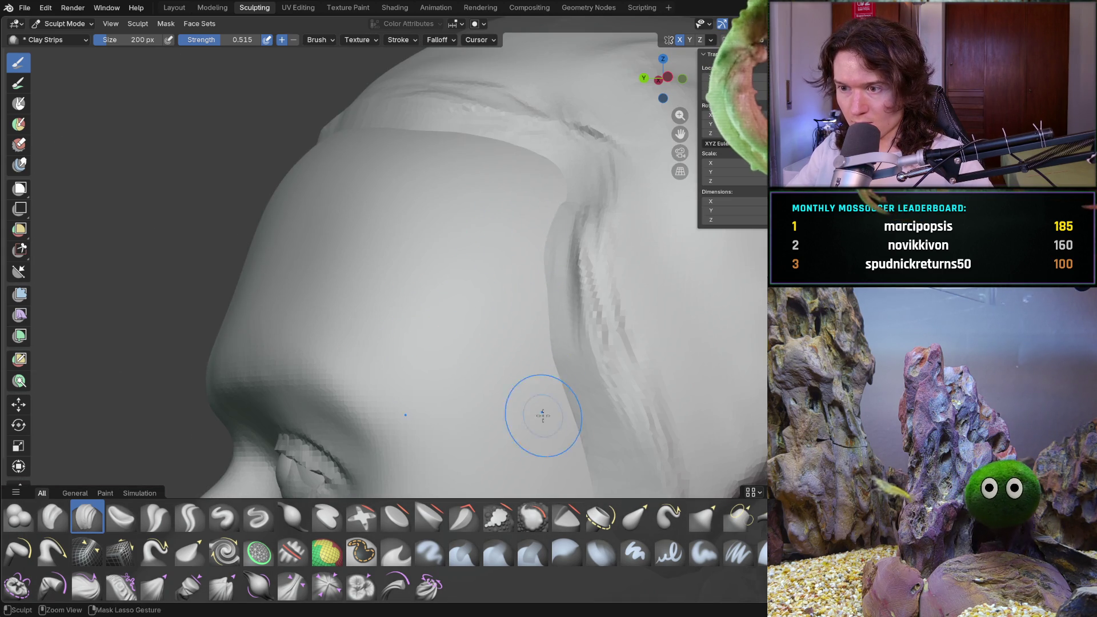
scroll(536, 387, "down", 5)
mouse_move(533, 396)
middle_mouse_down()
mouse_move(522, 391)
mouse_move(553, 363)
mouse_move(434, 339)
mouse_move(456, 318)
middle_mouse_up()
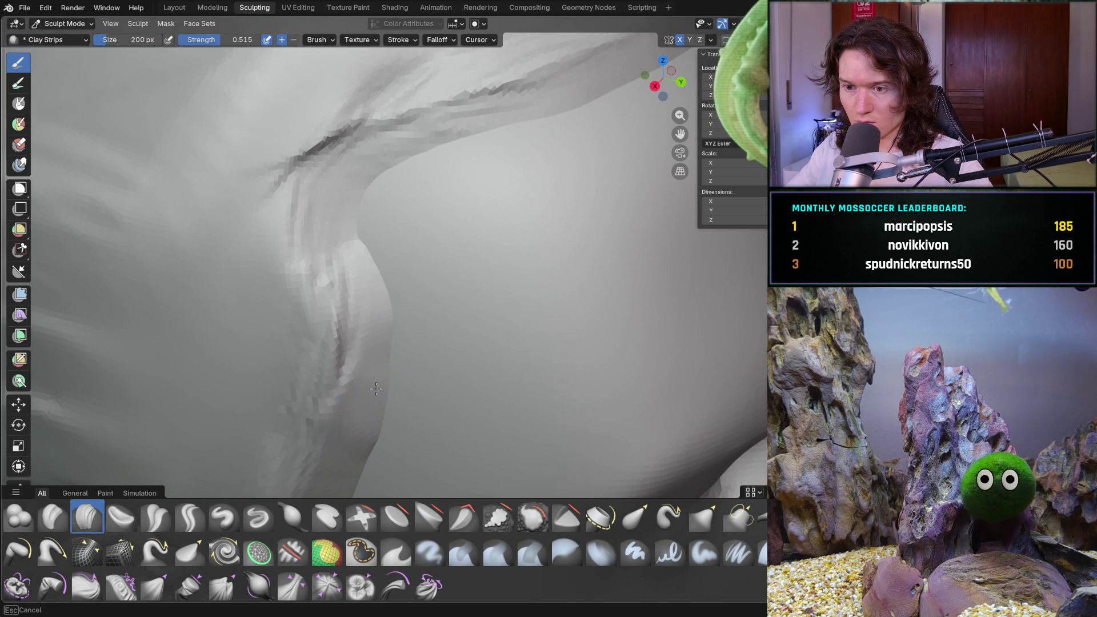
scroll(377, 384, "down", 5)
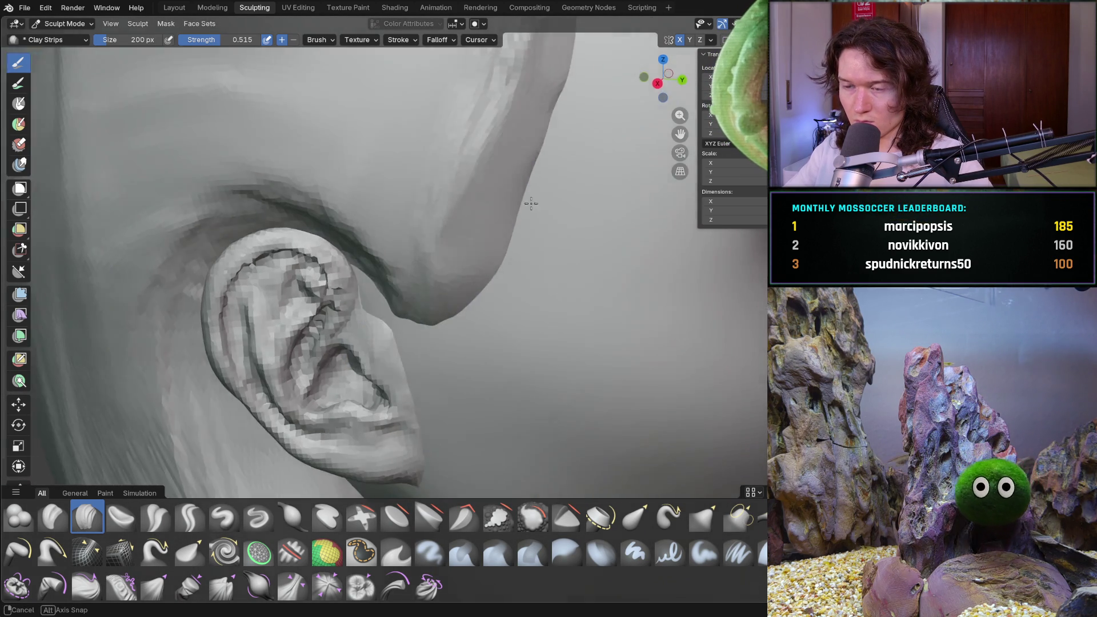
middle_click_drag(498, 255, 386, 411)
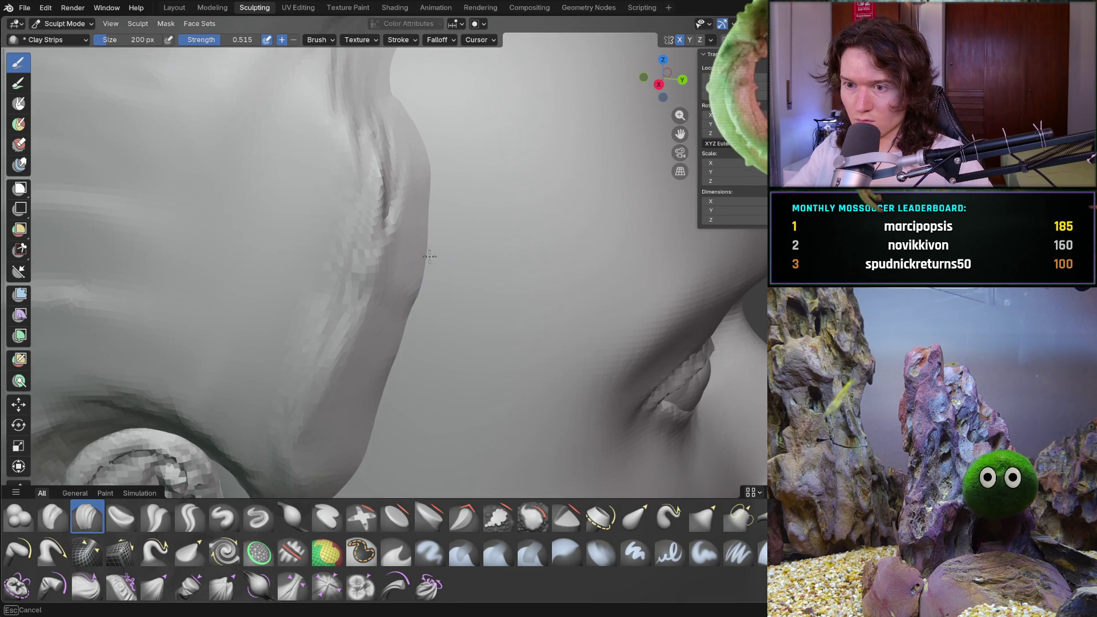
middle_click_drag(419, 181, 427, 214)
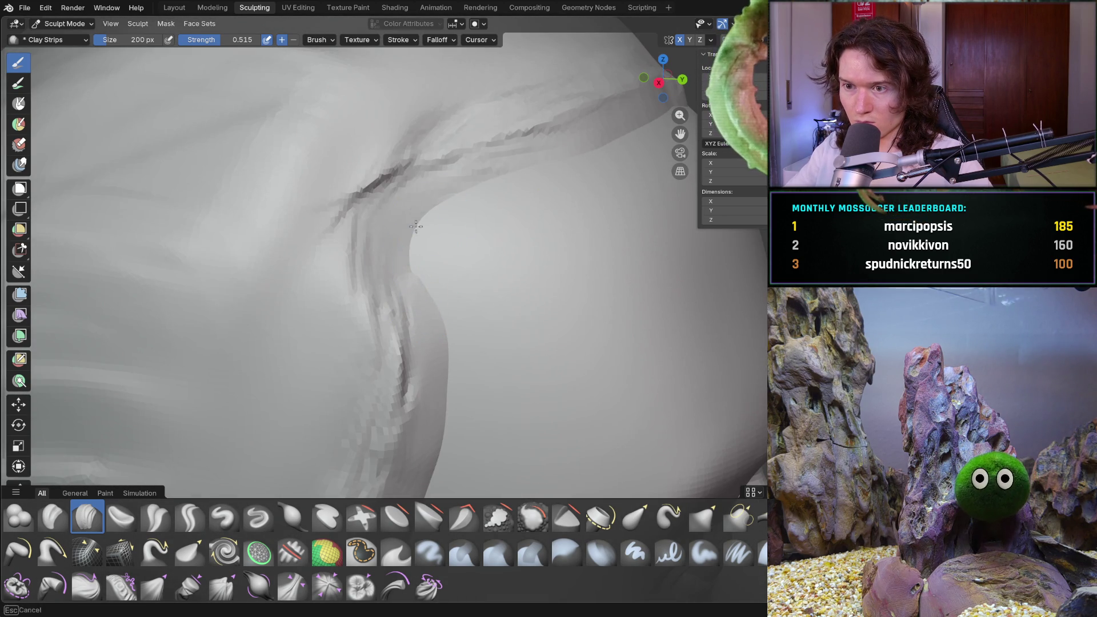
middle_click_drag(417, 219, 437, 207)
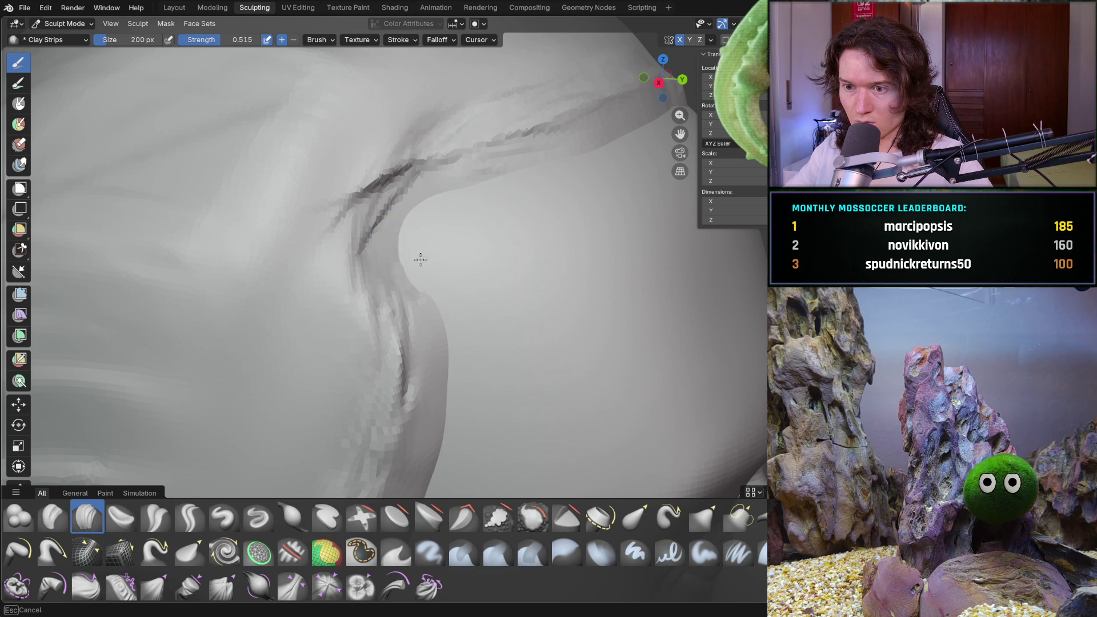
key("ctrl+KP_1")
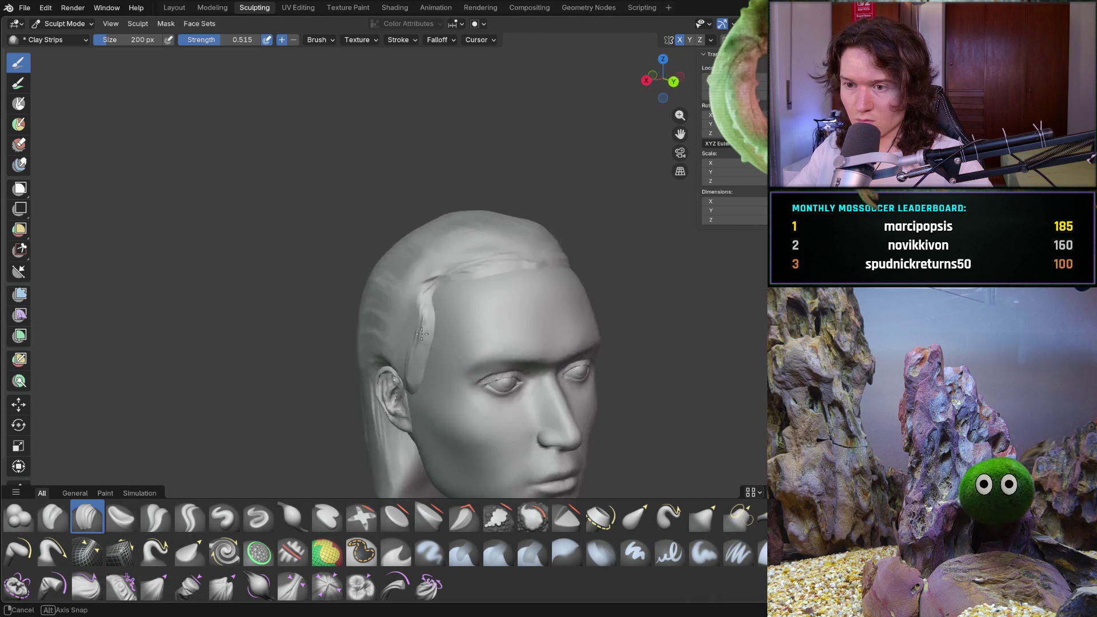
- Add a clay ridge along the hairline crease by the temple
middle_click_drag(394, 329, 325, 313)
scroll(354, 343, "up", 2)
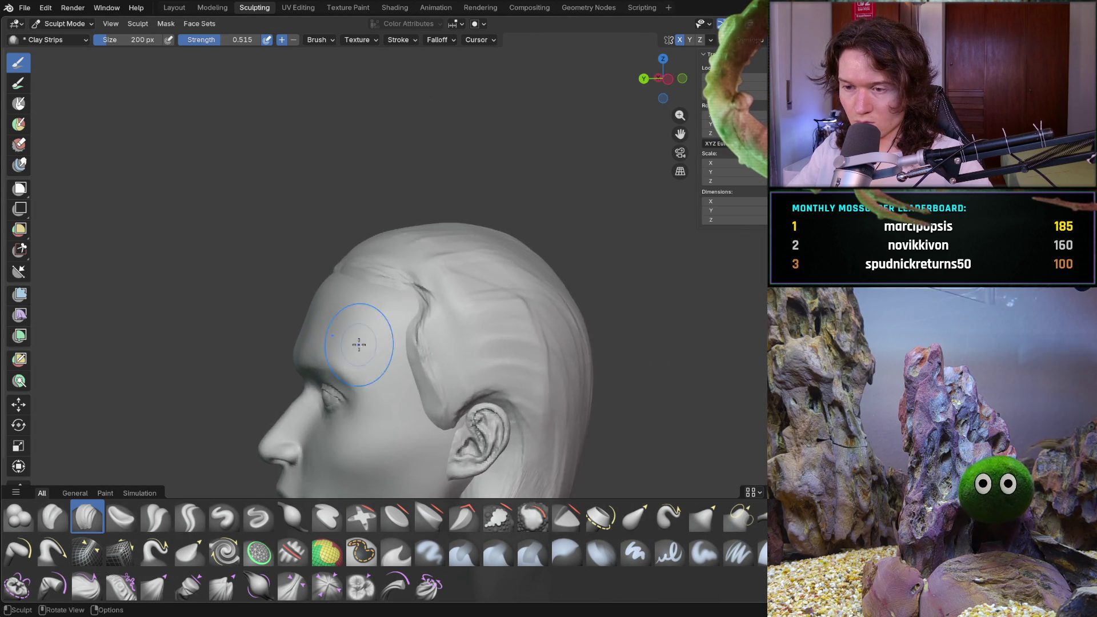
scroll(408, 300, "up", 4)
middle_click_drag(359, 273, 343, 345)
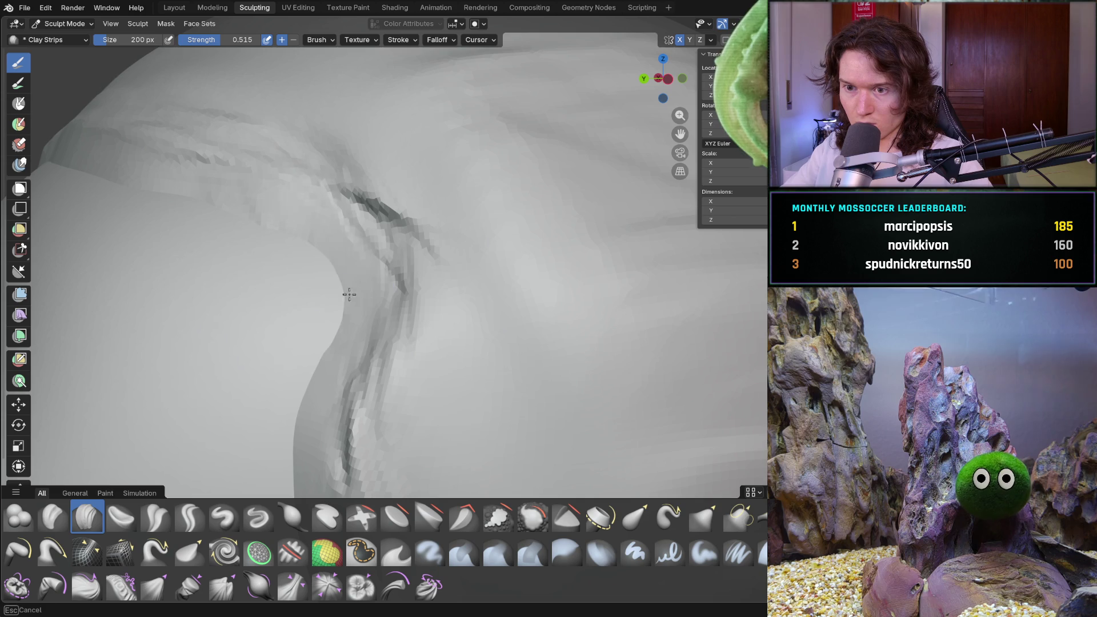
mouse_move(337, 209)
middle_mouse_down("ctrl")
mouse_move(509, 318)
mouse_move(554, 315)
middle_mouse_up("ctrl")
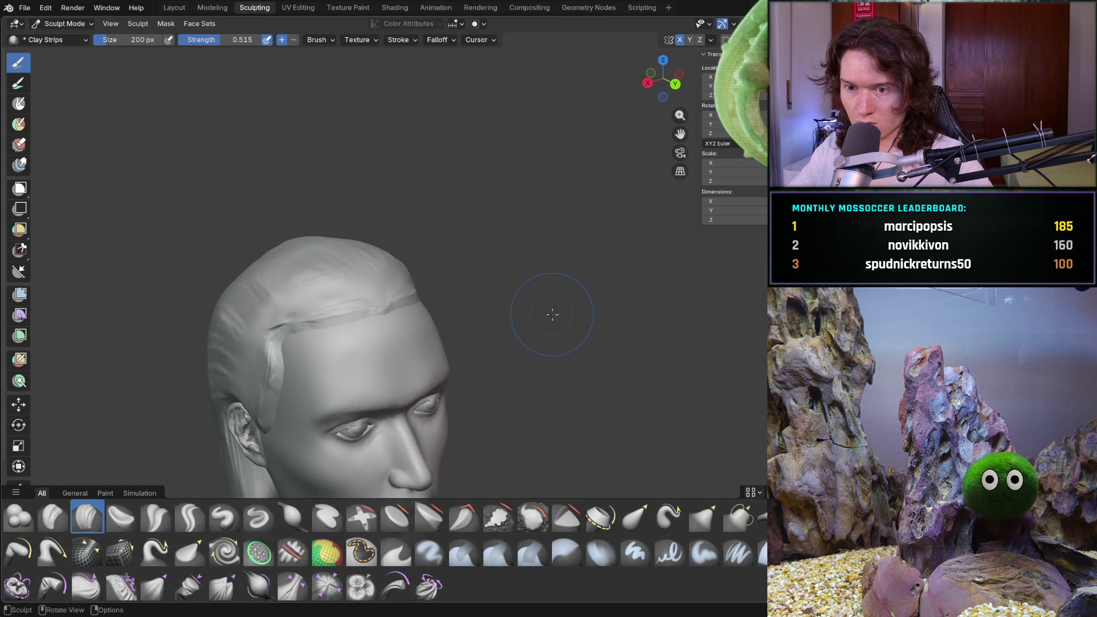
middle_click_drag(443, 358, 416, 355)
scroll(343, 334, "up", 5)
scroll(294, 342, "up", 3)
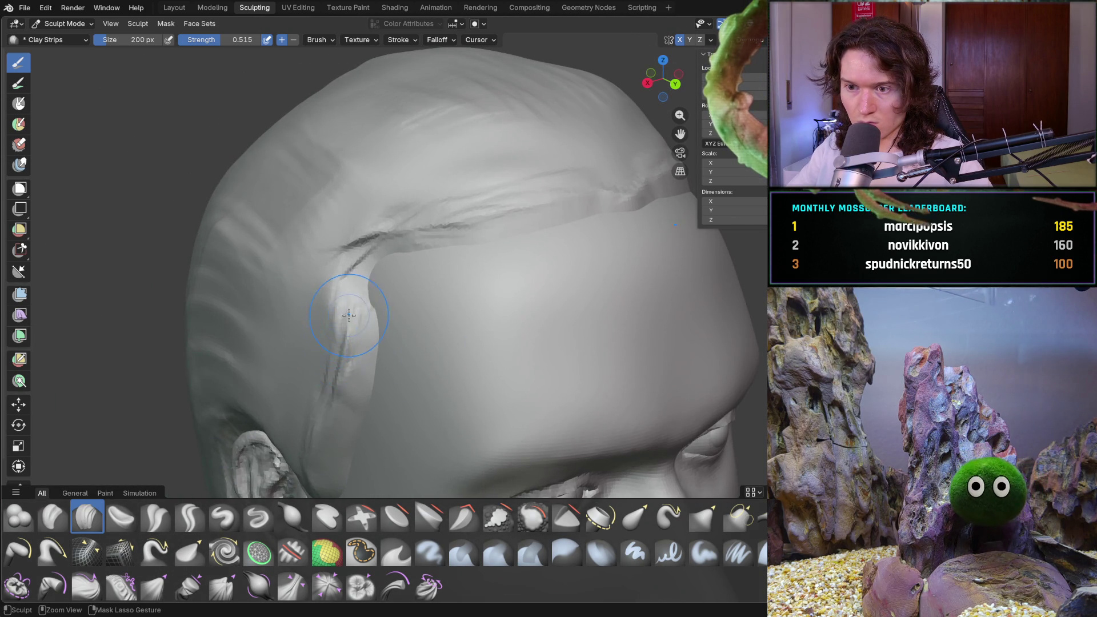
middle_click_drag(333, 346, 339, 297, "ctrl")
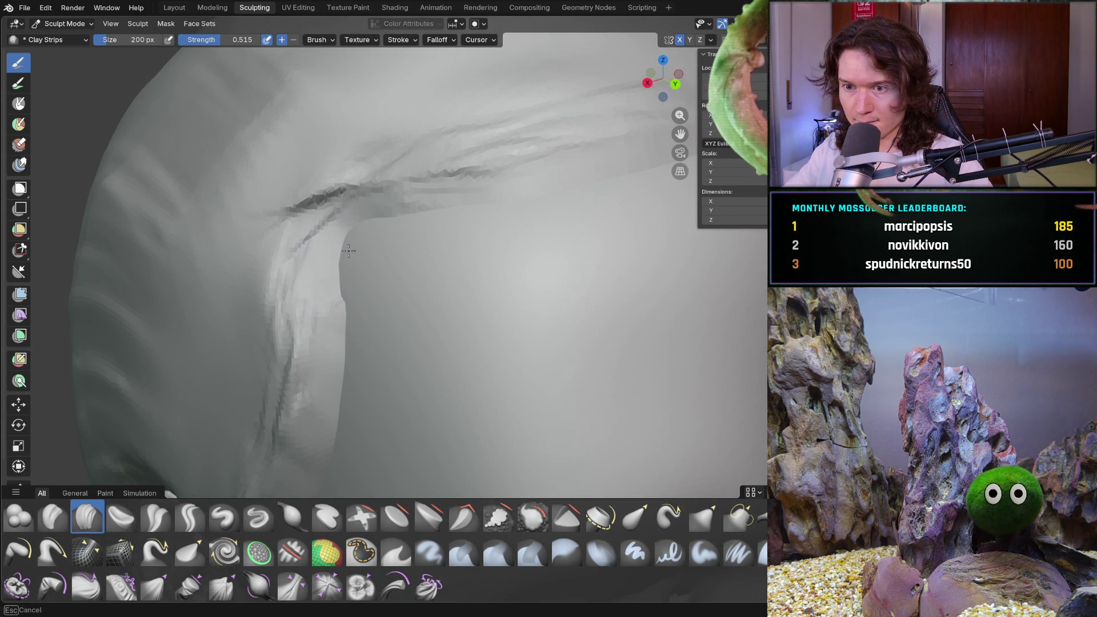
left_click_drag(330, 170, 403, 190)
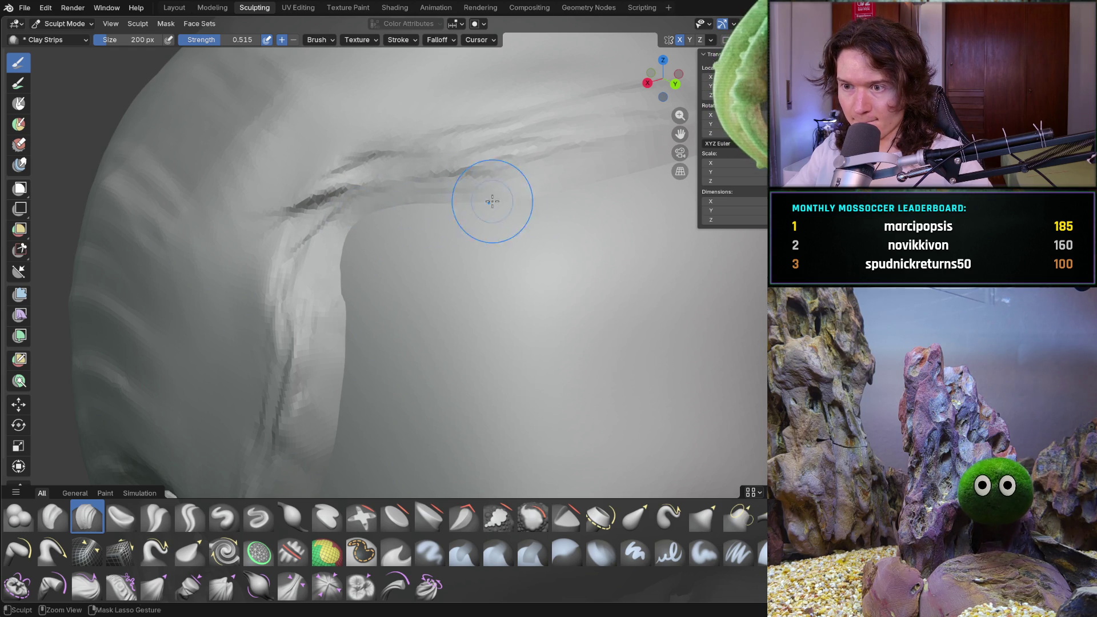
scroll(514, 201, "down", 5)
mouse_move(488, 225)
middle_mouse_down()
mouse_move(558, 246)
mouse_move(463, 240)
mouse_move(368, 294)
middle_mouse_up()
scroll(463, 240, "down", 3)
scroll(498, 366, "up", 4)
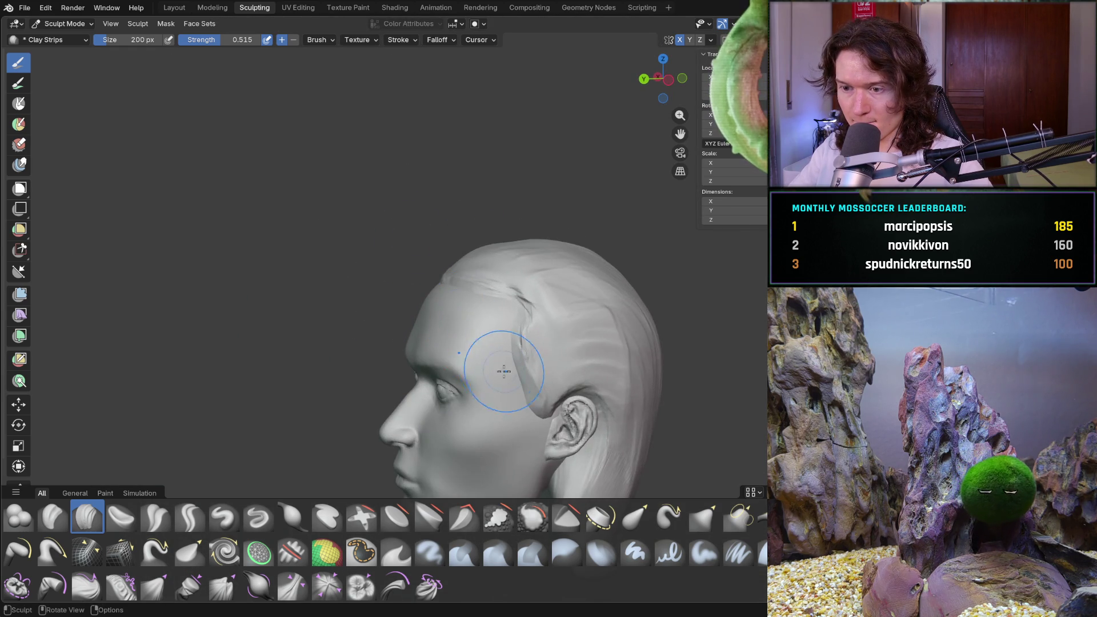
scroll(480, 343, "up", 3)
- Deepen the crease details along the hairline ridge up close
middle_click_drag(466, 317, 584, 329)
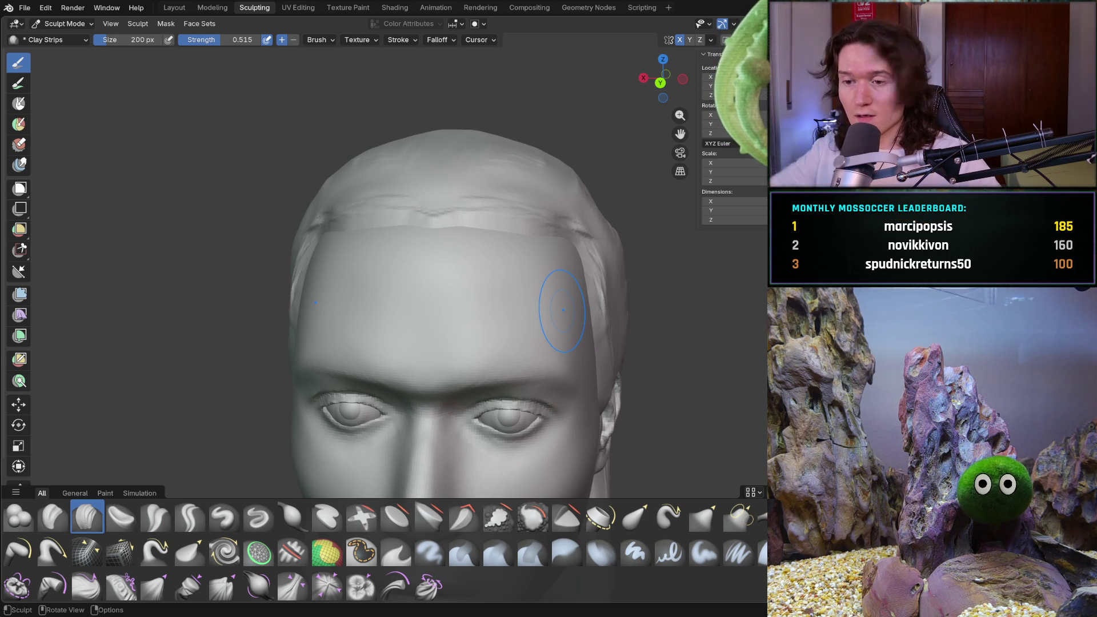
middle_click_drag(391, 279, 725, 271)
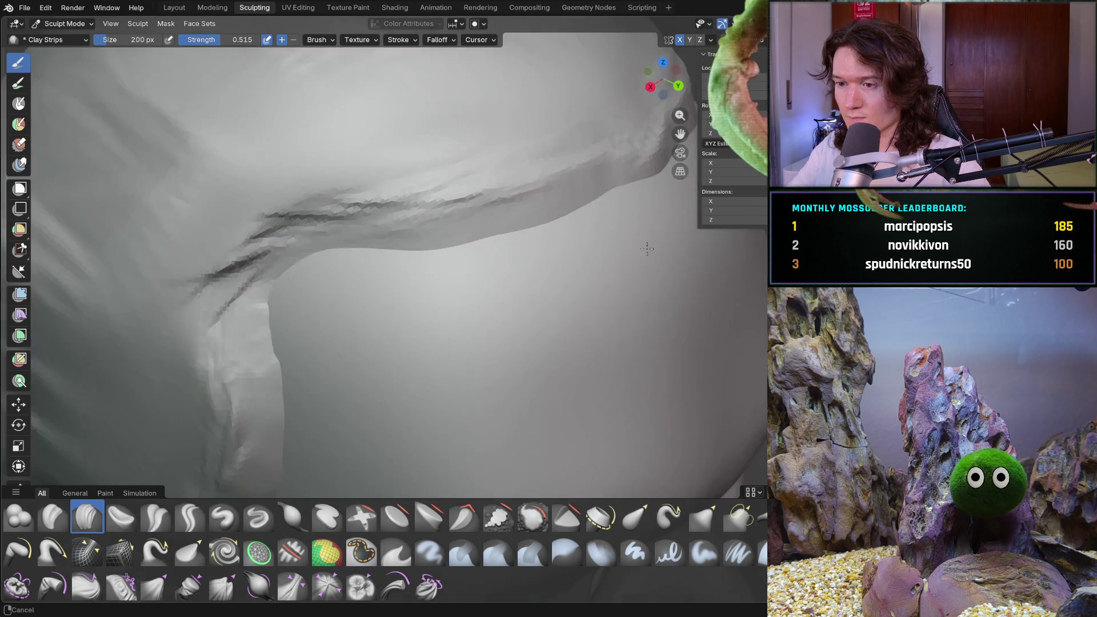
middle_click_drag(725, 272, 491, 216)
left_click_drag(371, 241, 277, 259)
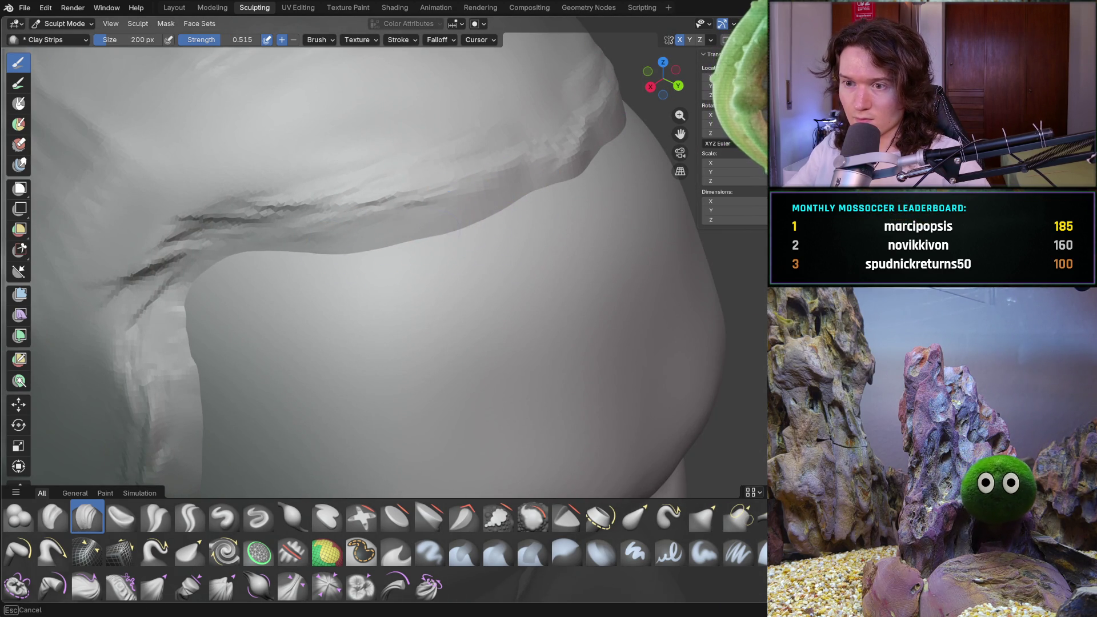
middle_click_drag(304, 291, 554, 240)
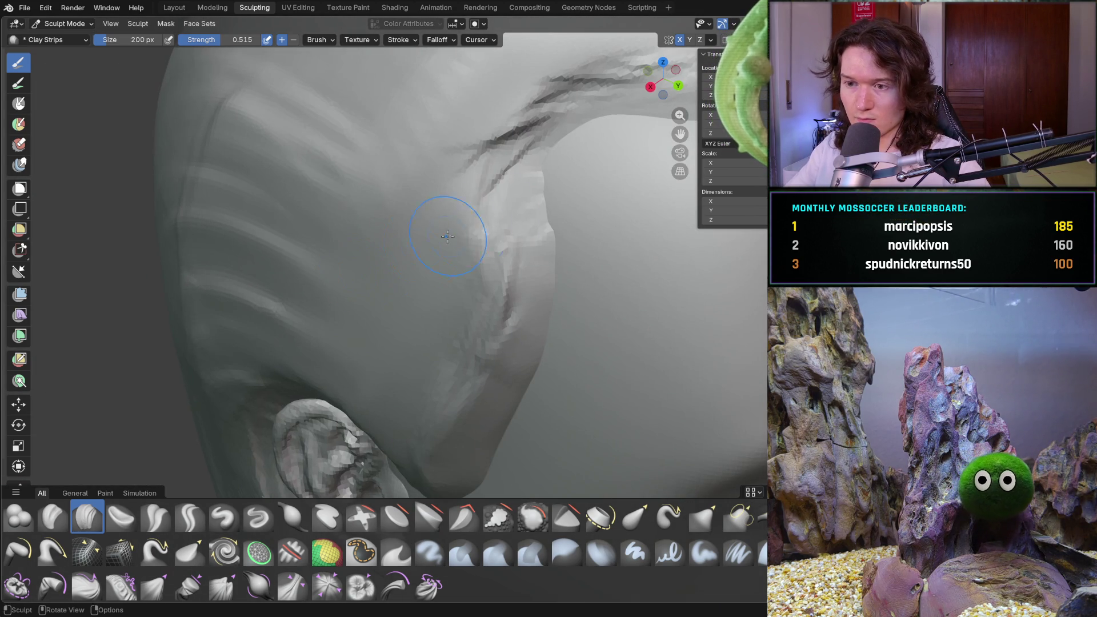
- Build up the sideburn surface toward the chin and fill in the crease along the hairline
left_click_drag(549, 321, 487, 429)
mouse_move(479, 476)
middle_mouse_down()
mouse_move(478, 315)
mouse_move(502, 275)
mouse_move(588, 250)
mouse_move(571, 246)
mouse_move(508, 294)
middle_mouse_up()
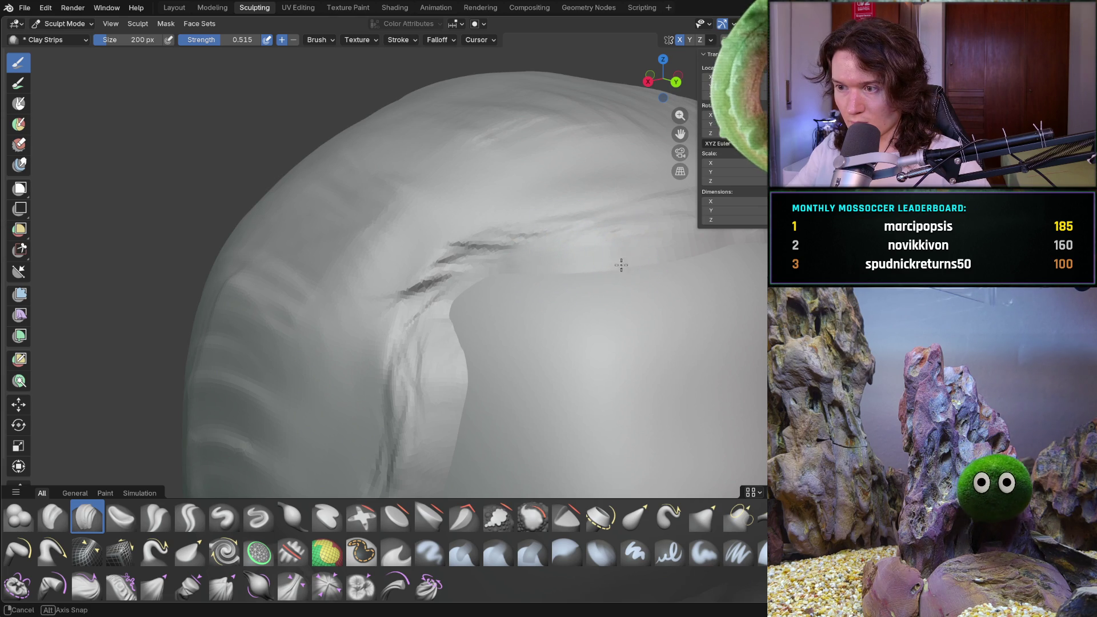
middle_click_drag(610, 265, 474, 268)
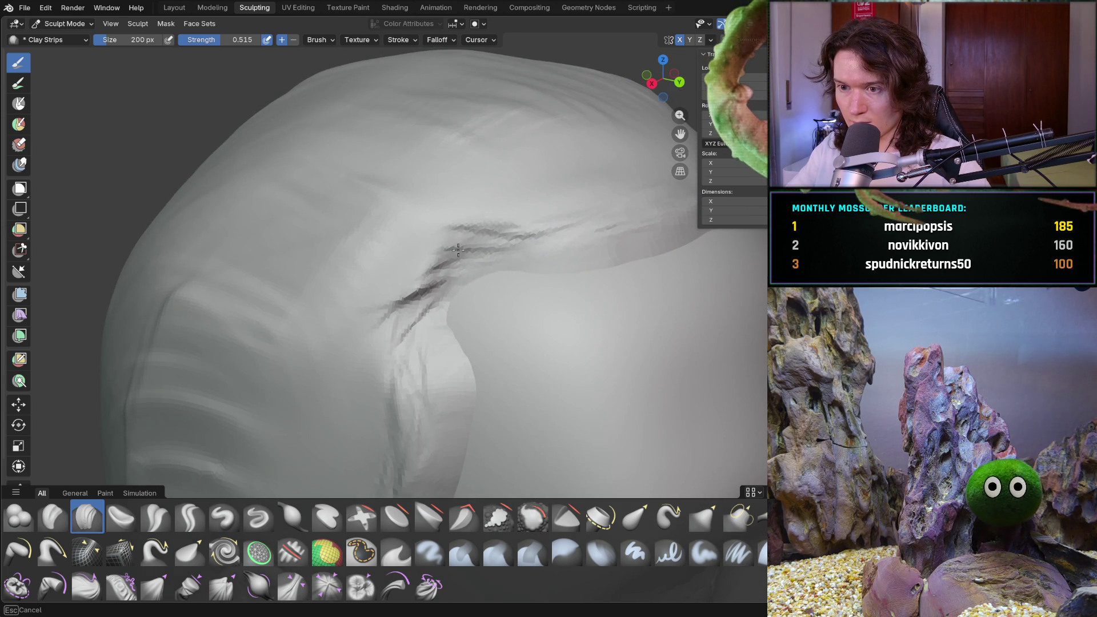
middle_click_drag(528, 259, 607, 237)
scroll(607, 237, "down", 6)
mouse_move(612, 301)
middle_mouse_down()
mouse_move(451, 316)
mouse_move(527, 317)
mouse_move(502, 247)
middle_mouse_up()
scroll(451, 317, "up", 5)
left_click_drag(496, 228, 565, 261)
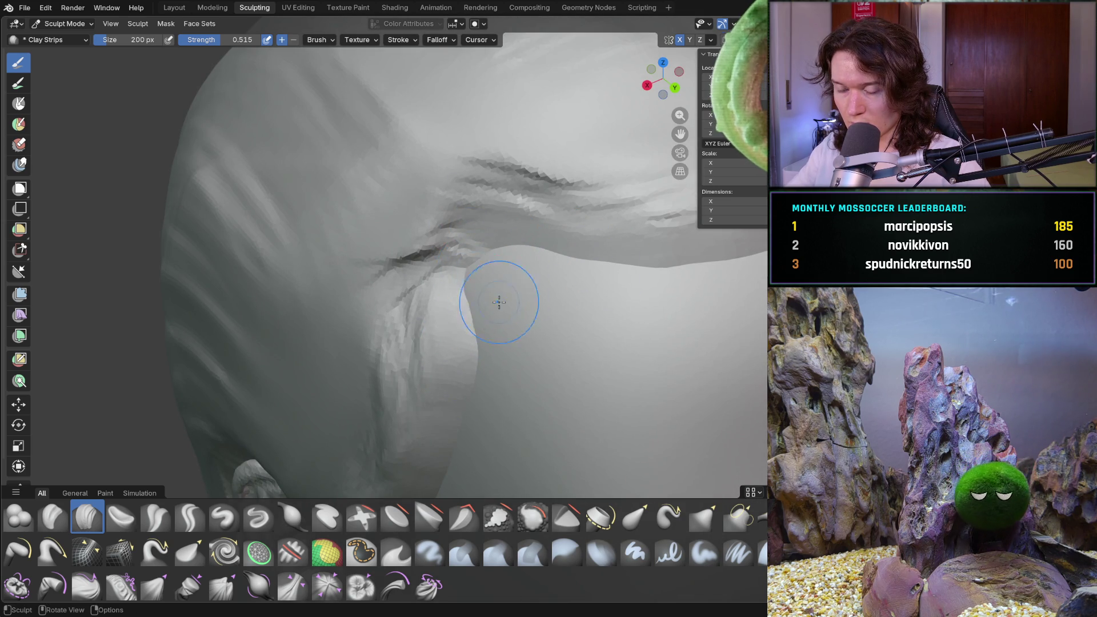
scroll(507, 296, "down", 3)
scroll(572, 287, "down", 3)
- Rework the top of the hair cap, return to a front view, and open the interaction mode list to leave sculpting
middle_click_drag(519, 344, 428, 330)
scroll(427, 329, "up", 2)
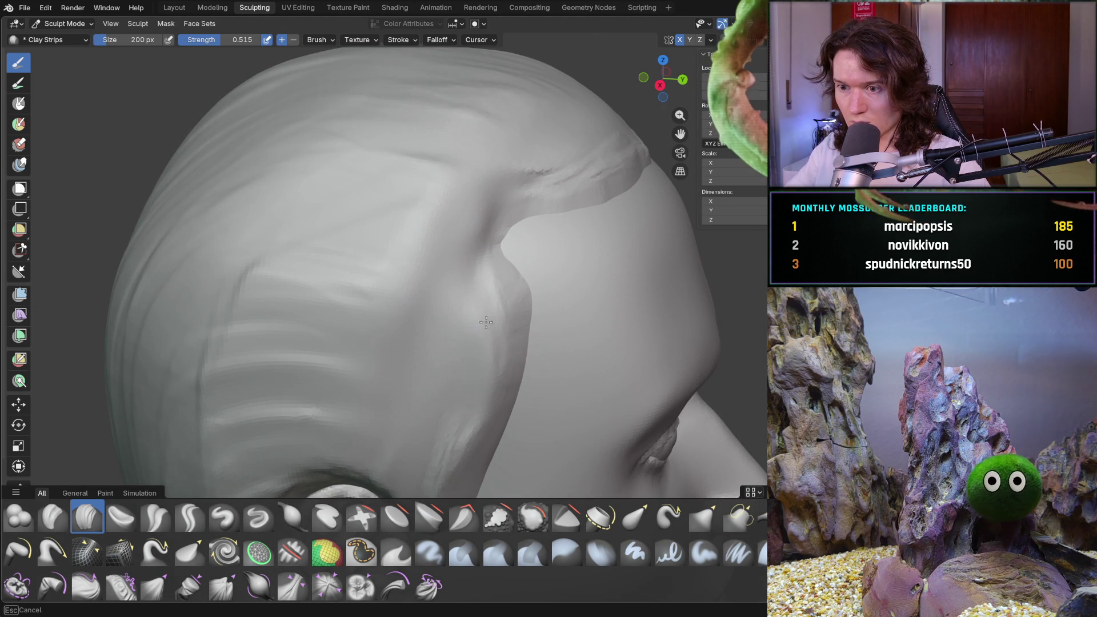
scroll(462, 238, "down", 3)
mouse_move(462, 237)
middle_mouse_down()
mouse_move(424, 345)
mouse_move(338, 314)
mouse_move(342, 300)
mouse_move(511, 253)
mouse_move(502, 318)
mouse_move(525, 283)
middle_mouse_up()
scroll(425, 345, "down", 2)
scroll(511, 254, "up", 2)
scroll(506, 294, "up", 2)
scroll(525, 283, "down", 3)
scroll(404, 232, "down", 2)
mouse_move(305, 223)
left_mouse_down()
mouse_move(289, 280)
mouse_move(429, 310)
mouse_move(507, 311)
mouse_move(549, 355)
left_mouse_up()
scroll(549, 355, "down", 6)
scroll(465, 317, "up", 2)
mouse_move(549, 354)
middle_mouse_down()
mouse_move(465, 317)
mouse_move(342, 344)
middle_mouse_up()
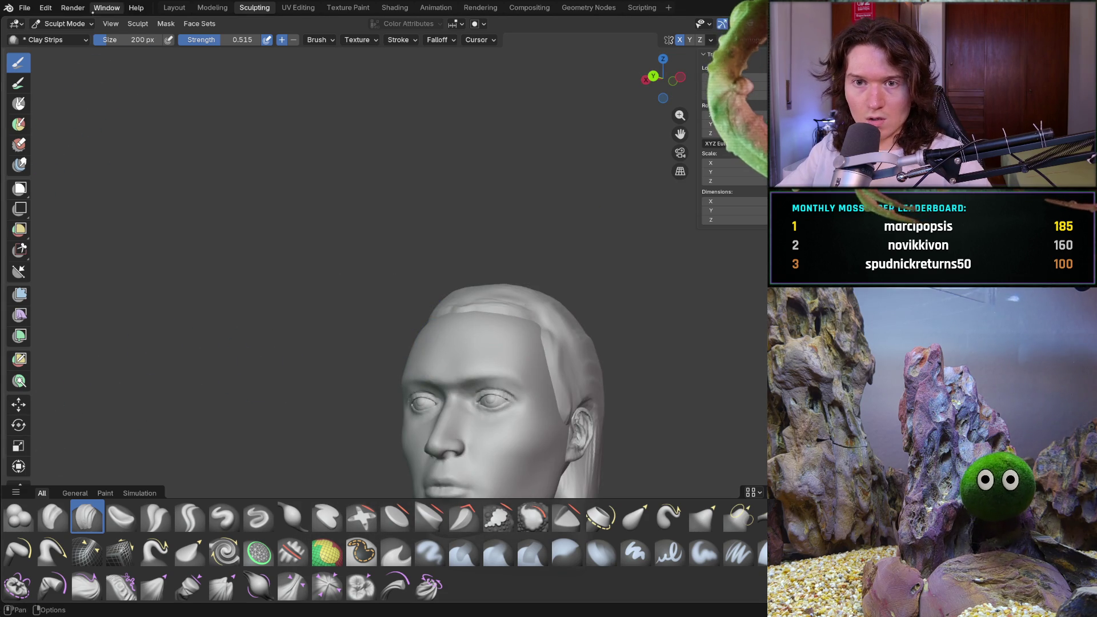
left_click(64, 23)
- Switch to Object Mode and check the head's ~0.135 m ruler widths in front and side views
left_click(70, 37)
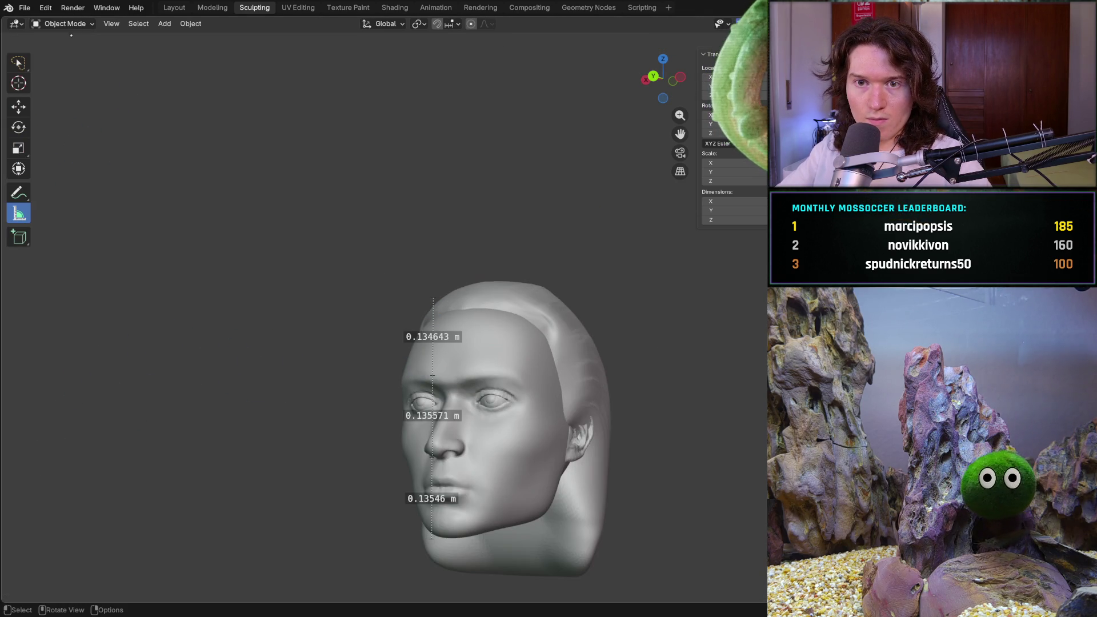
key("KP_1")
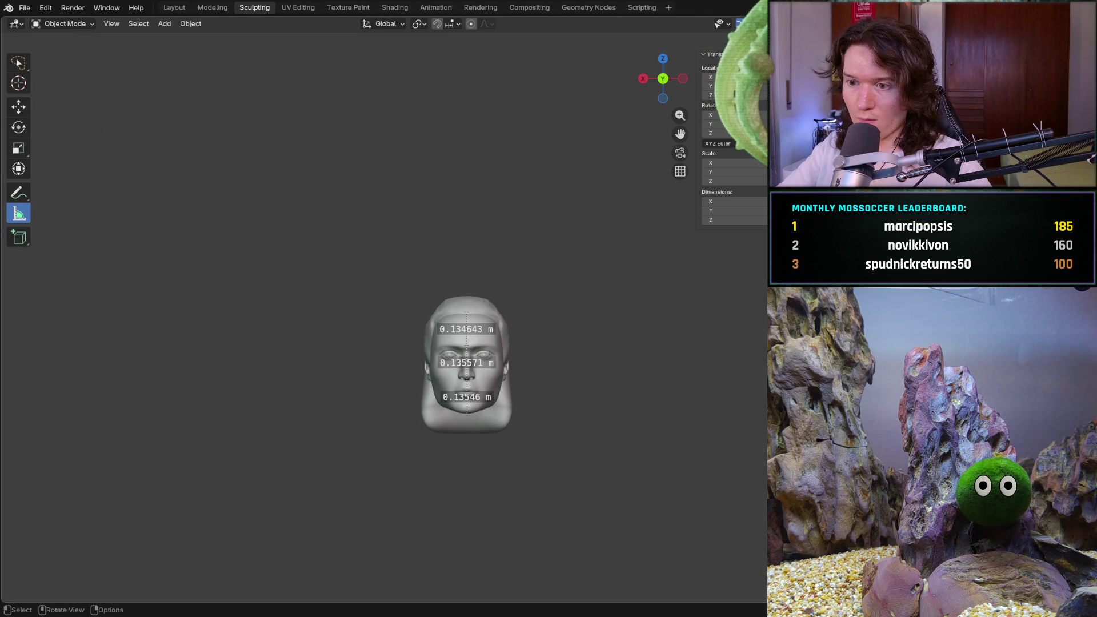
mouse_move(468, 373)
middle_mouse_down("ctrl")
mouse_move(526, 292)
mouse_move(511, 321)
mouse_move(589, 299)
middle_mouse_up("ctrl")
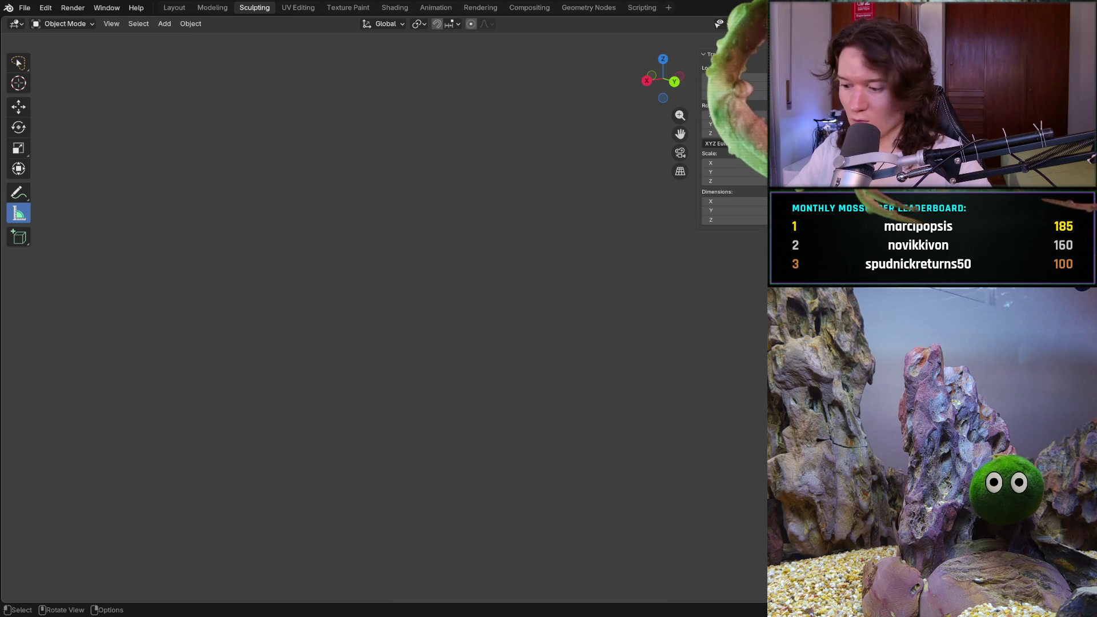
key("KP_1")
mouse_move(551, 429)
middle_mouse_down()
mouse_move(502, 361)
mouse_move(359, 339)
middle_mouse_up()
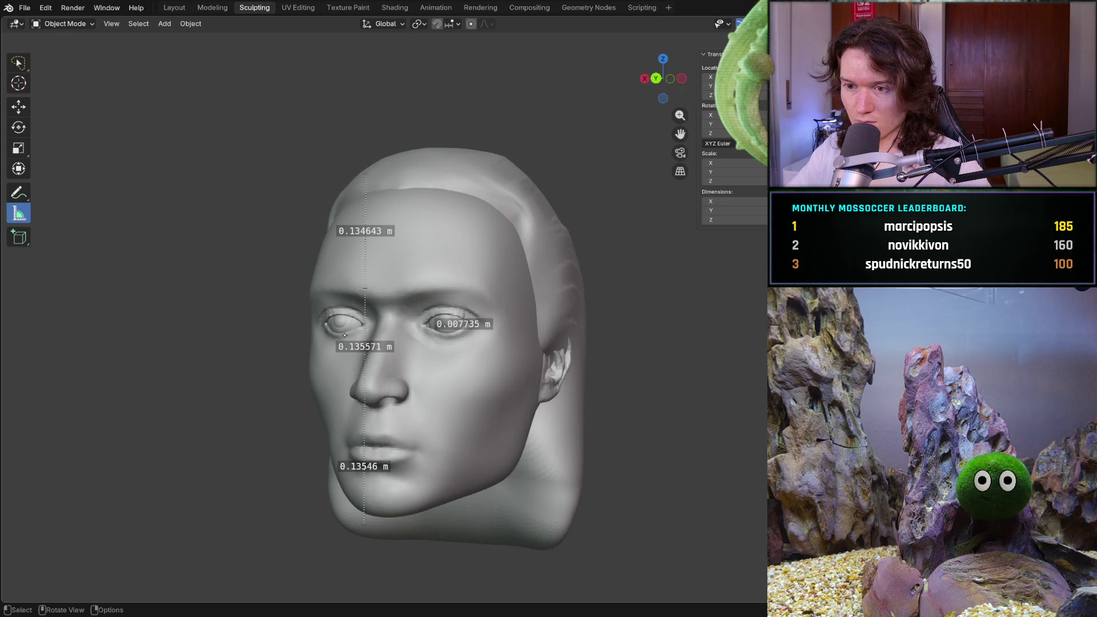
left_click(65, 24)
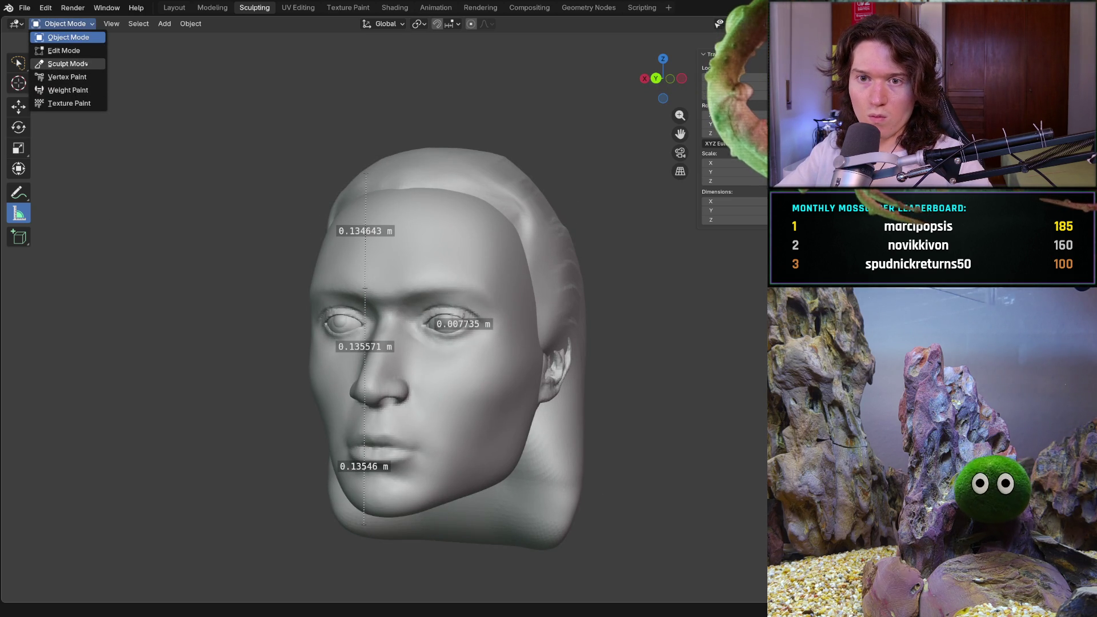
- Return the head to Sculpt Mode for further hair work
left_click(77, 64)
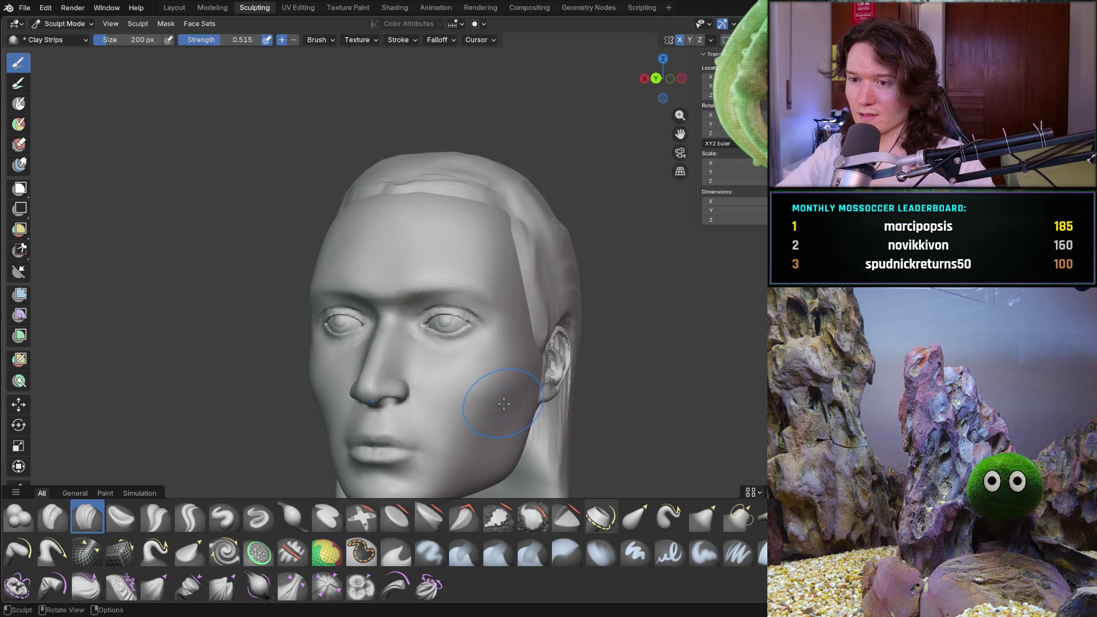
- Add clay strips along the forehead crease from a frontal angle
mouse_move(504, 403)
middle_mouse_down()
mouse_move(437, 346)
mouse_move(500, 274)
mouse_move(416, 250)
mouse_move(418, 305)
mouse_move(430, 269)
mouse_move(497, 253)
mouse_move(442, 278)
mouse_move(498, 271)
mouse_move(580, 246)
mouse_move(502, 289)
mouse_move(430, 274)
mouse_move(417, 347)
mouse_move(482, 311)
middle_mouse_up()
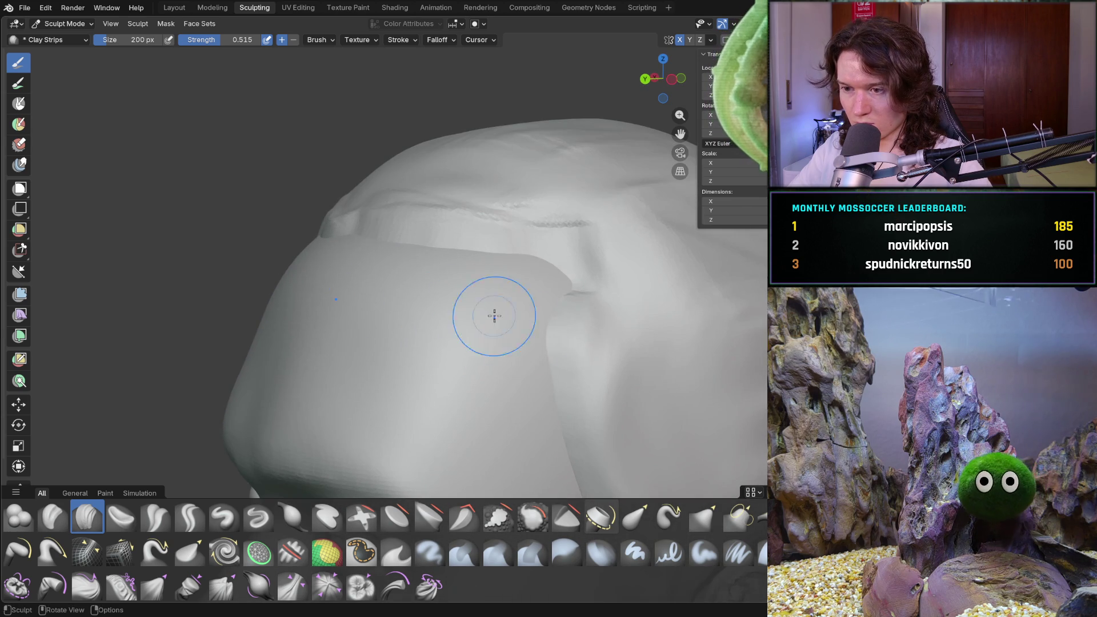
mouse_move(544, 367)
middle_mouse_down("ctrl")
mouse_move(558, 441)
mouse_move(489, 298)
middle_mouse_up("ctrl")
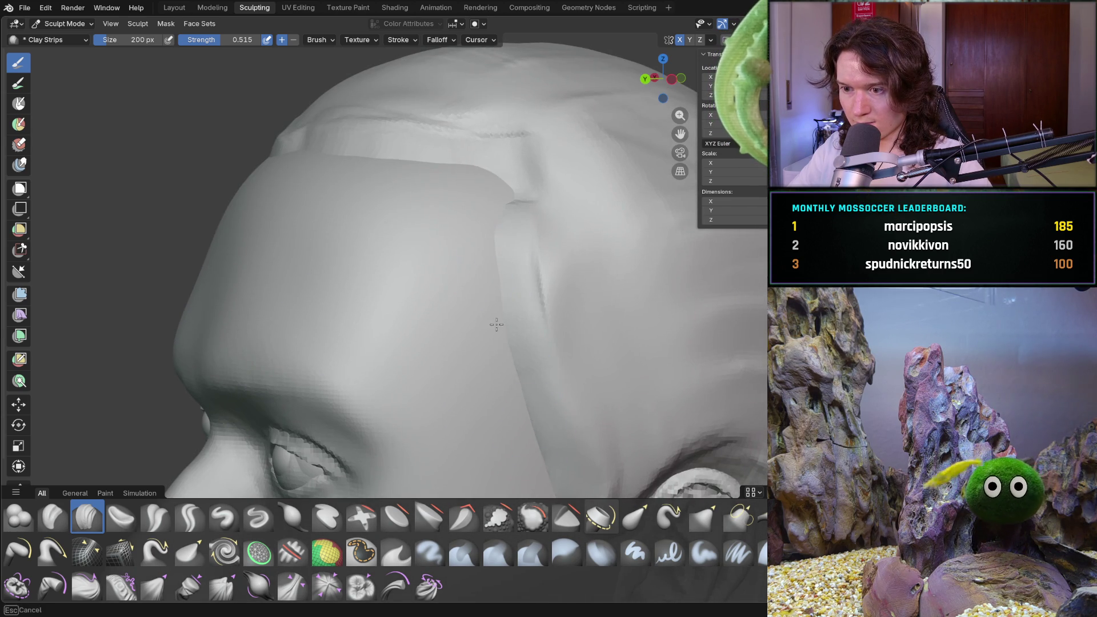
middle_click_drag(548, 502, 464, 305)
mouse_move(501, 438)
middle_mouse_down("ctrl")
mouse_move(546, 361)
mouse_move(514, 428)
mouse_move(314, 371)
mouse_move(439, 296)
mouse_move(412, 257)
mouse_move(394, 189)
middle_mouse_up("ctrl")
scroll(439, 296, "up", 2)
scroll(435, 299, "up", 2)
scroll(427, 308, "up", 3)
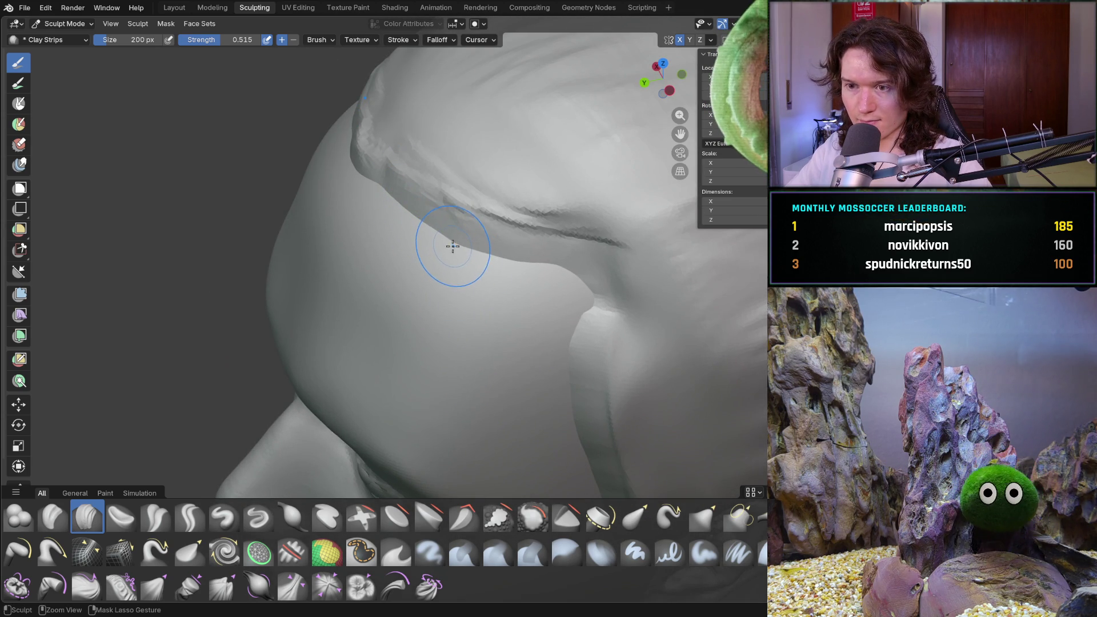
left_click_drag(453, 247, 484, 260)
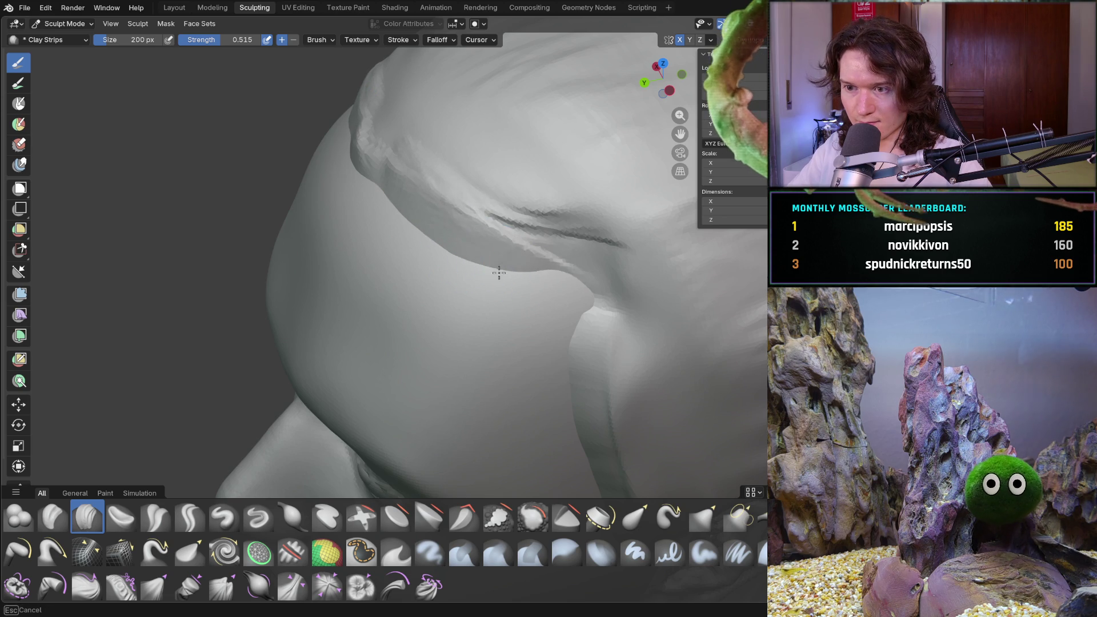
middle_click_drag(551, 293, 573, 283)
mouse_move(574, 282)
middle_mouse_down("ctrl")
mouse_move(597, 266)
mouse_move(595, 311)
mouse_move(568, 237)
mouse_move(565, 293)
mouse_move(550, 298)
mouse_move(503, 276)
middle_mouse_up("ctrl")
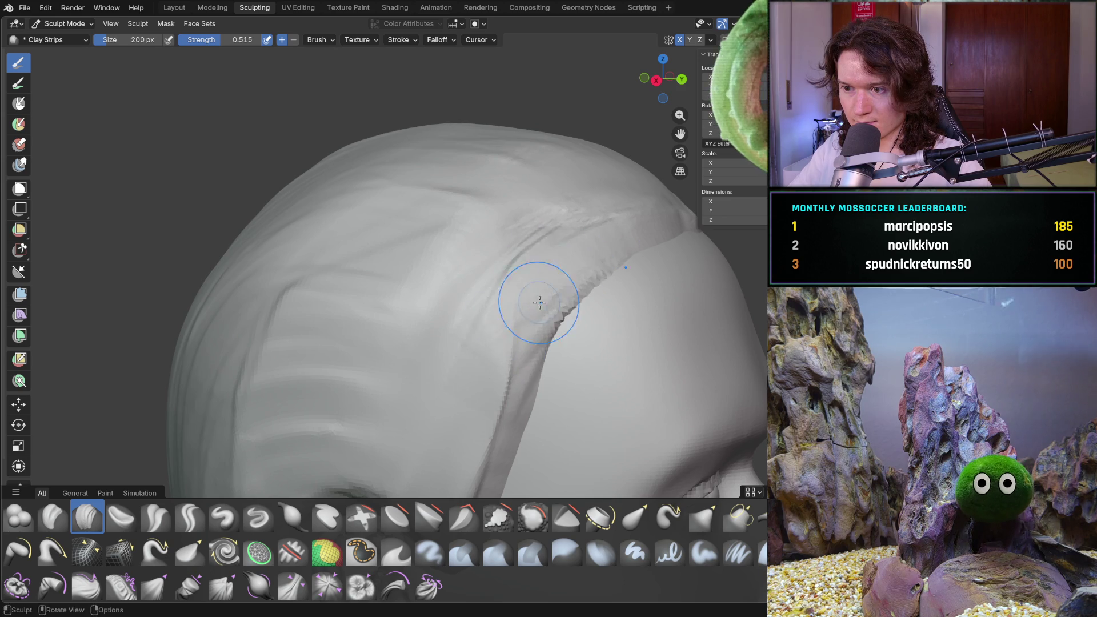
- Reshape the hairline crease and refine the fold with further clay-strip strokes
left_click_drag(529, 289, 603, 249)
middle_click_drag(602, 249, 425, 248)
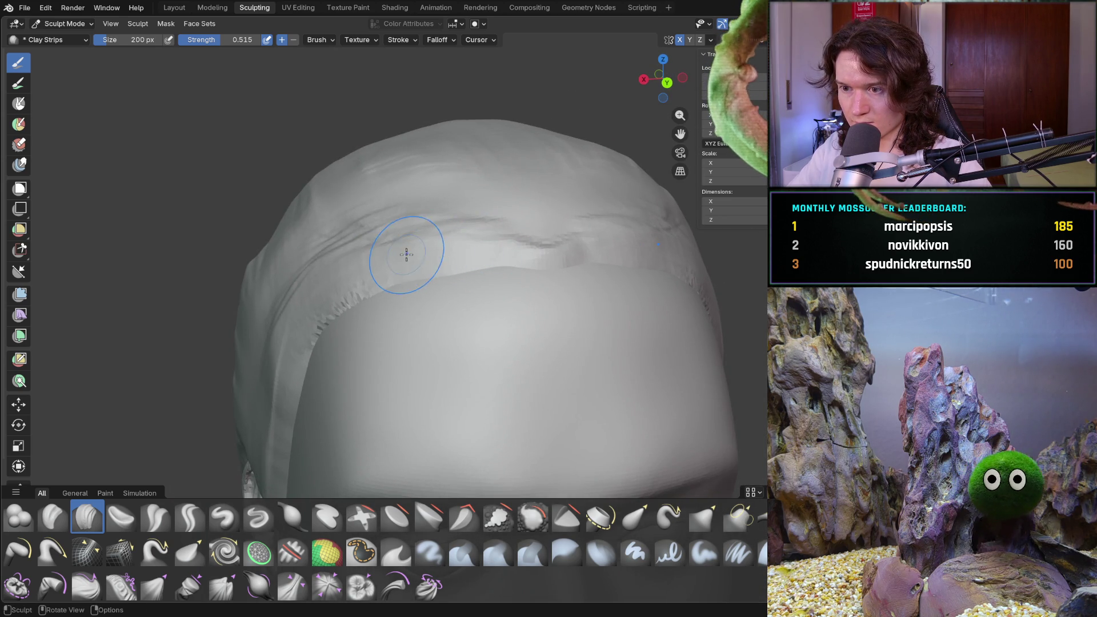
mouse_move(458, 252)
middle_mouse_down()
mouse_move(439, 332)
mouse_move(473, 318)
mouse_move(428, 300)
middle_mouse_up()
mouse_move(457, 289)
left_mouse_down()
mouse_move(420, 252)
mouse_move(491, 273)
mouse_move(423, 252)
mouse_move(480, 286)
left_mouse_up()
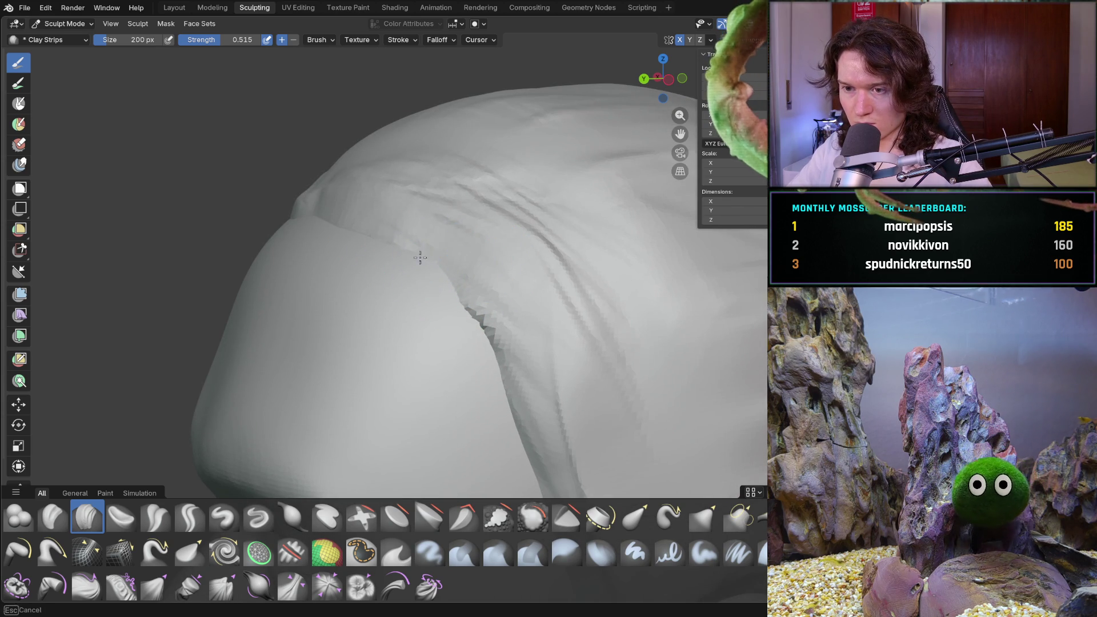
middle_click_drag(441, 260, 482, 265)
mouse_move(493, 285)
left_mouse_down()
mouse_move(451, 263)
mouse_move(536, 311)
left_mouse_up()
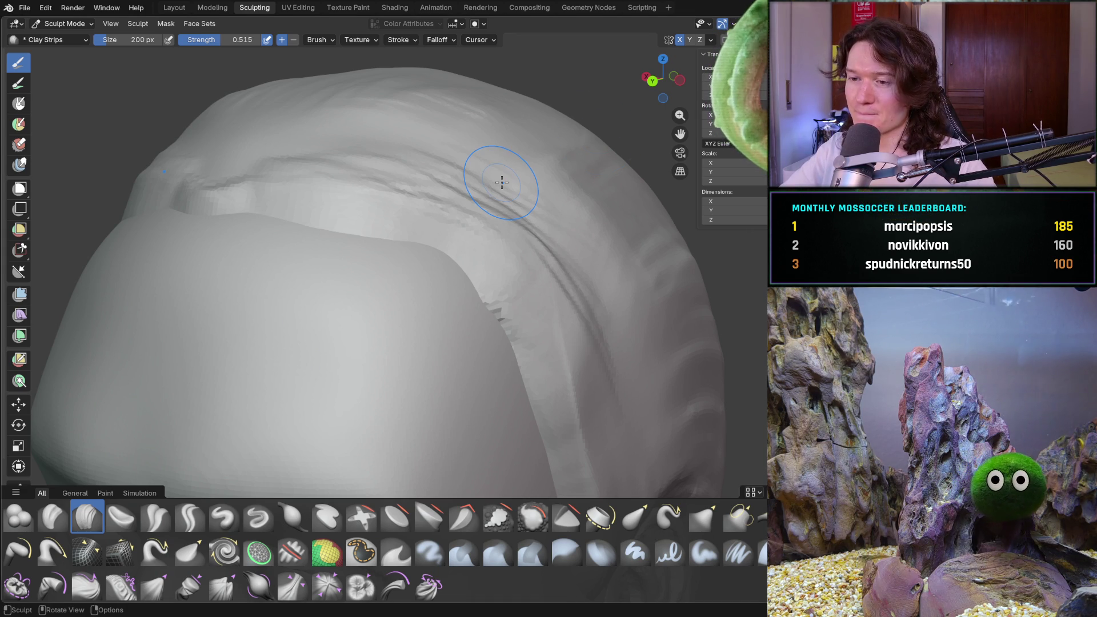
- Lightly sculpt the fold on the head's right side with Clay Strips
middle_click_drag(498, 180, 486, 279, "ctrl")
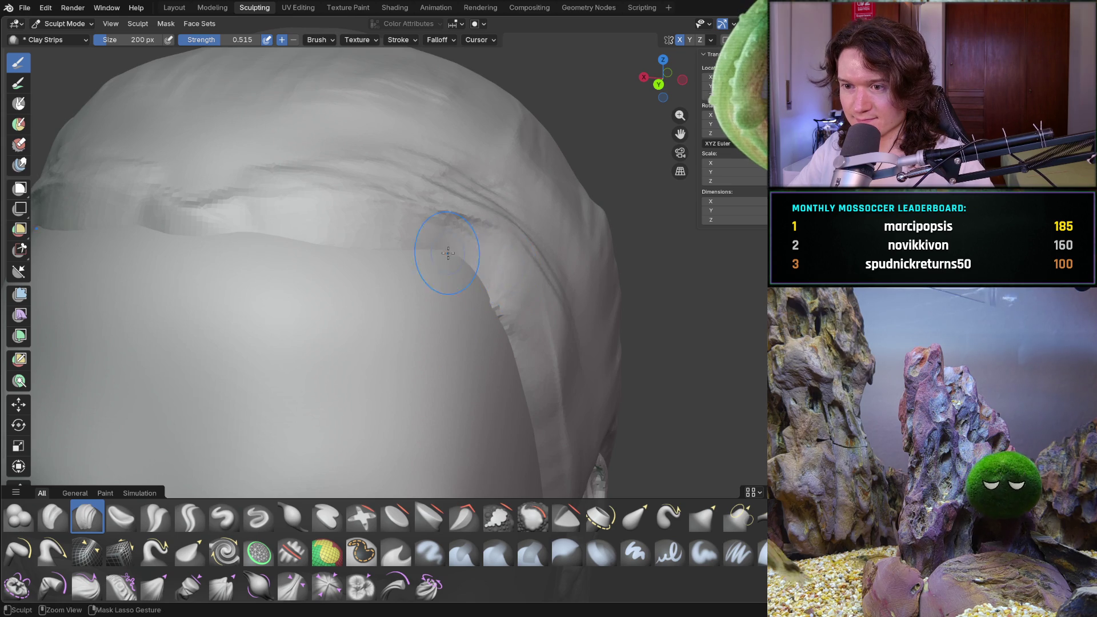
mouse_move(469, 262)
left_mouse_down()
mouse_move(485, 250)
mouse_move(531, 326)
left_mouse_up()
scroll(457, 327, "down", 5)
scroll(458, 327, "down", 3)
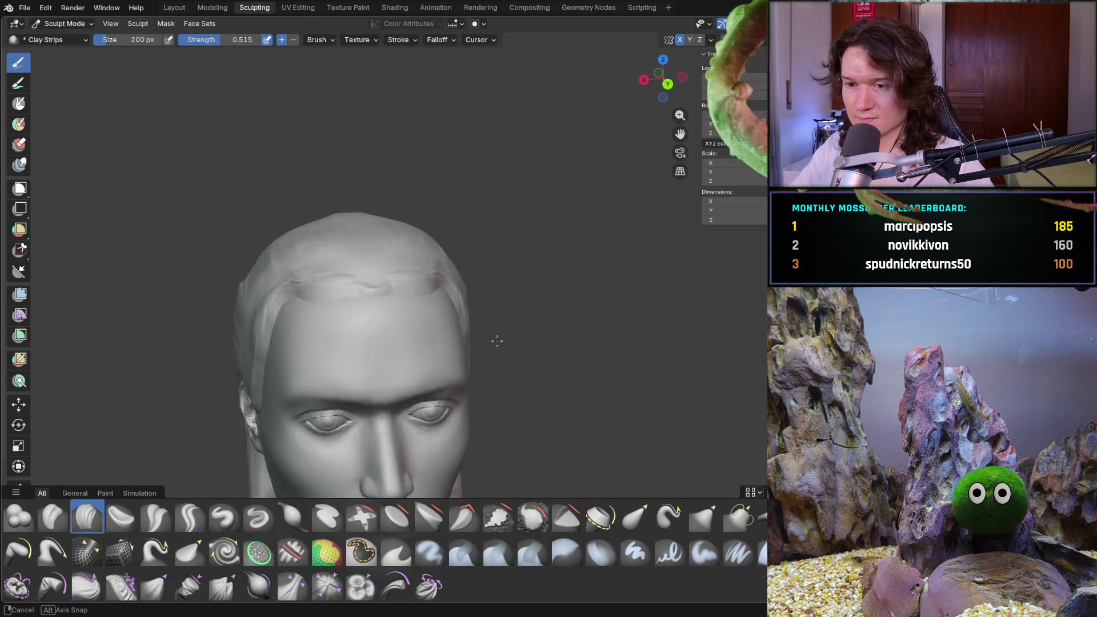
- Add clay-strip strokes along the hair cap edge by the jaw
middle_click_drag(458, 327, 533, 349)
scroll(456, 373, "up", 3)
middle_click_drag(456, 373, 453, 350)
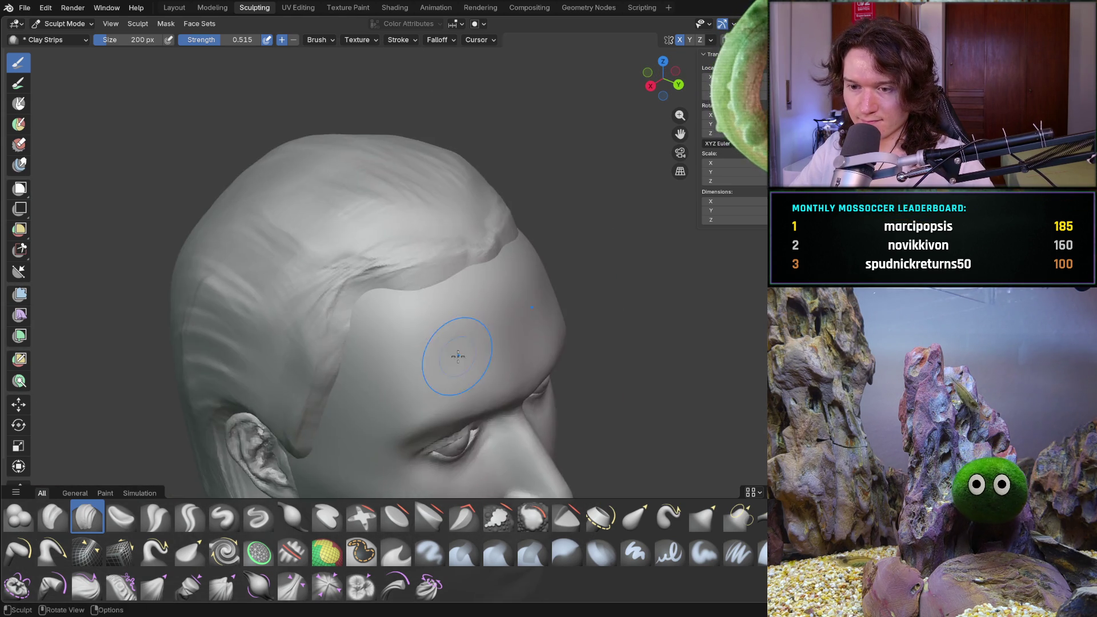
scroll(453, 349, "up", 2)
scroll(448, 319, "up", 3)
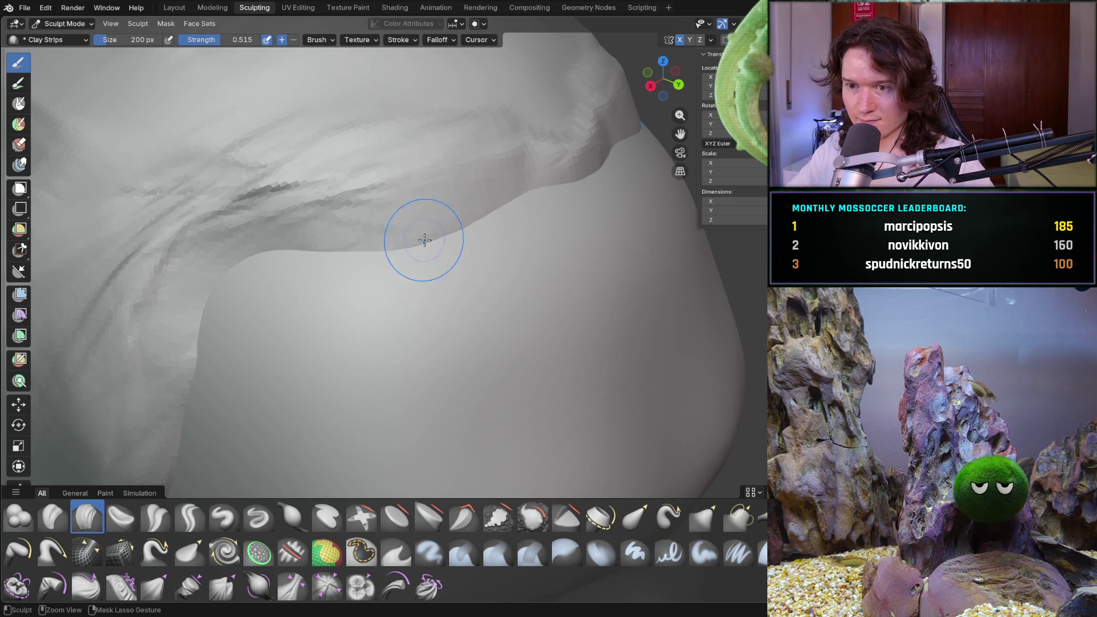
scroll(490, 220, "down", 5)
mouse_move(490, 220)
middle_mouse_down()
mouse_move(444, 333)
mouse_move(468, 350)
mouse_move(489, 306)
mouse_move(421, 318)
middle_mouse_up()
scroll(489, 305, "up", 2)
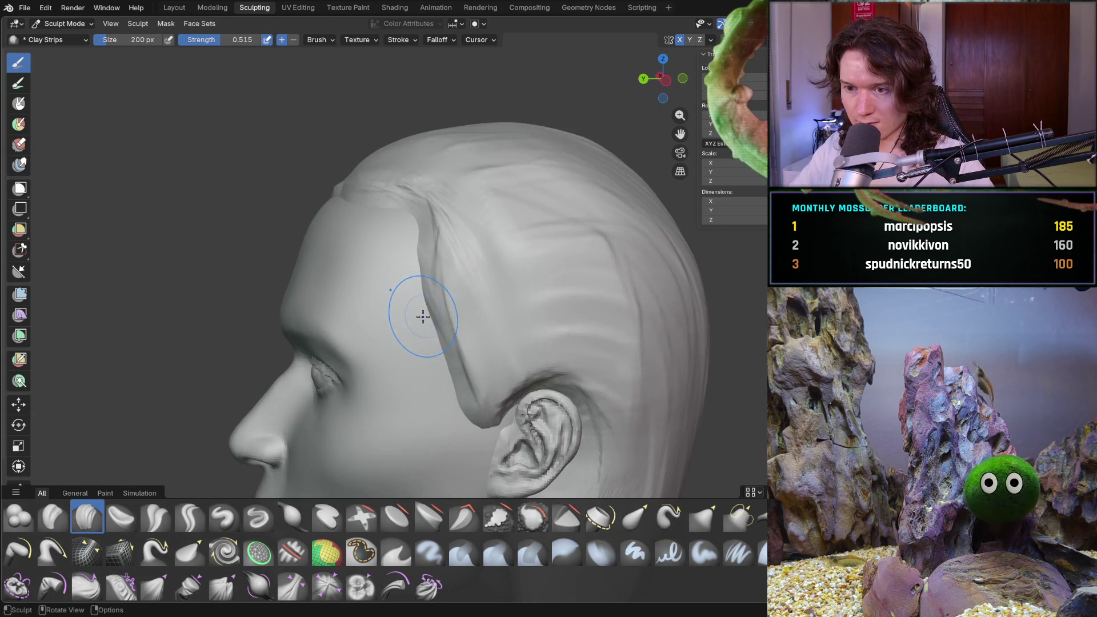
scroll(430, 266, "up", 4)
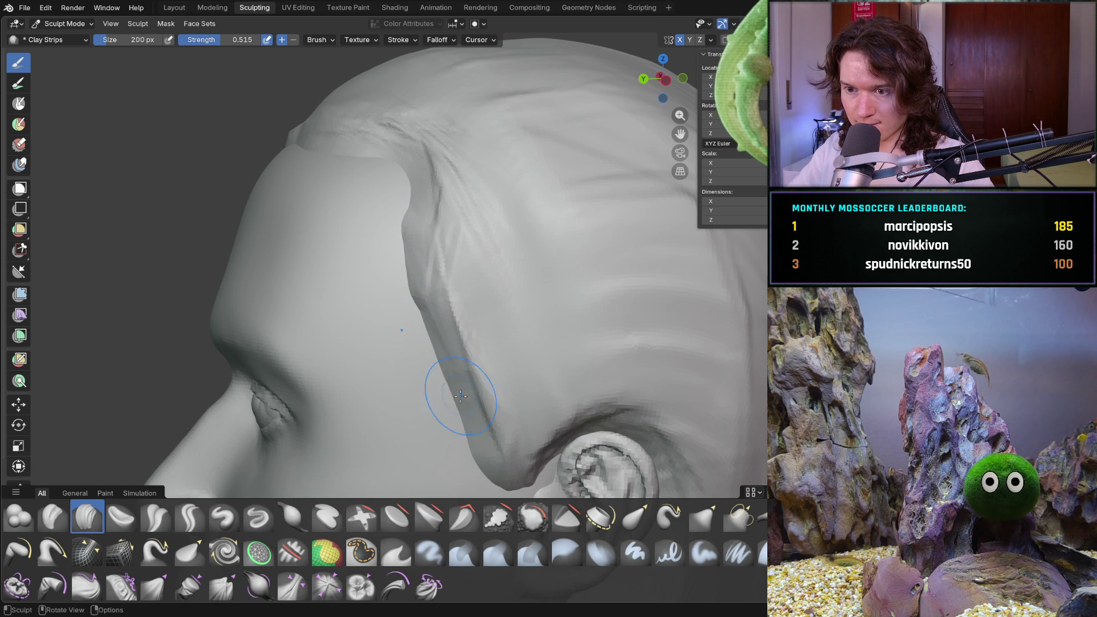
left_click_drag(435, 380, 393, 258)
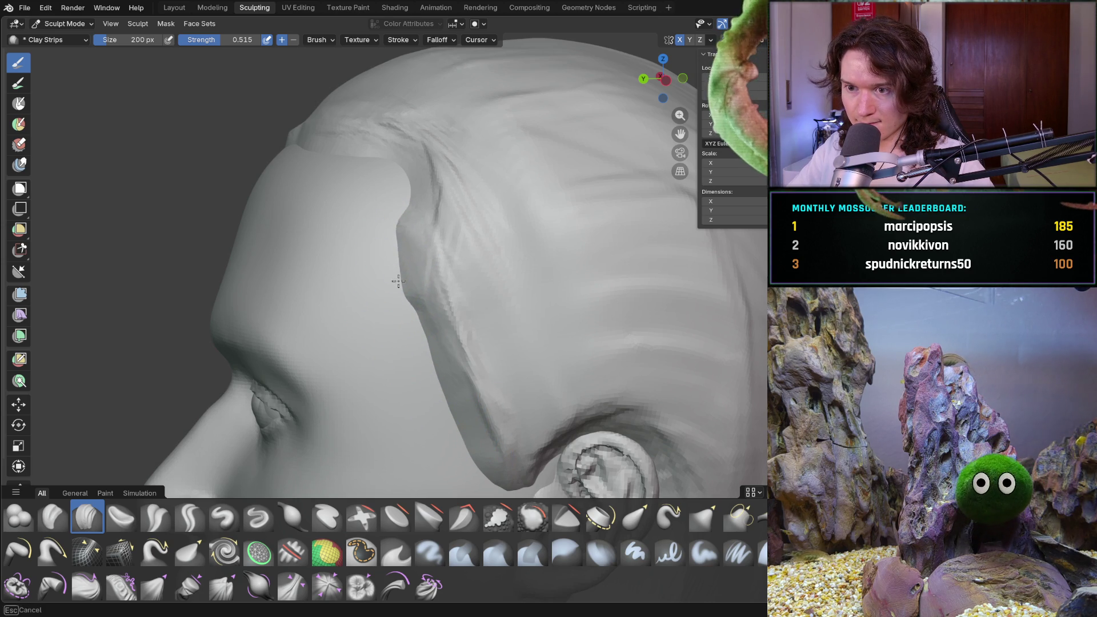
scroll(426, 337, "down", 5)
middle_click_drag(404, 362, 575, 371)
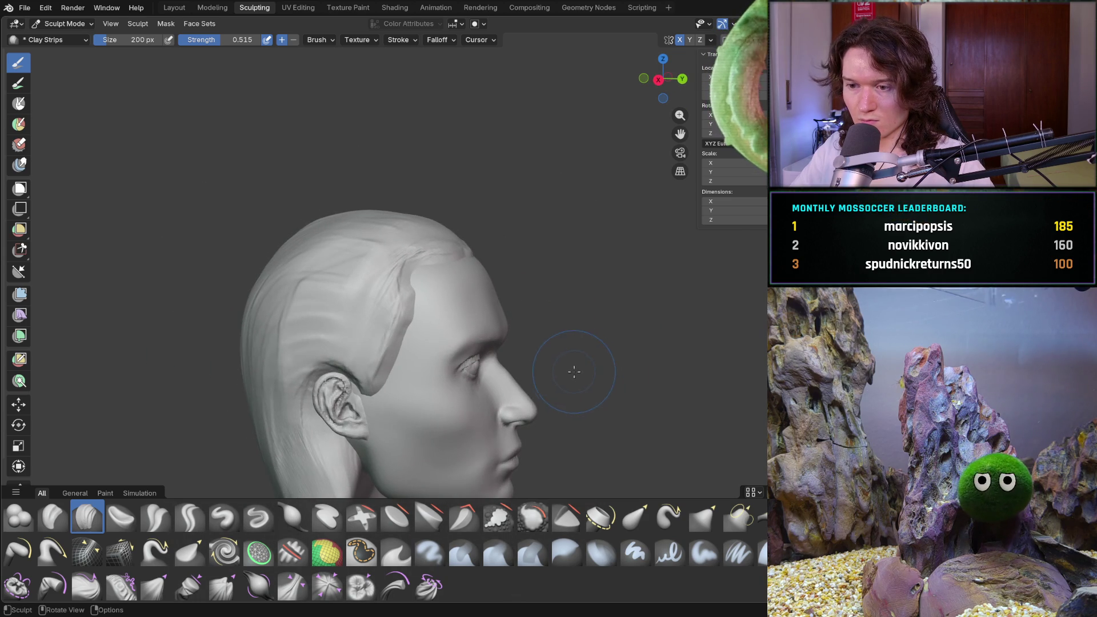
scroll(476, 304, "up", 2)
scroll(480, 299, "up", 2)
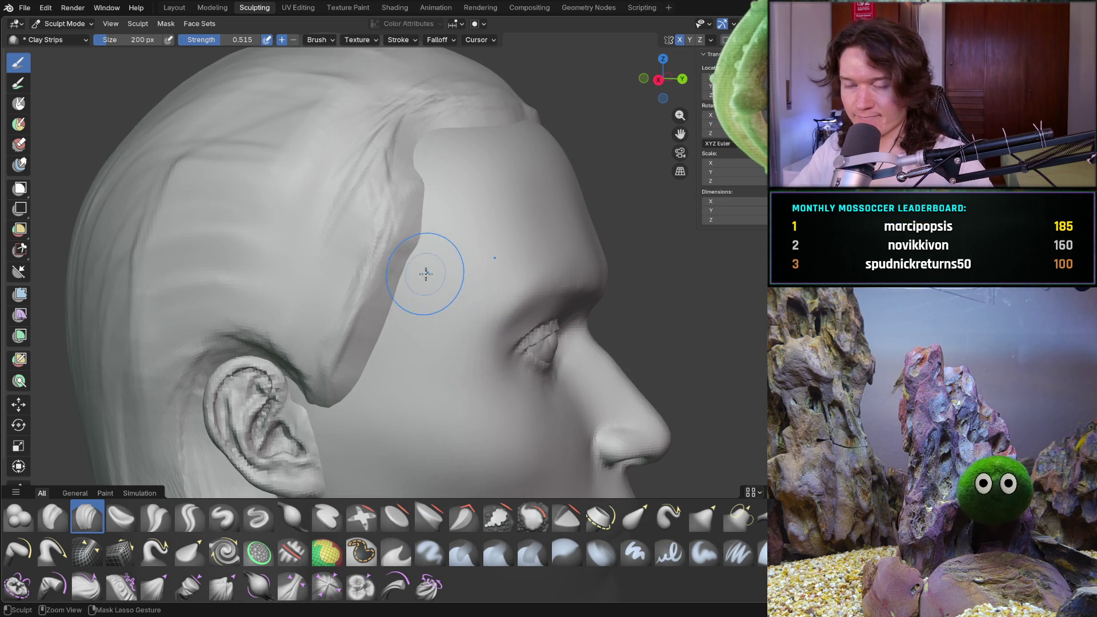
scroll(442, 308, "down", 2)
scroll(442, 309, "up", 2)
scroll(429, 274, "up", 3)
mouse_move(344, 246)
left_mouse_down()
mouse_move(379, 201)
mouse_move(294, 404)
mouse_move(380, 257)
mouse_move(266, 449)
mouse_move(391, 208)
mouse_move(344, 302)
left_mouse_up()
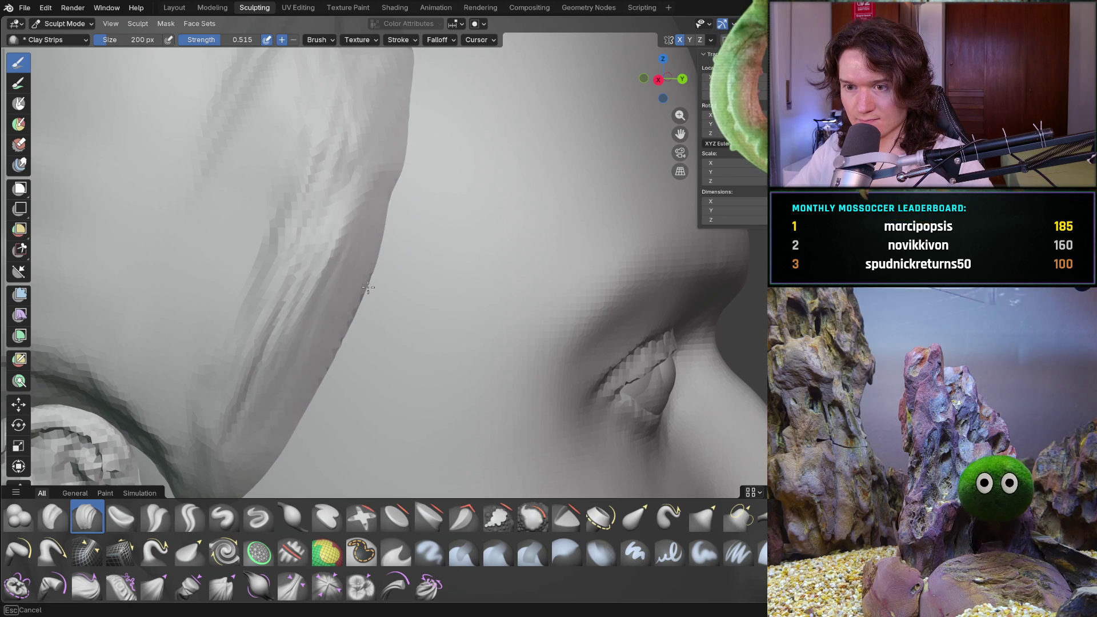
middle_click_drag(380, 274, 390, 281, "ctrl")
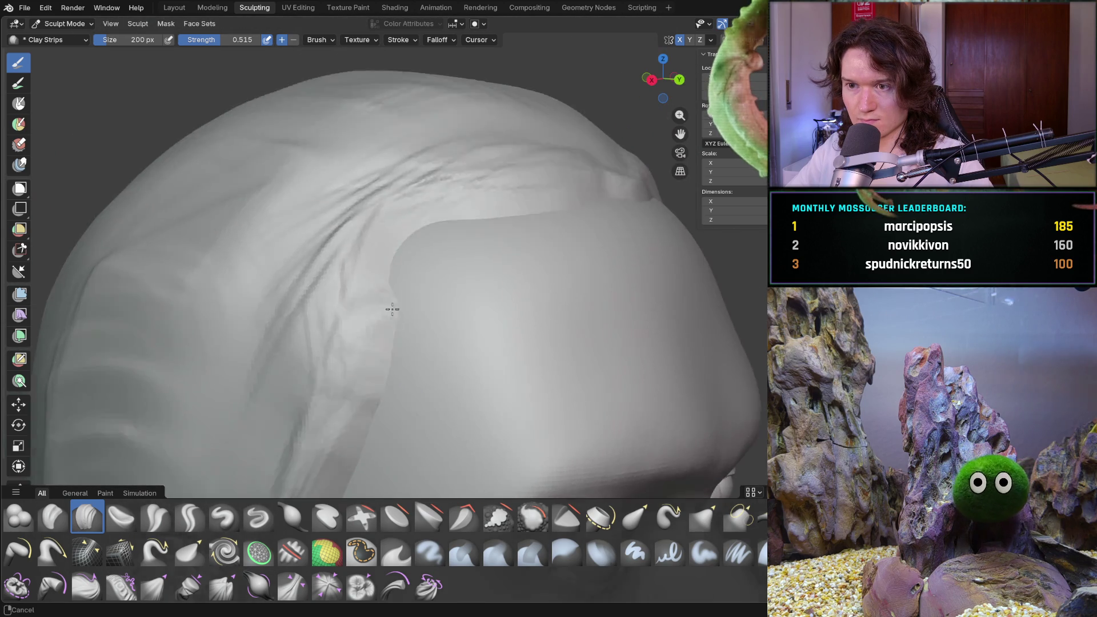
- Carve a stroke into the hair cap's front edge, then switch to the Grab brush
mouse_move(358, 343)
middle_mouse_down()
mouse_move(382, 331)
mouse_move(367, 346)
mouse_move(271, 341)
mouse_move(414, 340)
mouse_move(411, 297)
middle_mouse_up()
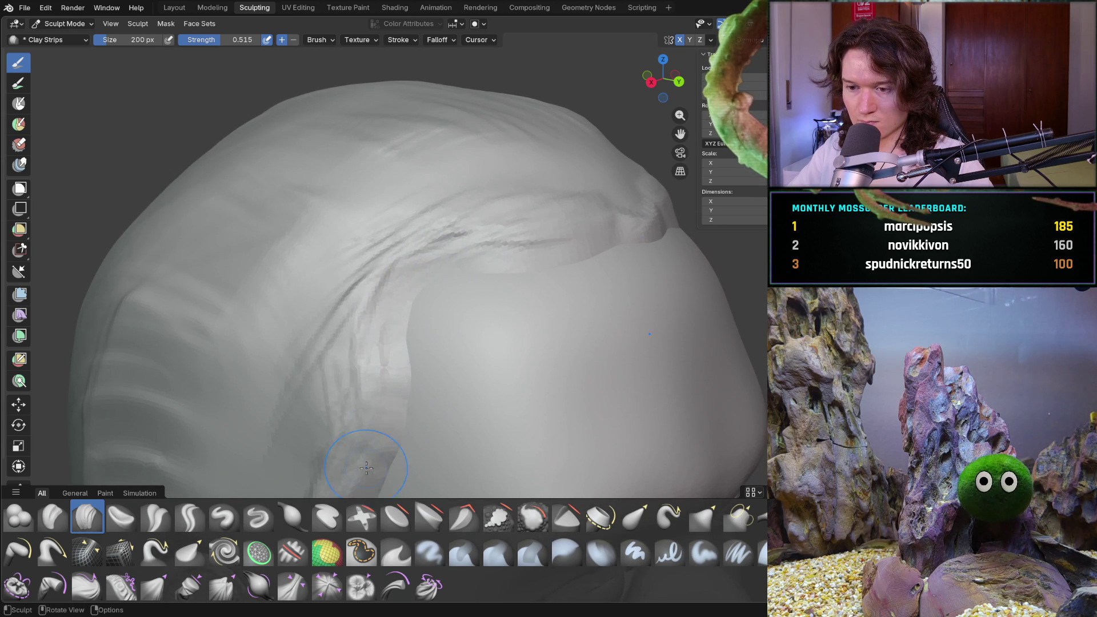
mouse_move(413, 385)
middle_mouse_down()
mouse_move(400, 377)
mouse_move(492, 413)
mouse_move(507, 311)
middle_mouse_up()
scroll(497, 292, "up", 5)
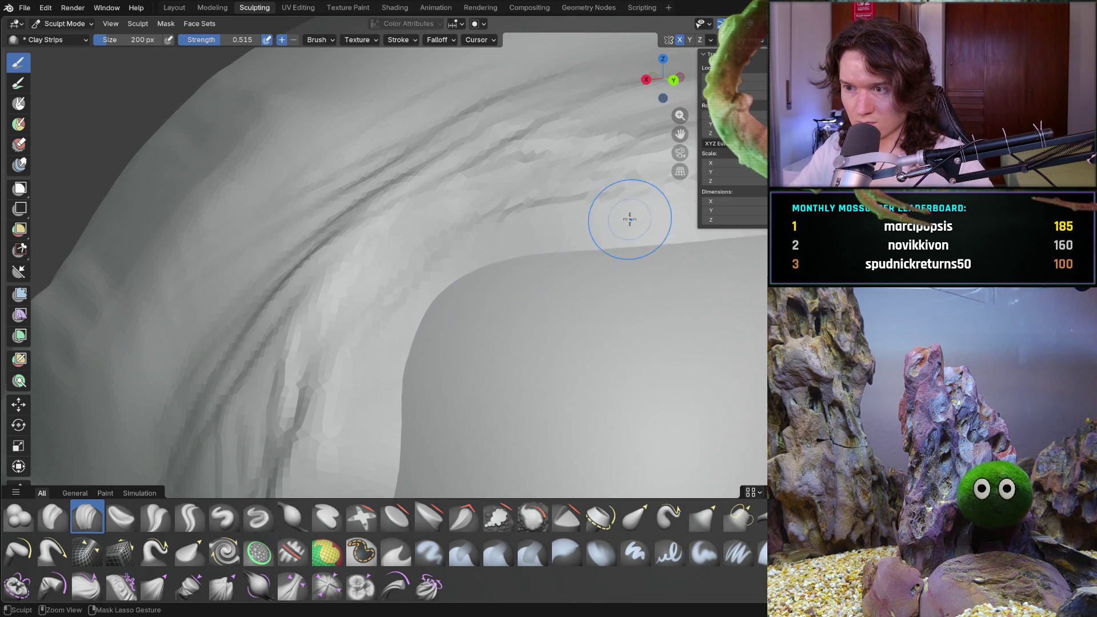
scroll(657, 220, "down", 5)
mouse_move(657, 220)
middle_mouse_down()
mouse_move(487, 352)
mouse_move(434, 242)
middle_mouse_up()
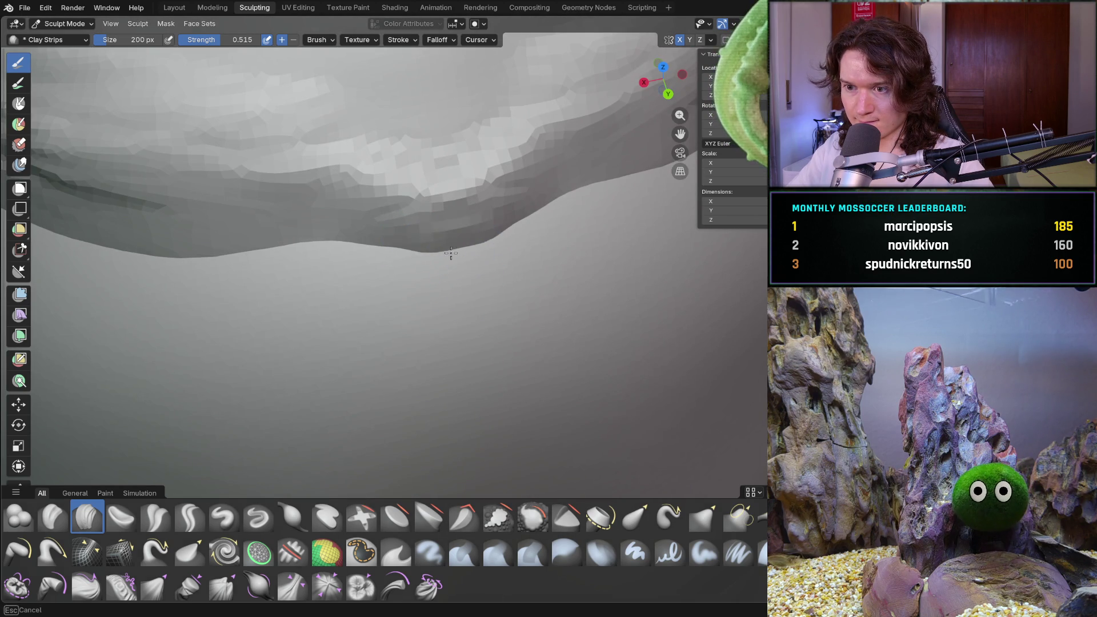
left_click_drag(491, 261, 461, 249, "ctrl")
key("g")
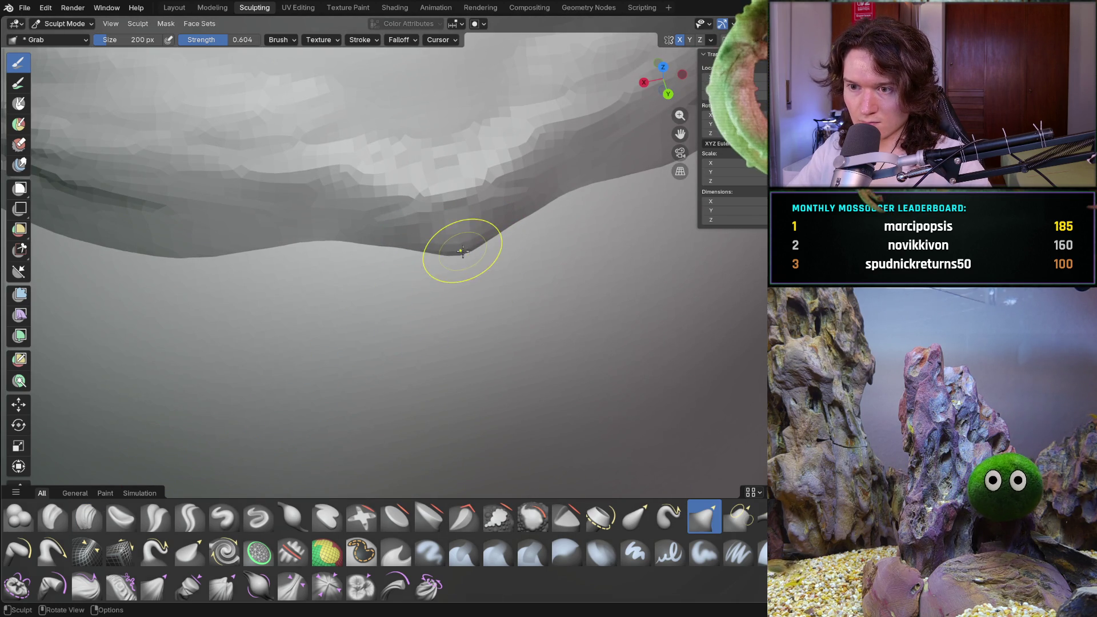
- Enlarge the Grab brush to 366 px and nudge the forehead and temple hairline
key("Home")
mouse_move(528, 214)
middle_mouse_down()
mouse_move(435, 276)
mouse_move(553, 284)
mouse_move(411, 335)
middle_mouse_up()
scroll(412, 335, "up", 3)
scroll(363, 326, "up", 2)
key("f")
left_click(363, 322)
left_click_drag(350, 321, 344, 324)
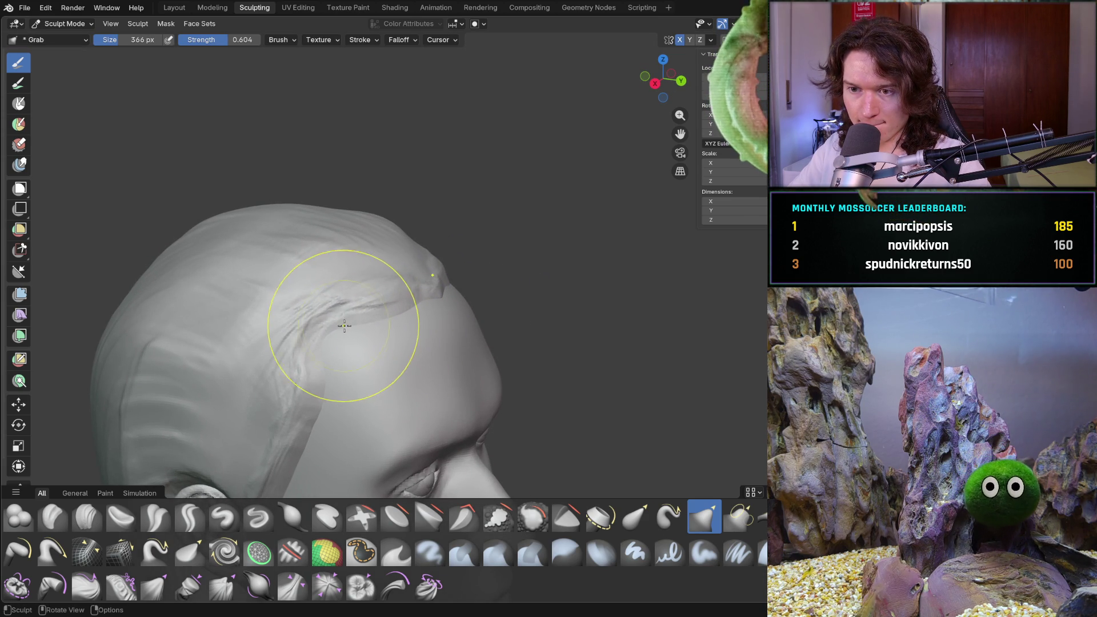
mouse_move(343, 329)
left_mouse_down()
mouse_move(367, 335)
mouse_move(409, 312)
left_mouse_up()
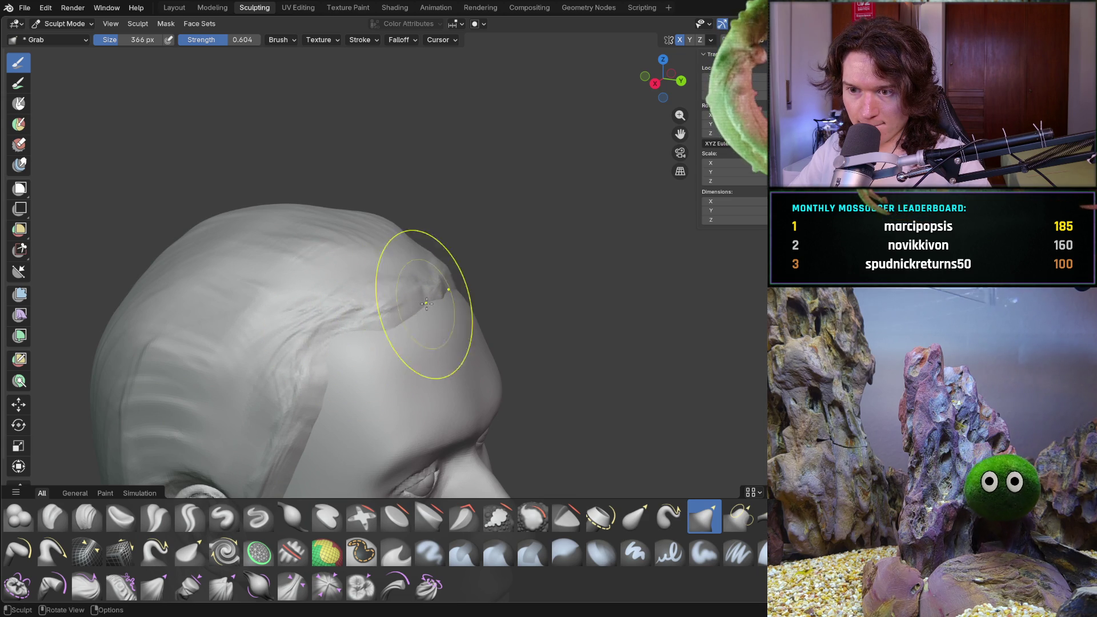
mouse_move(418, 307)
middle_mouse_down()
mouse_move(417, 294)
mouse_move(353, 340)
middle_mouse_up()
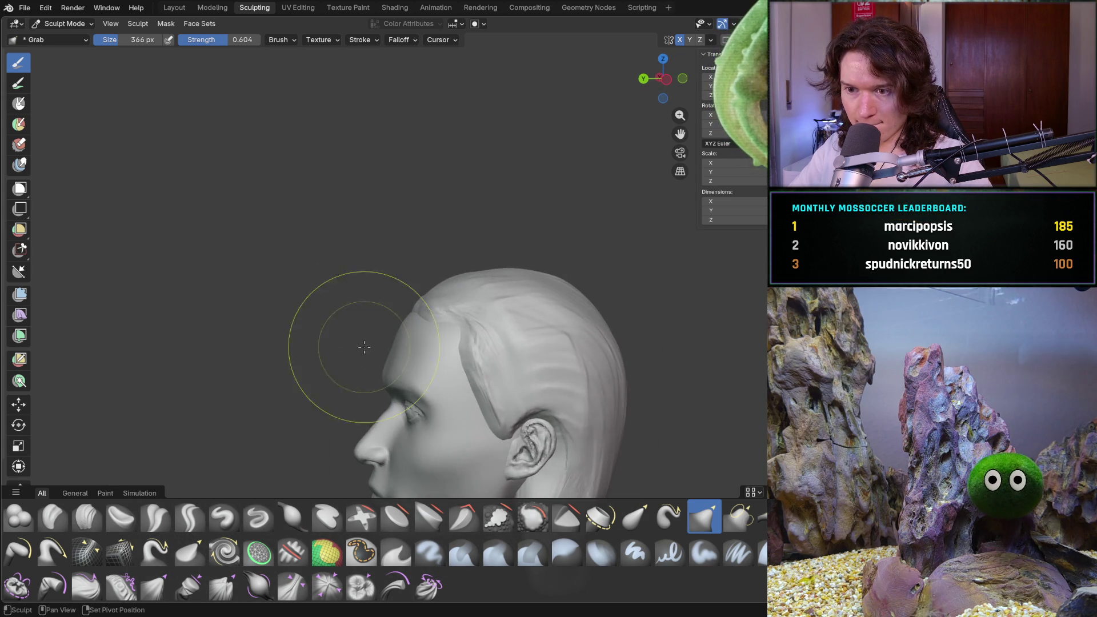
scroll(352, 340, "up", 2)
scroll(367, 331, "up", 1)
left_click_drag(430, 287, 426, 337)
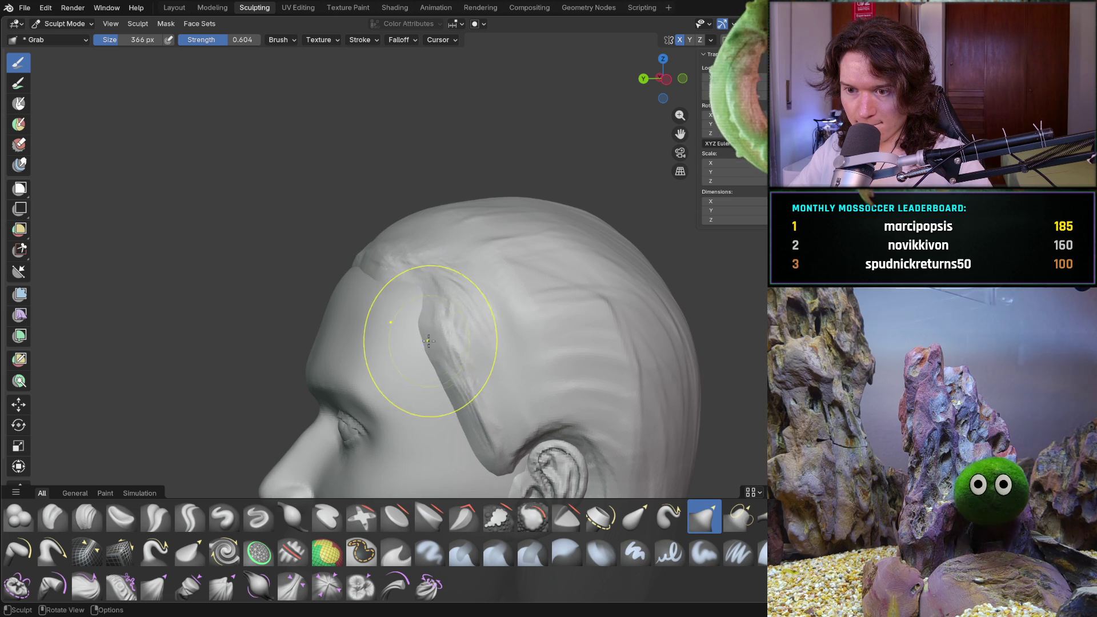
- Pull the temple hairline into a cleaner curve, checking it from front and profile views
mouse_move(425, 290)
middle_mouse_down()
mouse_move(411, 343)
mouse_move(458, 335)
mouse_move(360, 367)
mouse_move(289, 362)
mouse_move(289, 346)
middle_mouse_up()
scroll(335, 366, "down", 5)
scroll(429, 318, "down", 3)
scroll(368, 295, "up", 2)
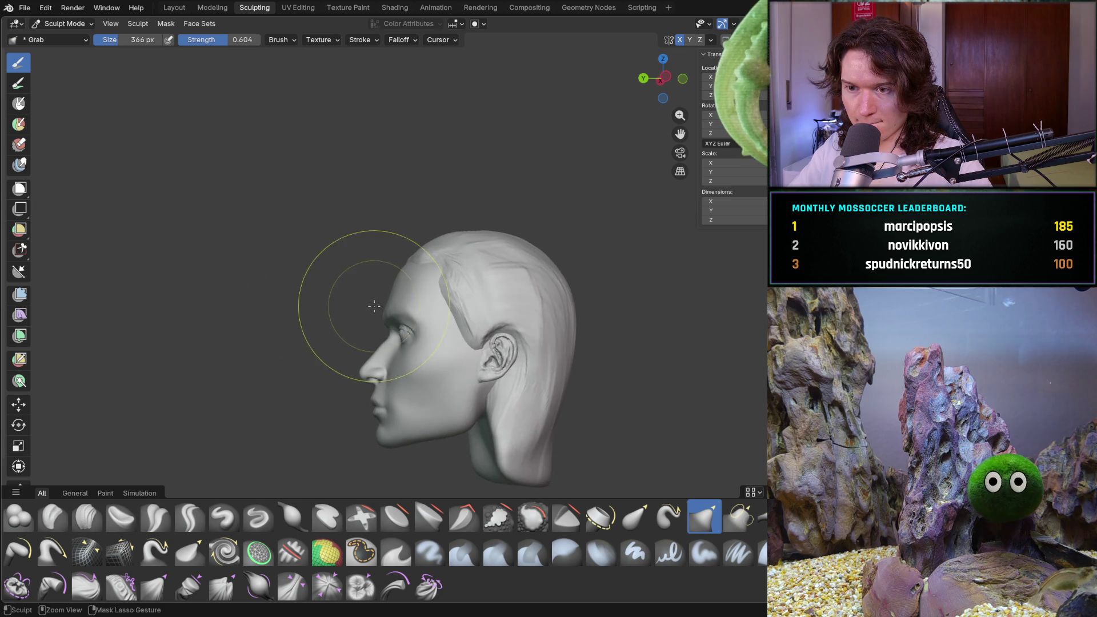
scroll(391, 269, "up", 4)
middle_click_drag(392, 269, 404, 299)
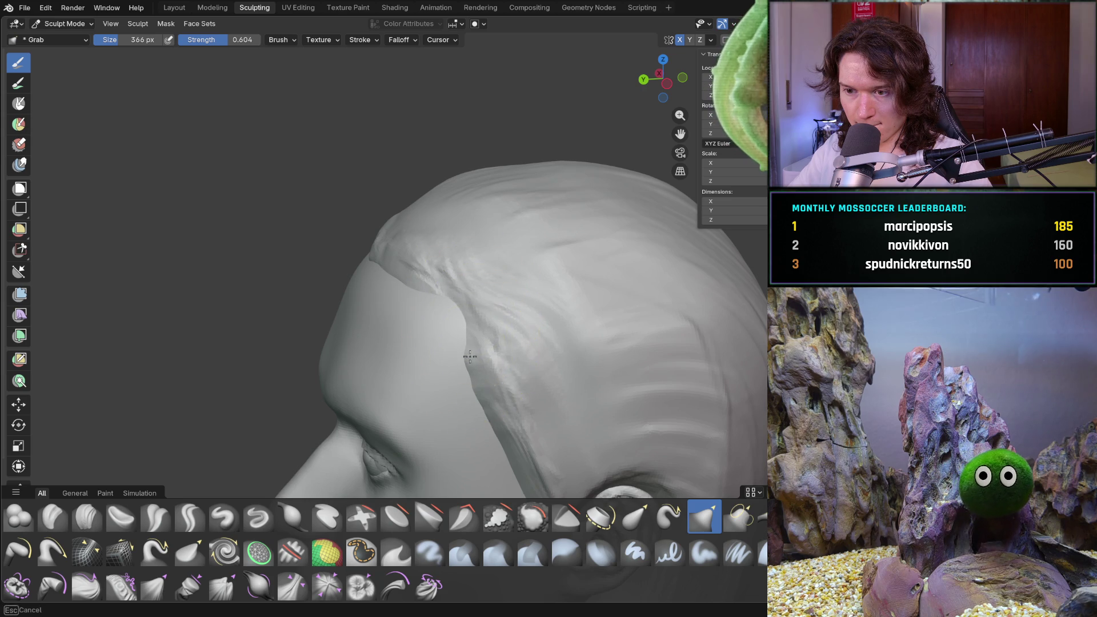
left_click_drag(478, 374, 466, 300)
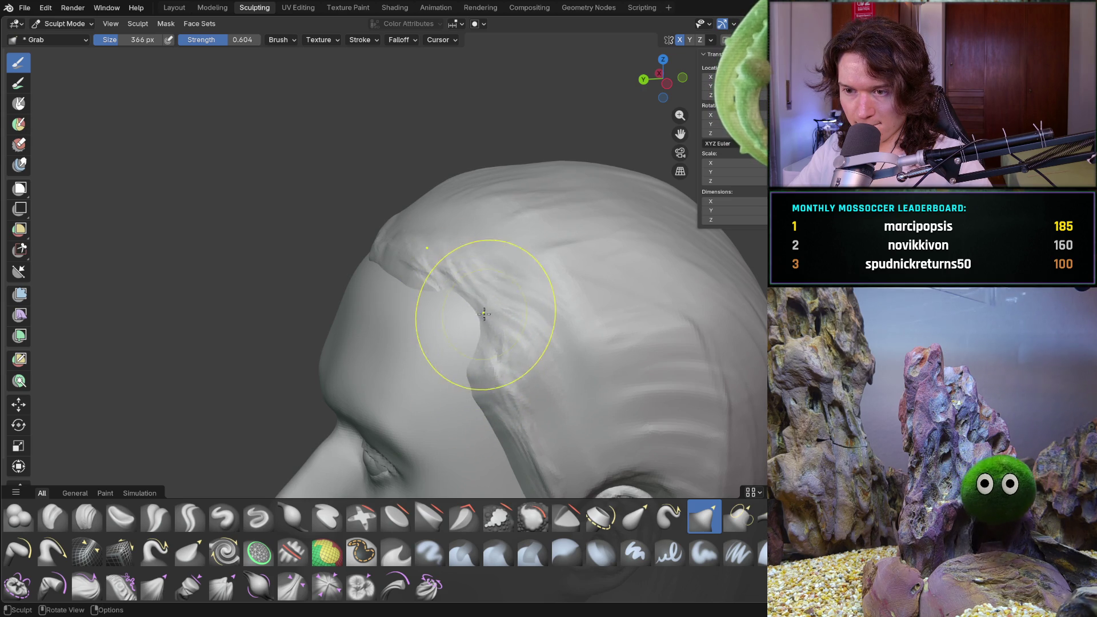
mouse_move(441, 282)
middle_mouse_down()
mouse_move(543, 308)
mouse_move(416, 294)
mouse_move(558, 318)
middle_mouse_up()
scroll(484, 364, "down", 3)
mouse_move(485, 364)
middle_mouse_down()
mouse_move(580, 368)
mouse_move(617, 350)
mouse_move(619, 301)
middle_mouse_up()
scroll(540, 322, "up", 4)
middle_click_drag(502, 240, 458, 229)
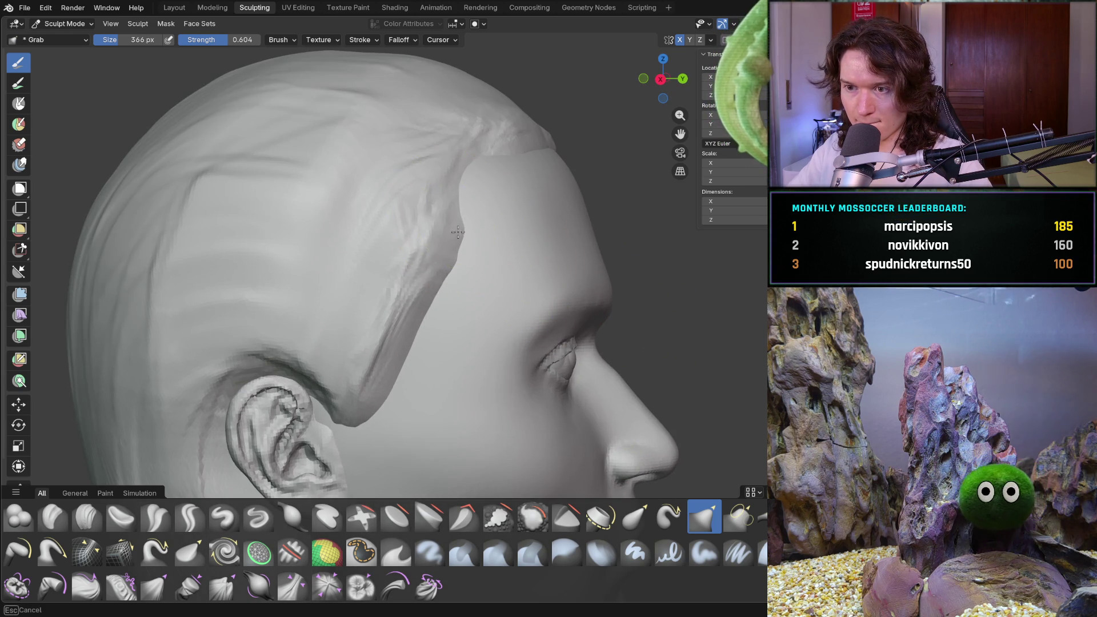
mouse_move(441, 233)
left_mouse_down()
mouse_move(392, 257)
mouse_move(436, 264)
left_mouse_up()
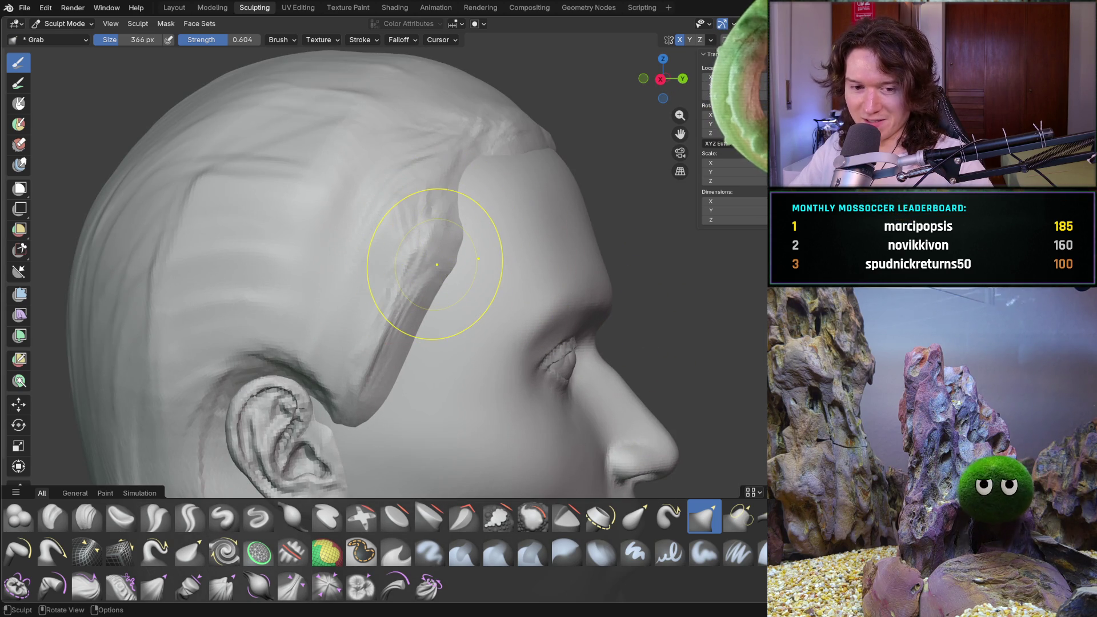
middle_click_drag(588, 294, 477, 269)
scroll(505, 322, "down", 3)
middle_click_drag(504, 323, 411, 317)
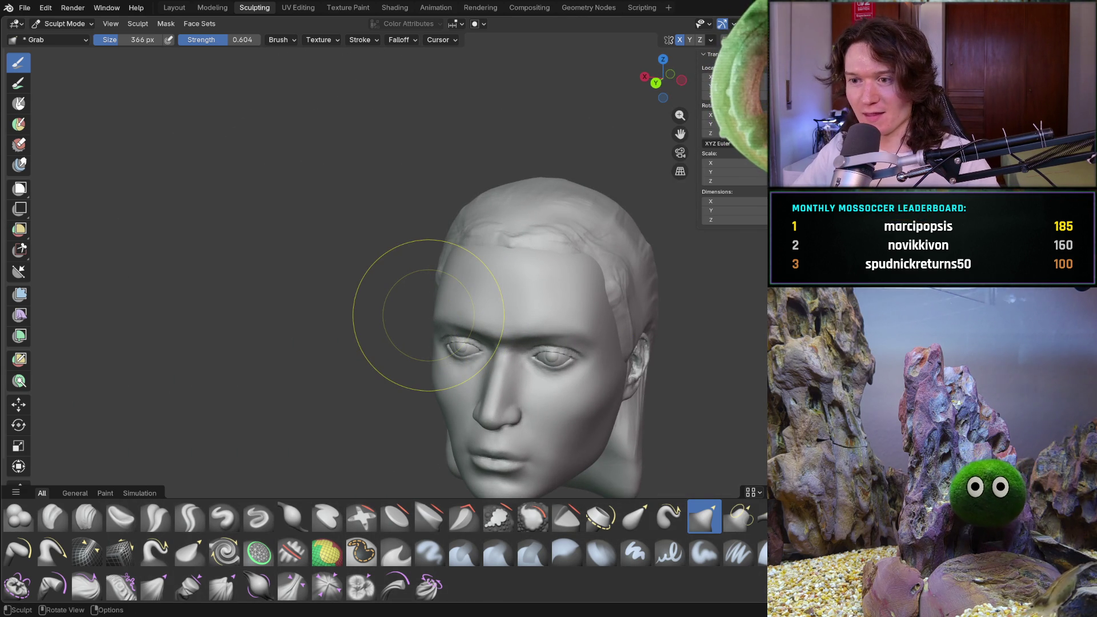
- Grab the hair behind the left ear back to expose the neck and up into a sideburn
mouse_move(527, 330)
middle_mouse_down()
mouse_move(568, 306)
mouse_move(631, 295)
mouse_move(585, 306)
middle_mouse_up()
scroll(441, 306, "up", 3)
scroll(440, 306, "up", 2)
mouse_move(440, 306)
middle_mouse_down()
mouse_move(480, 300)
mouse_move(436, 342)
middle_mouse_up()
scroll(437, 343, "down", 3)
mouse_move(467, 210)
left_mouse_down()
mouse_move(478, 196)
mouse_move(526, 196)
mouse_move(554, 332)
left_mouse_up()
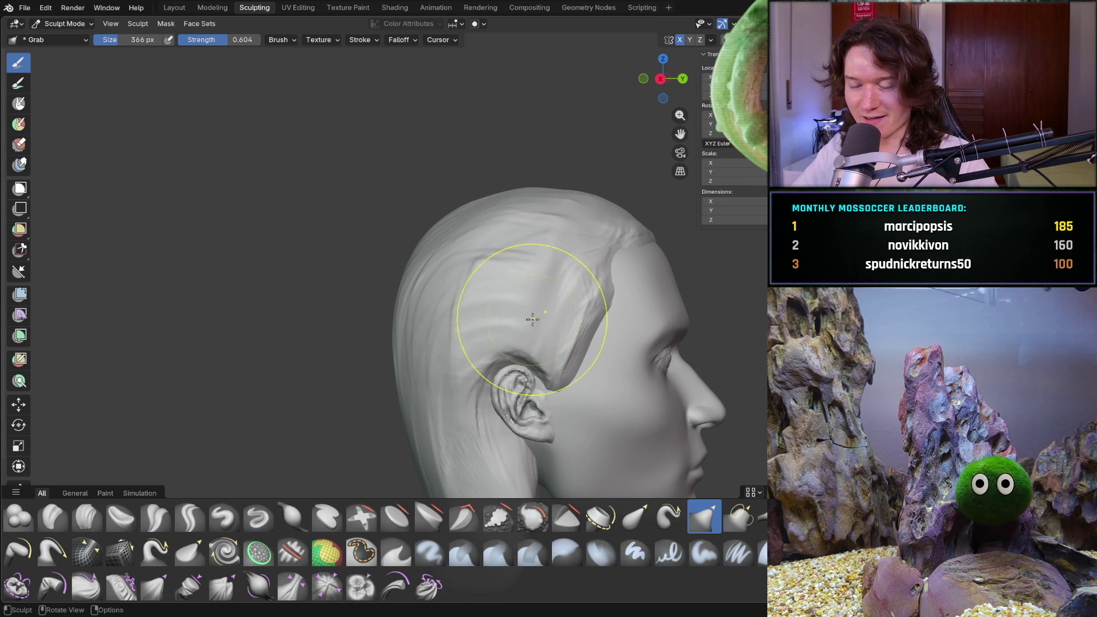
middle_click_drag(555, 333, 587, 343)
scroll(539, 306, "down", 2)
mouse_move(539, 306)
middle_mouse_down()
mouse_move(493, 347)
mouse_move(332, 343)
middle_mouse_up()
middle_click_drag(440, 343, 332, 374)
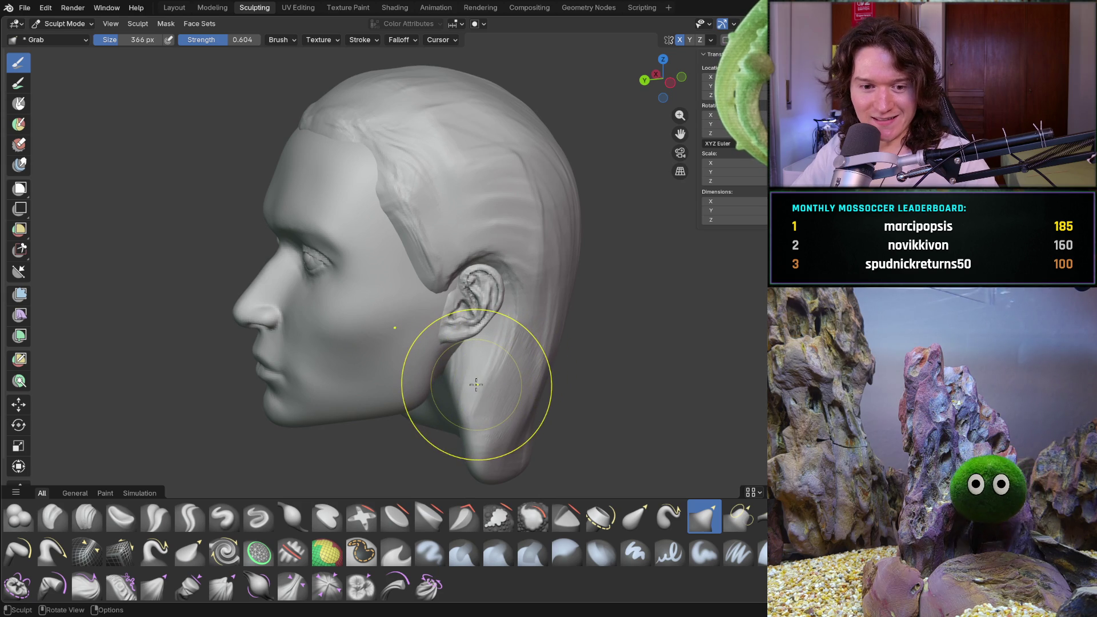
left_click_drag(476, 383, 499, 366)
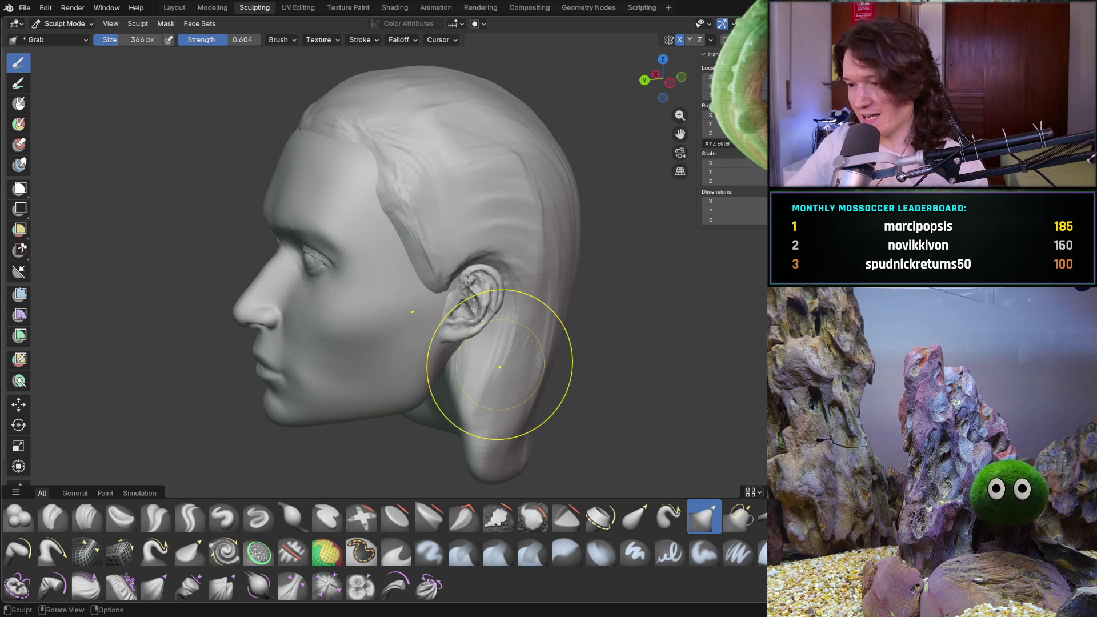
left_click_drag(500, 367, 422, 251)
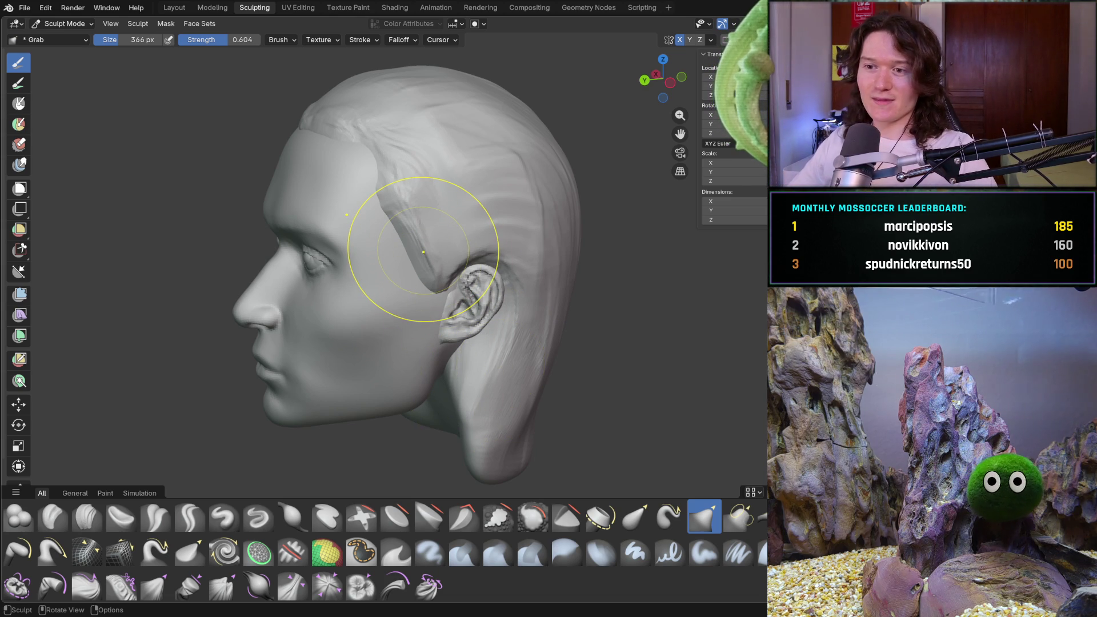
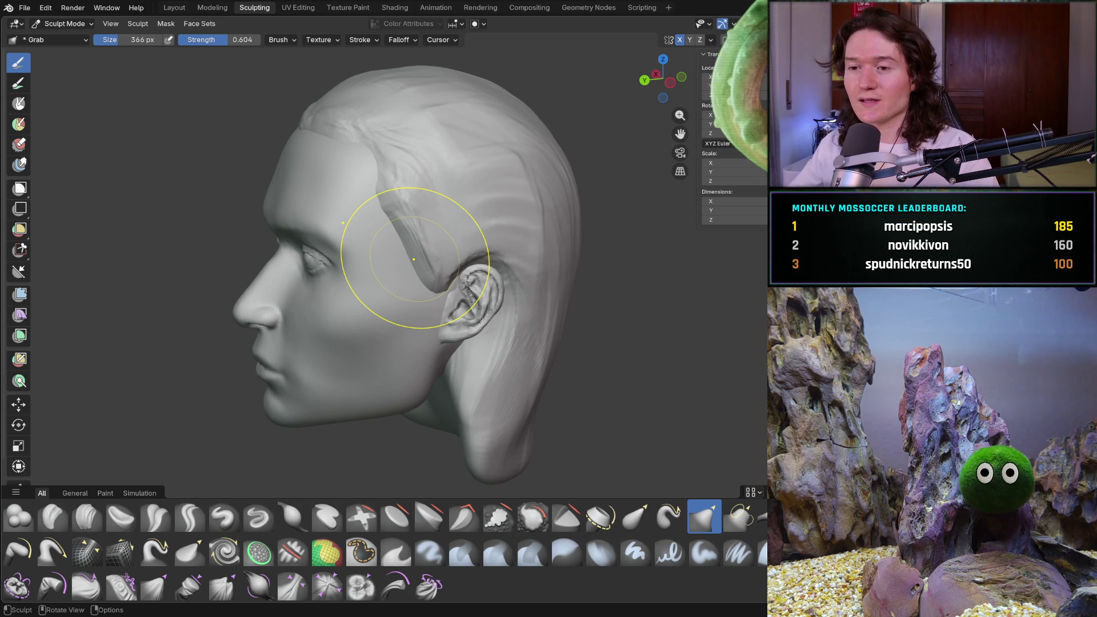
- Pull the hairline mass down and back and curl the hair at the temple hairline
mouse_move(377, 346)
middle_mouse_down()
mouse_move(450, 352)
mouse_move(501, 388)
middle_mouse_up()
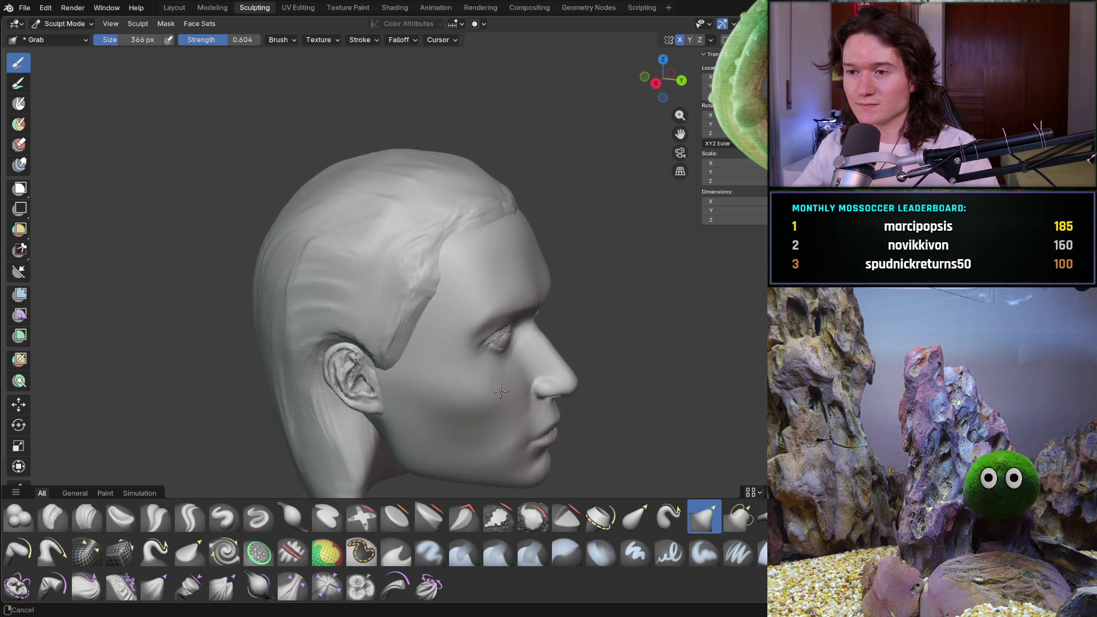
scroll(502, 388, "up", 5)
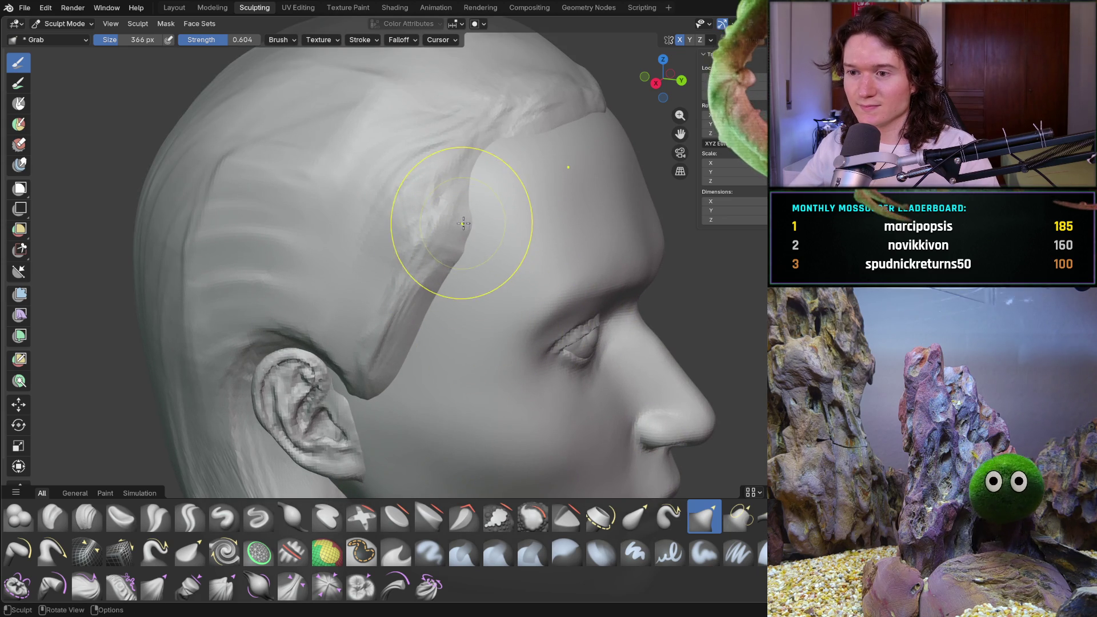
left_click_drag(458, 236, 426, 311)
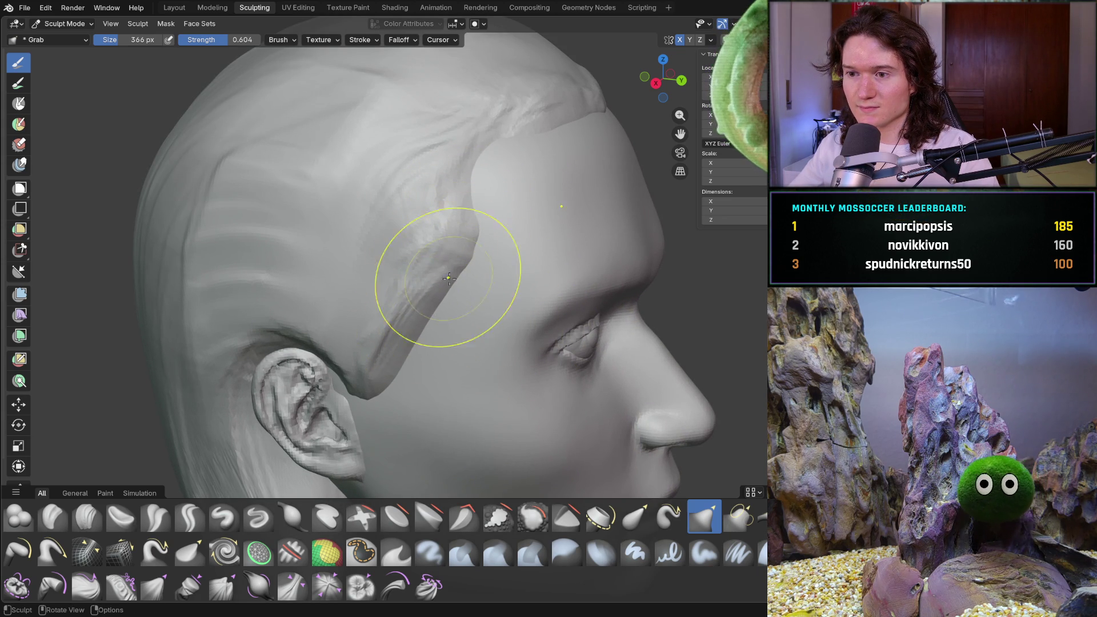
mouse_move(489, 160)
left_mouse_down()
mouse_move(510, 138)
mouse_move(520, 166)
left_mouse_up()
mouse_move(520, 167)
middle_mouse_down()
mouse_move(517, 206)
mouse_move(489, 245)
mouse_move(389, 292)
mouse_move(433, 281)
middle_mouse_up()
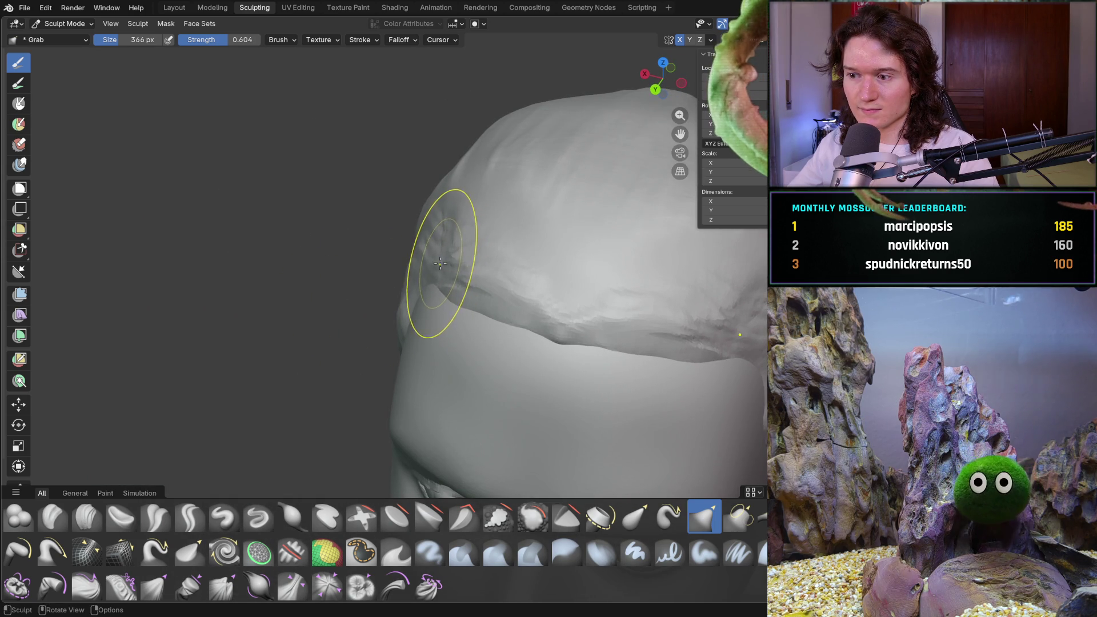
scroll(440, 263, "down", 4)
scroll(439, 263, "down", 4)
mouse_move(440, 263)
middle_mouse_down()
mouse_move(367, 343)
mouse_move(440, 343)
mouse_move(380, 392)
middle_mouse_up()
scroll(379, 392, "up", 2)
scroll(396, 266, "up", 2)
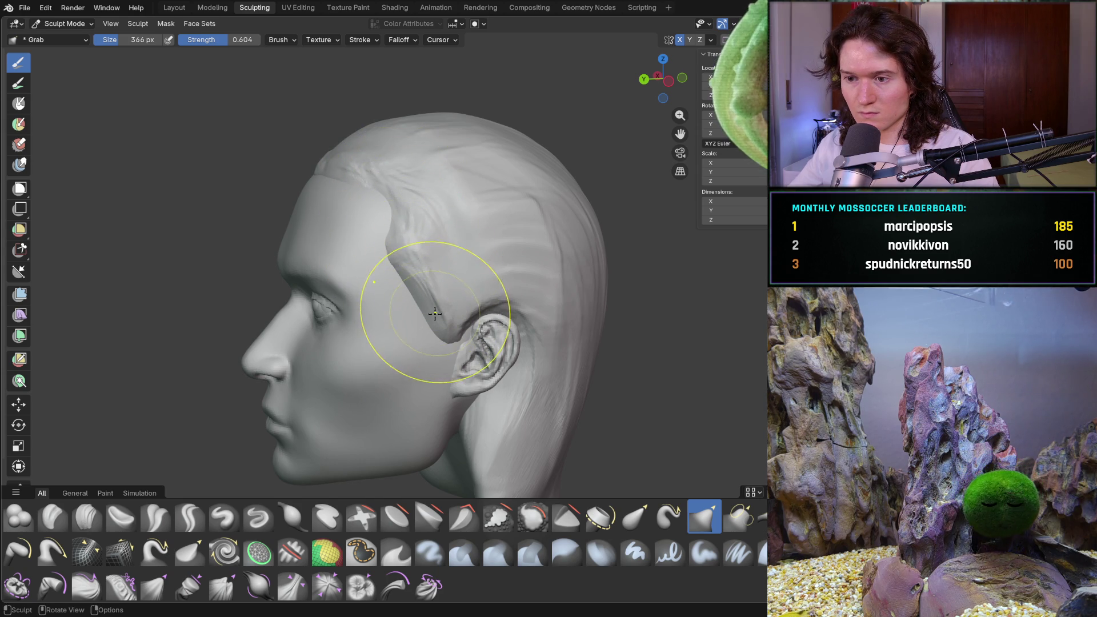
- Lift the strand in front of the ear and nudge the hairline edge near the temple
left_click_drag(440, 322, 418, 293)
left_click_drag(387, 248, 393, 246)
middle_click_drag(396, 244, 538, 317)
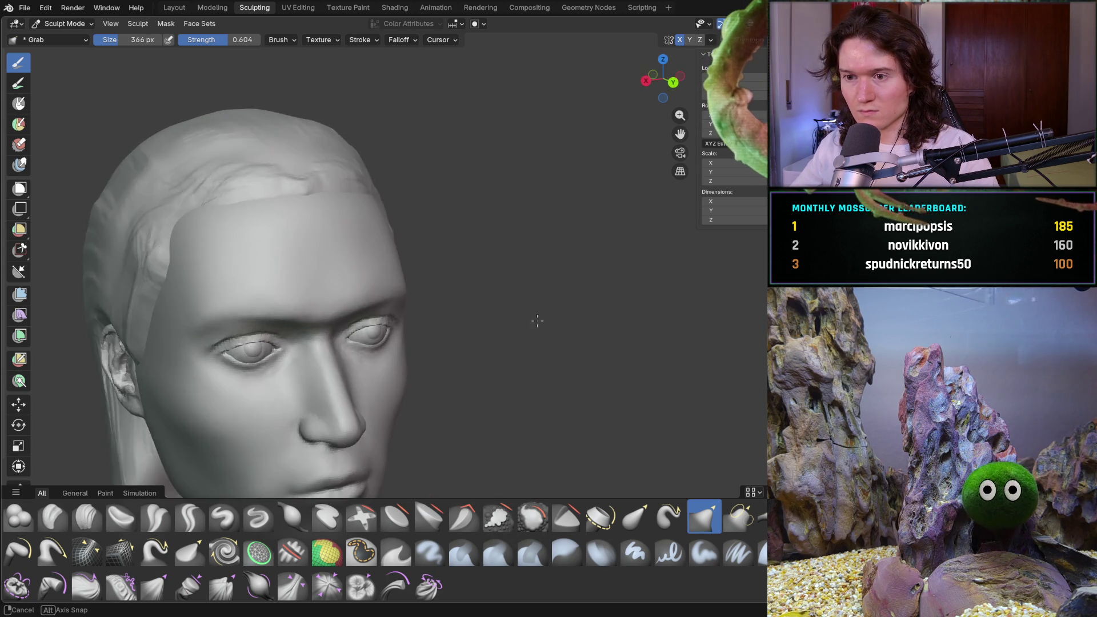
scroll(458, 368, "down", 5)
middle_click_drag(458, 368, 540, 352)
scroll(514, 325, "up", 3)
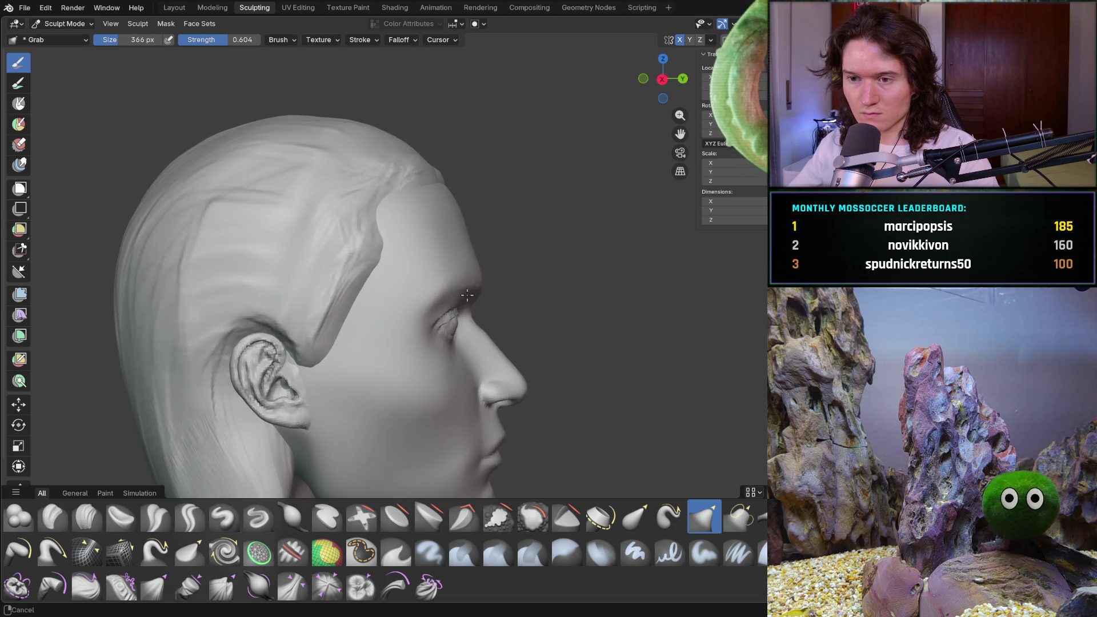
scroll(447, 272, "up", 4)
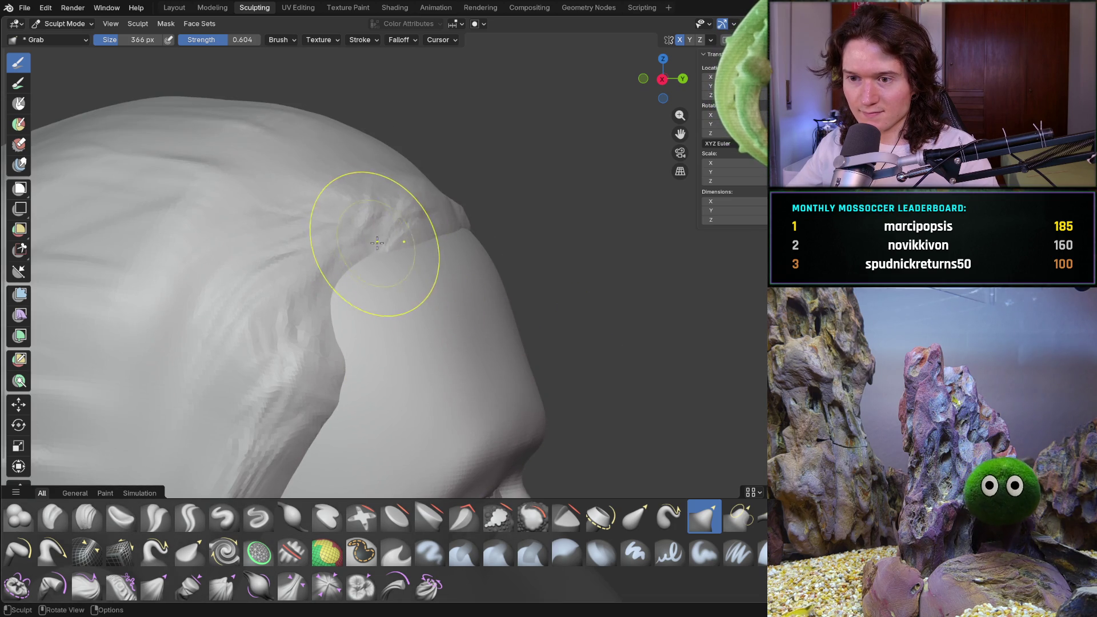
- Pull the hair surface along the right-side hairline rightward into a cleaner curve
mouse_move(392, 243)
middle_mouse_down()
mouse_move(338, 283)
mouse_move(404, 215)
middle_mouse_up()
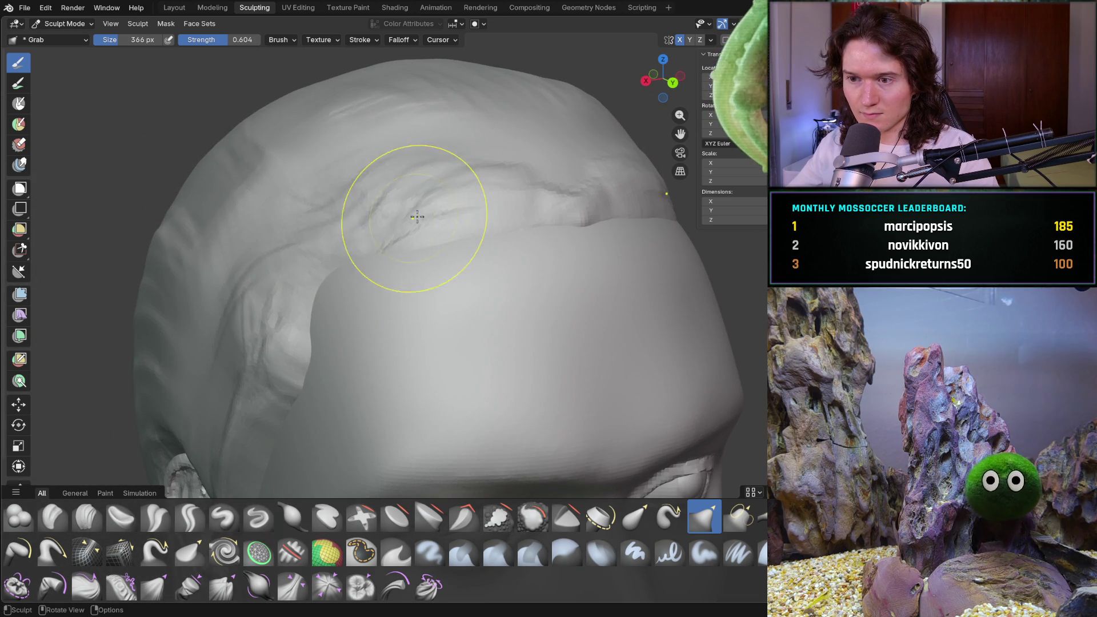
mouse_move(447, 214)
left_mouse_down()
mouse_move(591, 232)
mouse_move(538, 227)
left_mouse_up()
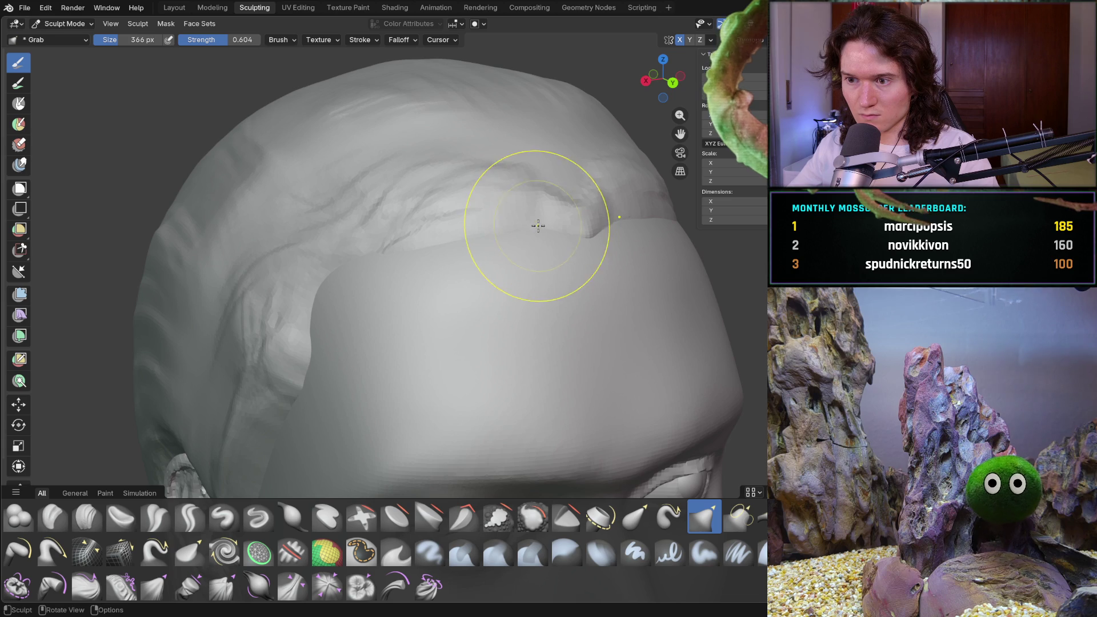
mouse_move(534, 231)
middle_mouse_down()
mouse_move(496, 312)
mouse_move(448, 317)
middle_mouse_up()
scroll(496, 311, "down", 5)
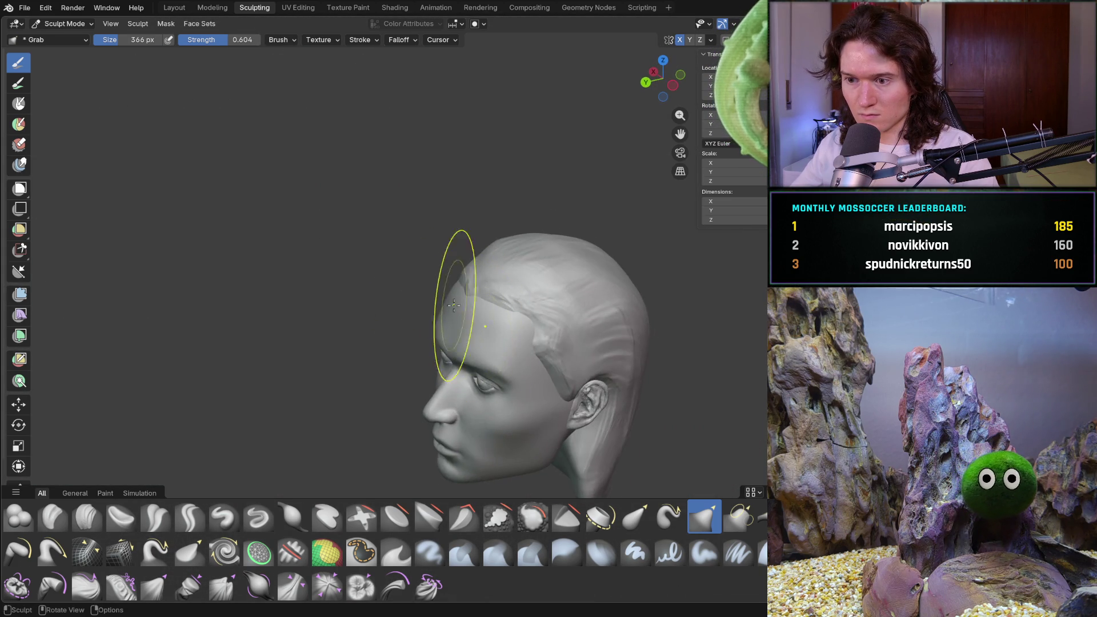
scroll(467, 337, "up", 2)
- Reshape the bump where the hairline meets the temple on the right profile
mouse_move(558, 380)
middle_mouse_down()
mouse_move(574, 366)
mouse_move(523, 332)
mouse_move(532, 243)
middle_mouse_up()
scroll(523, 331, "up", 4)
scroll(523, 332, "up", 5)
scroll(500, 314, "down", 5)
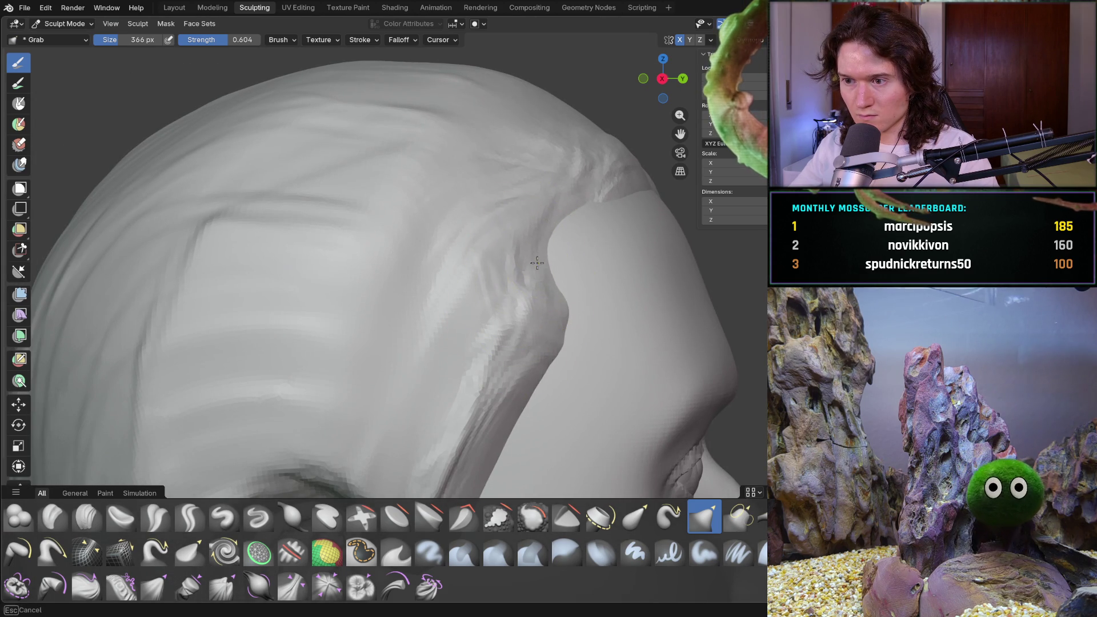
mouse_move(548, 340)
left_mouse_down()
mouse_move(514, 417)
mouse_move(551, 317)
left_mouse_up()
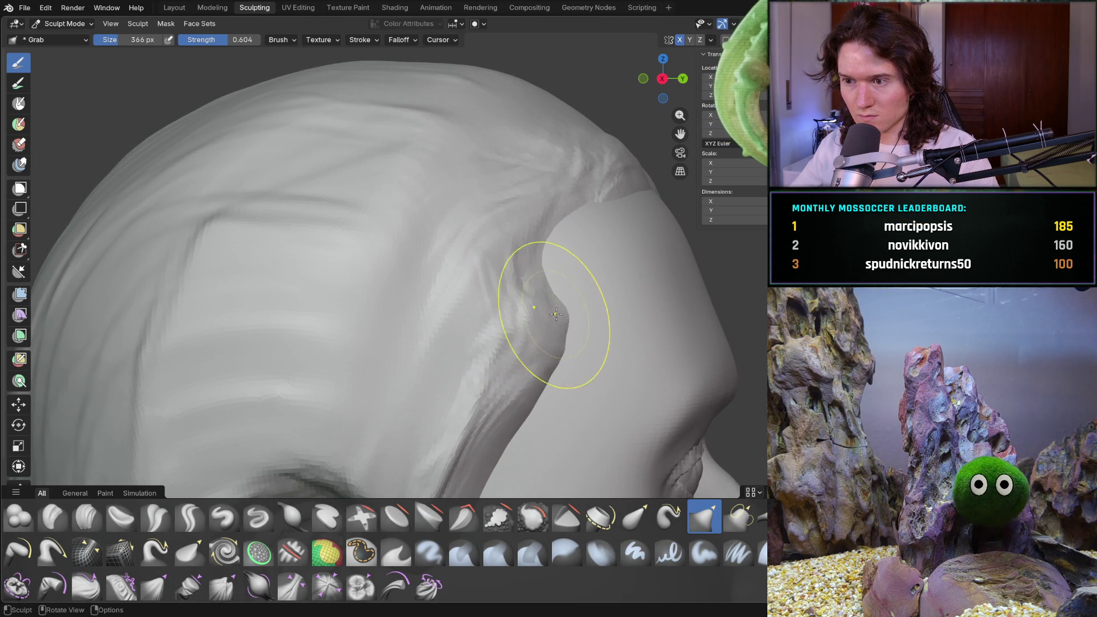
scroll(550, 318, "down", 5)
middle_click_drag(631, 335, 399, 340)
scroll(400, 339, "up", 3)
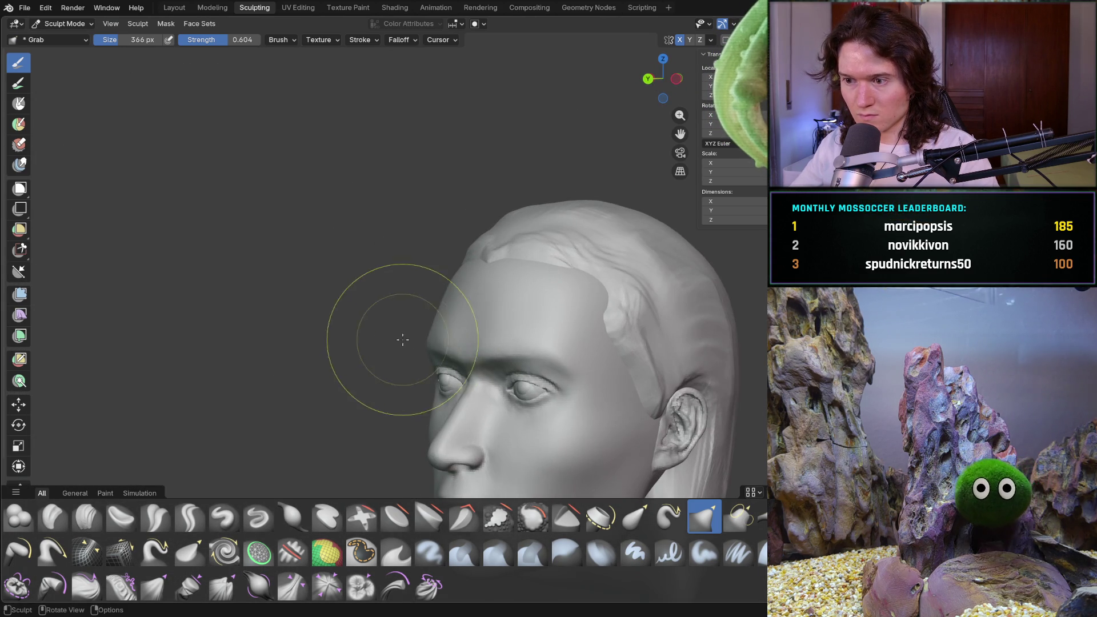
mouse_move(480, 353)
middle_mouse_down()
mouse_move(502, 330)
mouse_move(483, 325)
middle_mouse_up()
scroll(502, 300, "up", 3)
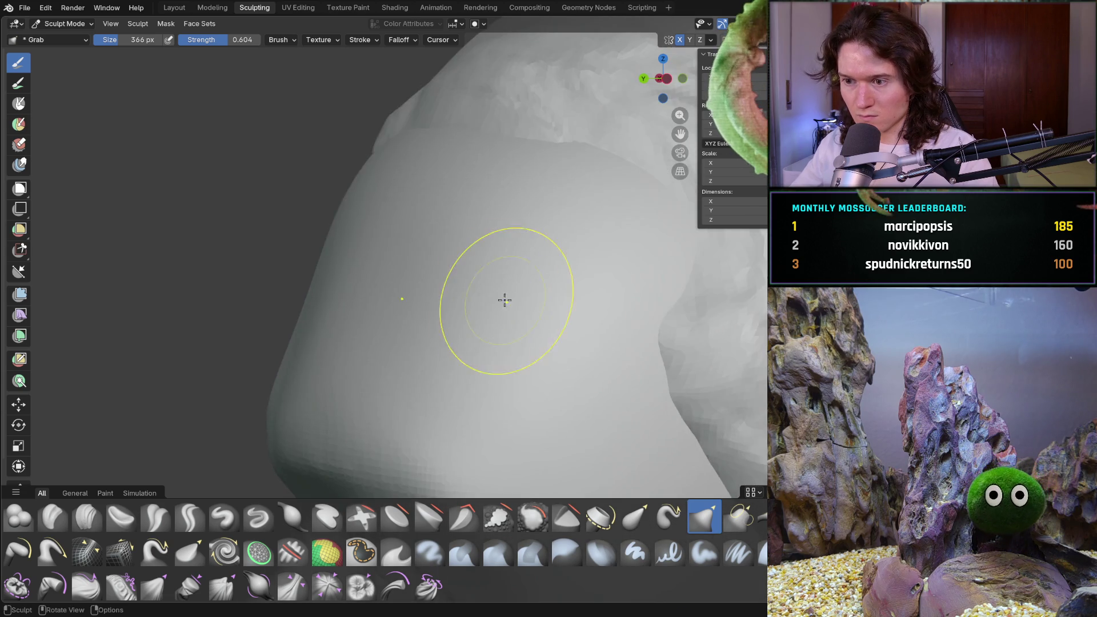
scroll(478, 304, "up", 4)
- Pull the hairline bulge on the head's outline upward into a fold
left_click_drag(392, 282, 403, 355)
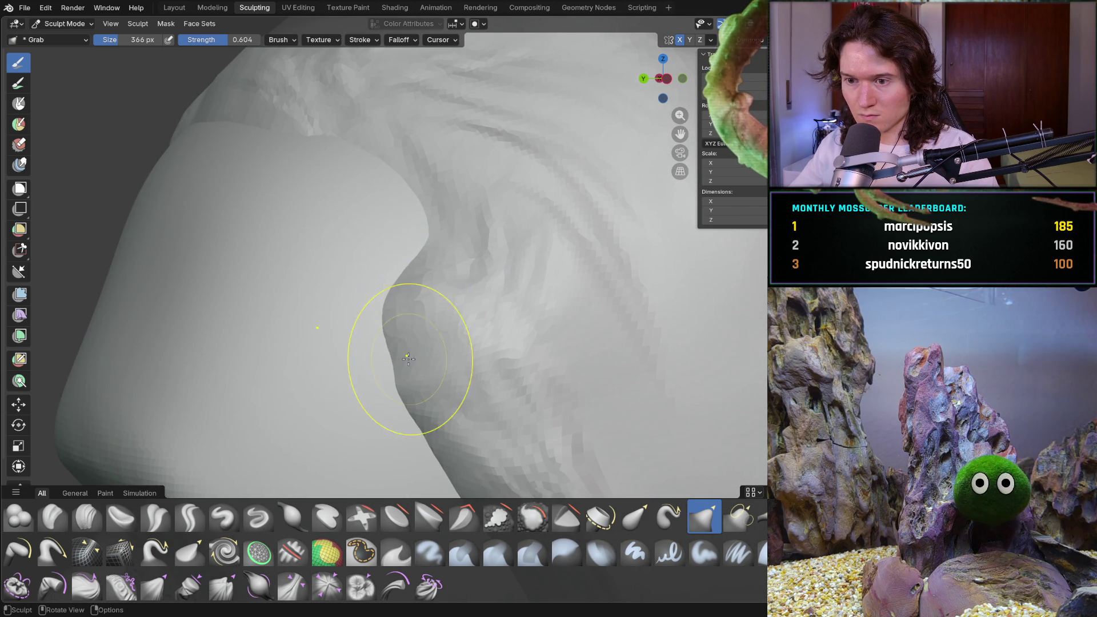
mouse_move(404, 257)
left_mouse_down()
mouse_move(432, 217)
mouse_move(435, 240)
left_mouse_up()
scroll(429, 232, "down", 5)
mouse_move(399, 299)
middle_mouse_down()
mouse_move(524, 320)
mouse_move(563, 306)
middle_mouse_up()
scroll(502, 351, "down", 4)
mouse_move(502, 351)
middle_mouse_down()
mouse_move(330, 344)
mouse_move(460, 355)
middle_mouse_up()
scroll(460, 355, "up", 4)
scroll(466, 343, "up", 2)
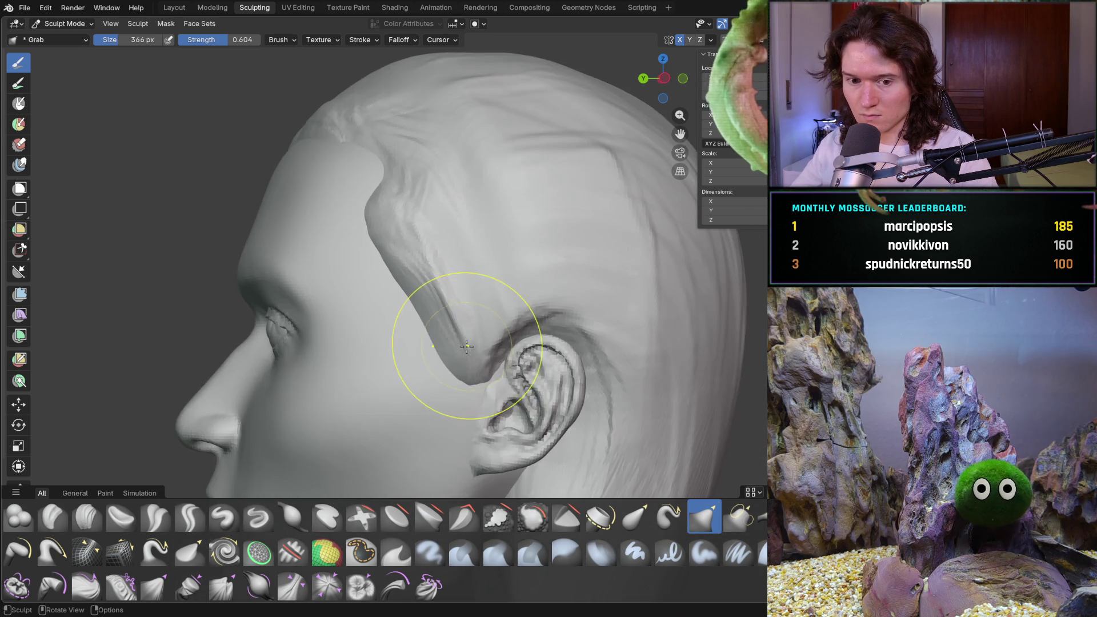
scroll(462, 351, "up", 2)
- Switch to the Clay Strips brush and set a smaller brush size
key("c")
key("f")
left_click(464, 320)
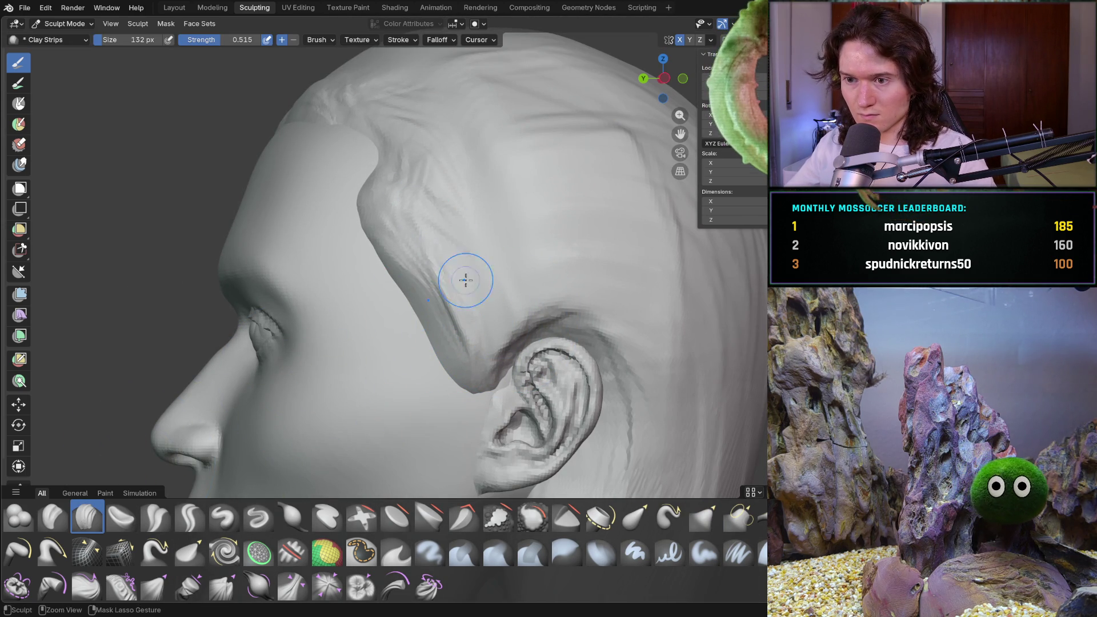
- Add clay-strip strand texture behind the ear, across the temple hair and near the scalp top
left_click_drag(481, 356, 455, 305)
mouse_move(398, 229)
left_mouse_down()
mouse_move(465, 221)
mouse_move(511, 241)
left_mouse_up()
left_click_drag(417, 103, 455, 106)
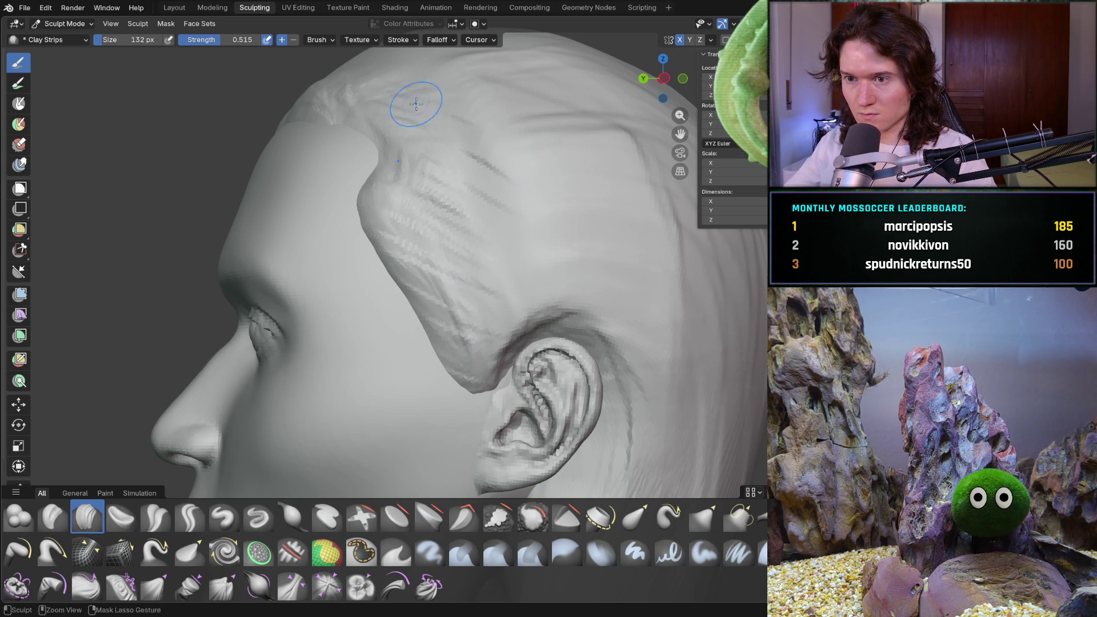
mouse_move(446, 114)
middle_mouse_down()
mouse_move(440, 190)
mouse_move(482, 253)
middle_mouse_up()
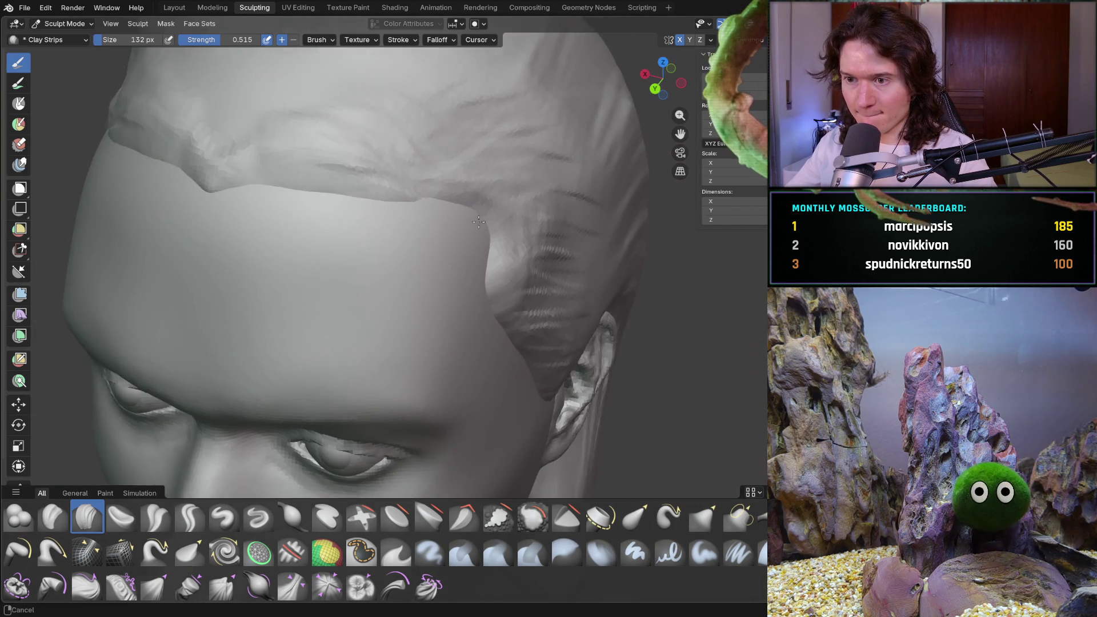
scroll(482, 253, "up", 3)
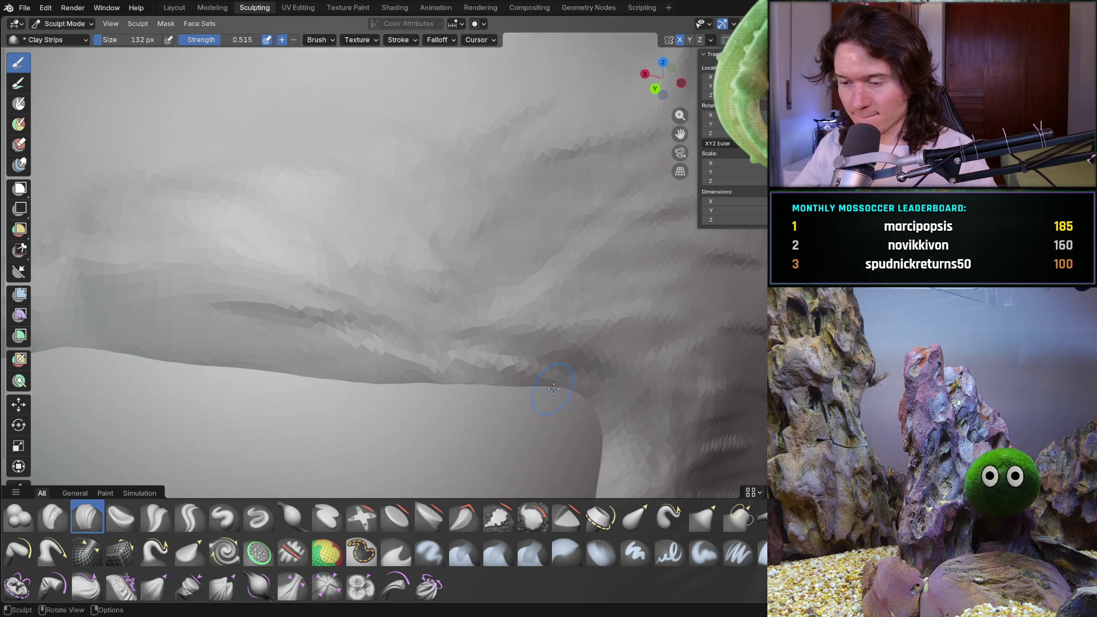
scroll(605, 438, "down", 5)
mouse_move(606, 438)
middle_mouse_down()
mouse_move(559, 394)
mouse_move(486, 358)
mouse_move(452, 289)
mouse_move(432, 274)
mouse_move(480, 282)
mouse_move(384, 275)
middle_mouse_up()
key("Home")
scroll(457, 267, "up", 5)
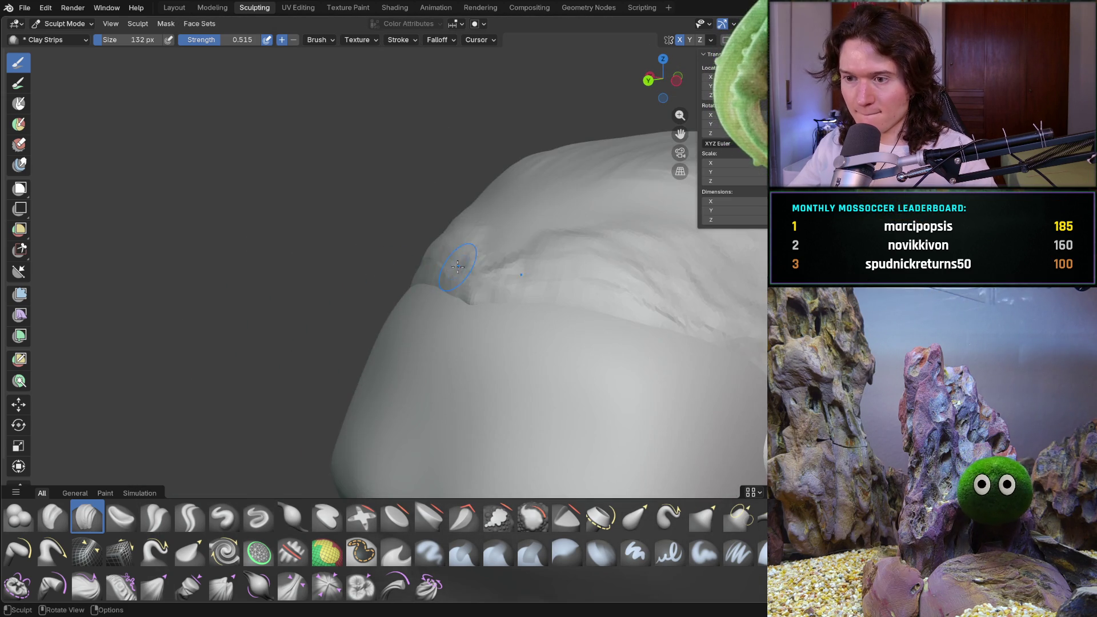
- Add clay-strip ridges along the hairline edge and inspect it from several angles
left_click_drag(535, 241, 610, 161)
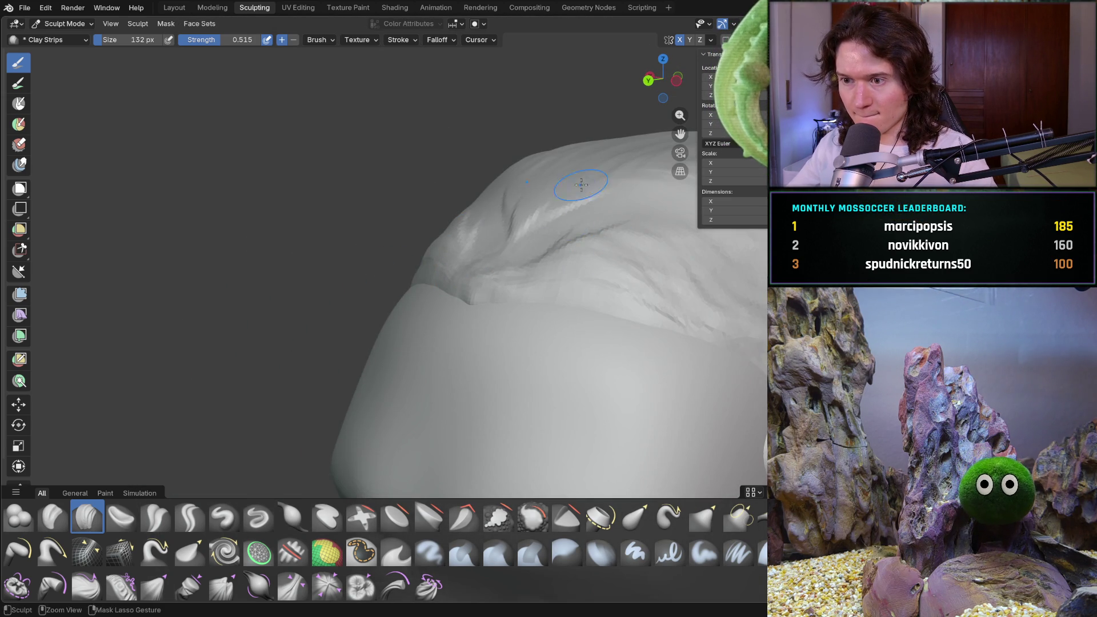
mouse_move(513, 200)
middle_mouse_down()
mouse_move(524, 226)
mouse_move(471, 248)
middle_mouse_up()
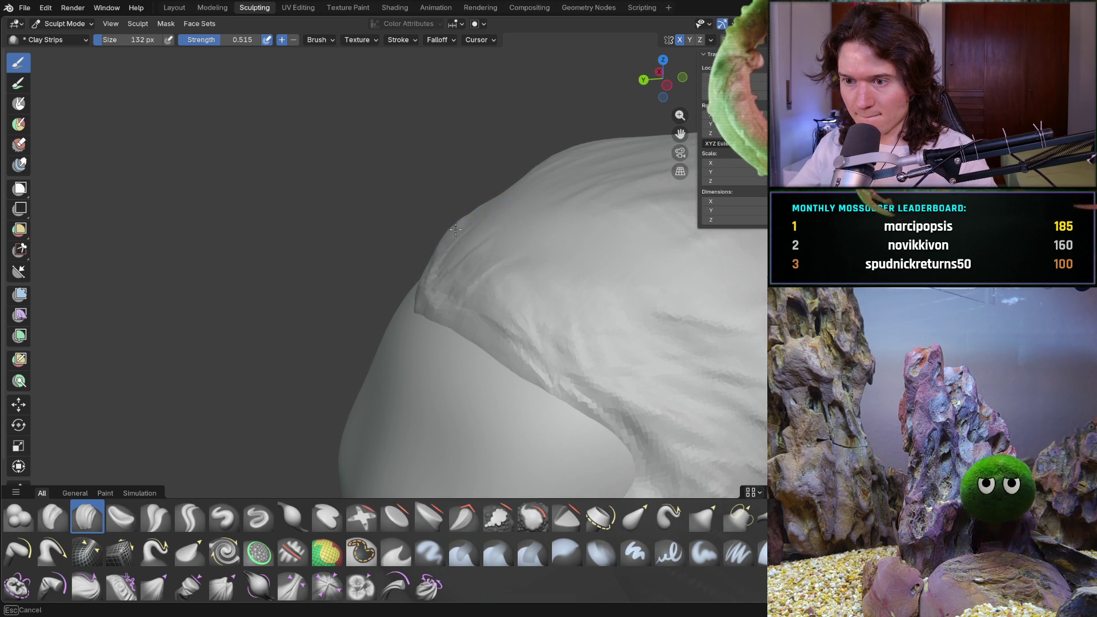
middle_click_drag(436, 244, 466, 249)
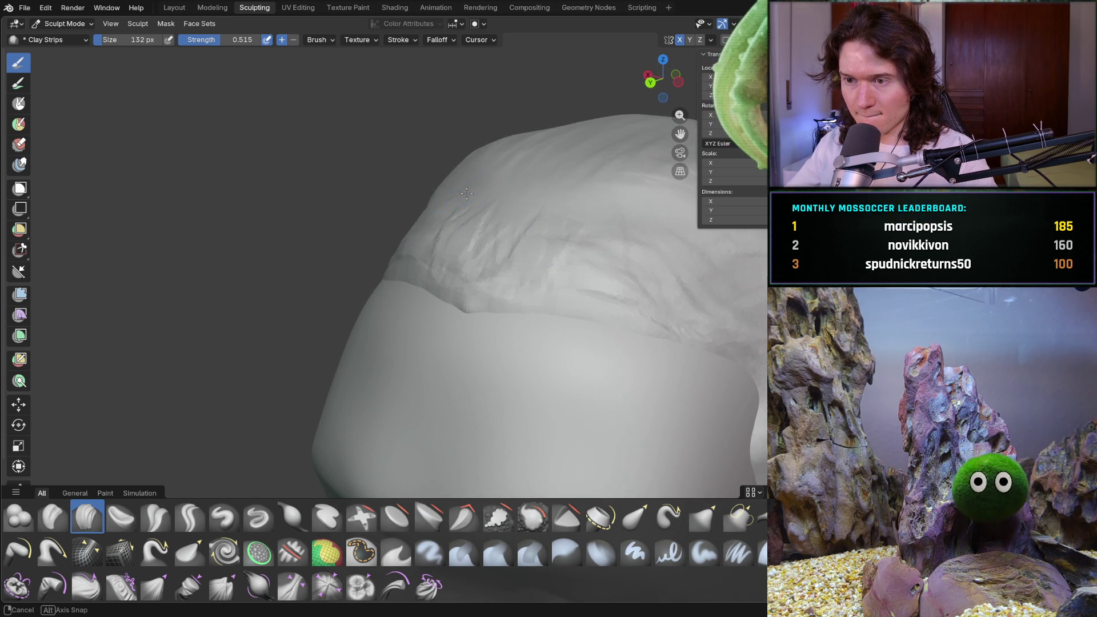
middle_click_drag(467, 193, 489, 245)
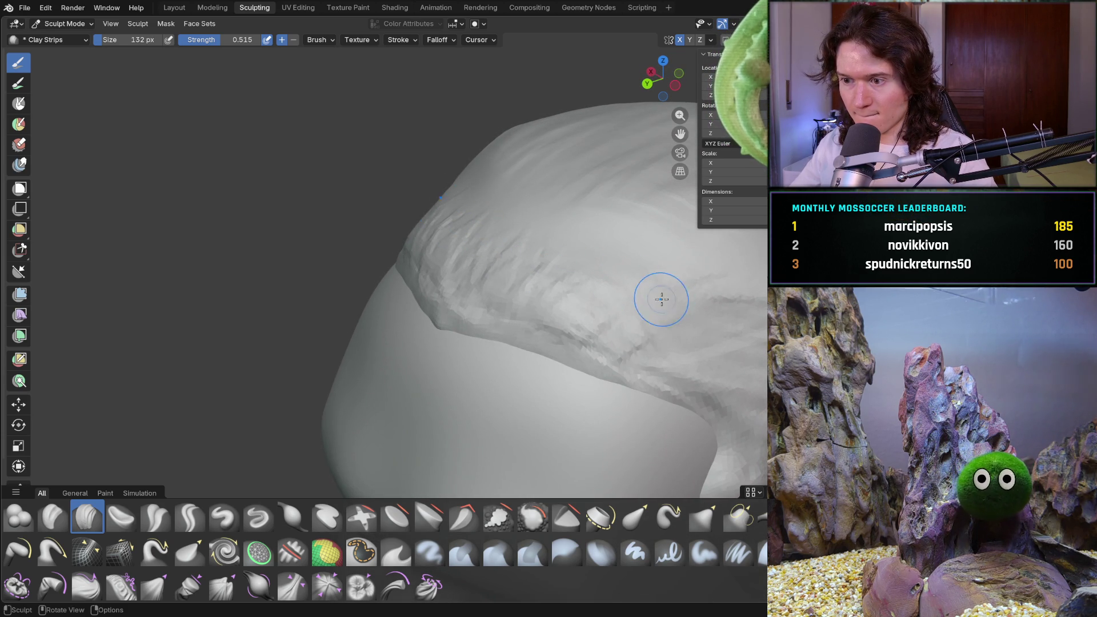
mouse_move(628, 304)
middle_mouse_down()
mouse_move(747, 310)
mouse_move(483, 286)
mouse_move(493, 308)
middle_mouse_up()
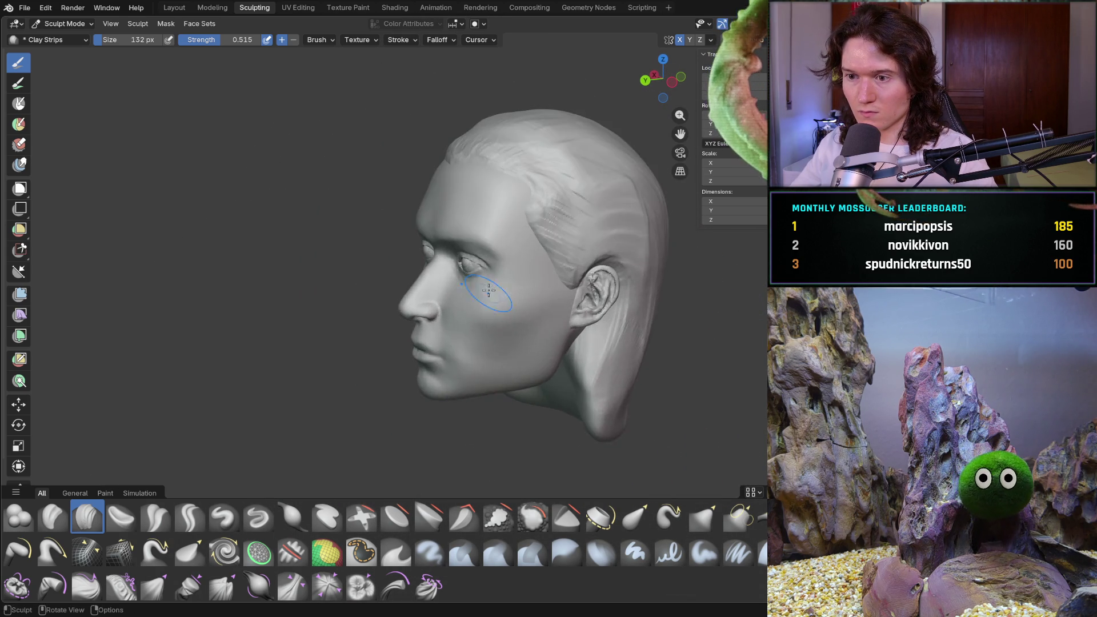
scroll(506, 308, "up", 5)
scroll(523, 302, "up", 4)
middle_click_drag(647, 326, 537, 284)
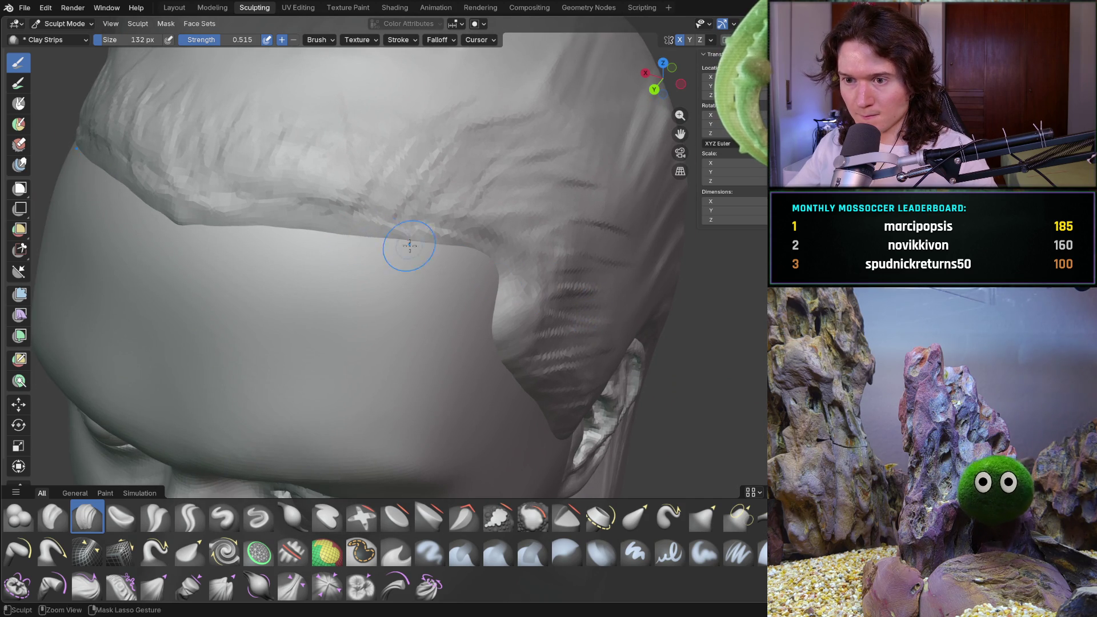
scroll(337, 238, "down", 5)
- Orbit around the head to inspect the hair from the sides, back and left
middle_click_drag(337, 238, 436, 261)
scroll(436, 262, "up", 4)
scroll(337, 257, "up", 3)
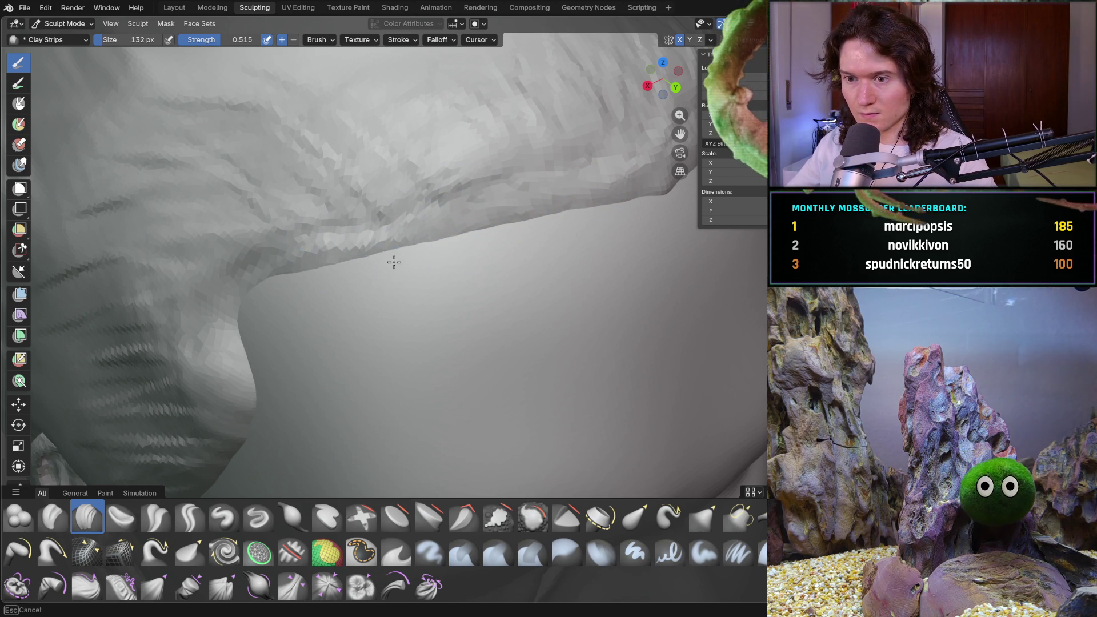
key("Escape")
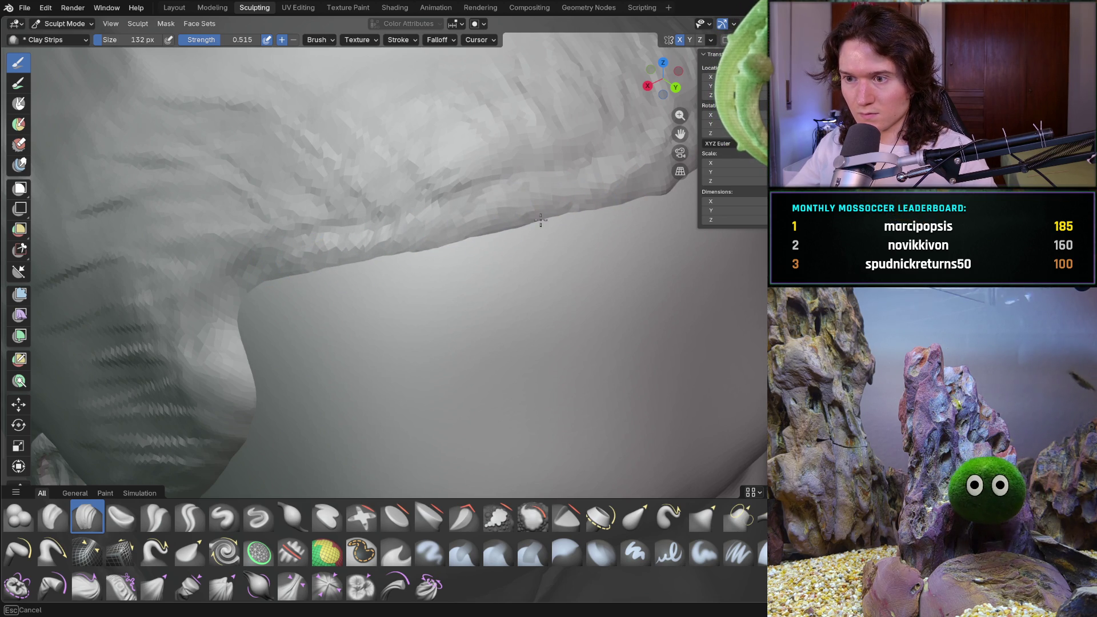
middle_click_drag(605, 198, 526, 208)
mouse_move(269, 225)
middle_mouse_down()
mouse_move(247, 250)
mouse_move(465, 251)
mouse_move(539, 238)
mouse_move(529, 247)
mouse_move(573, 281)
mouse_move(597, 272)
middle_mouse_up()
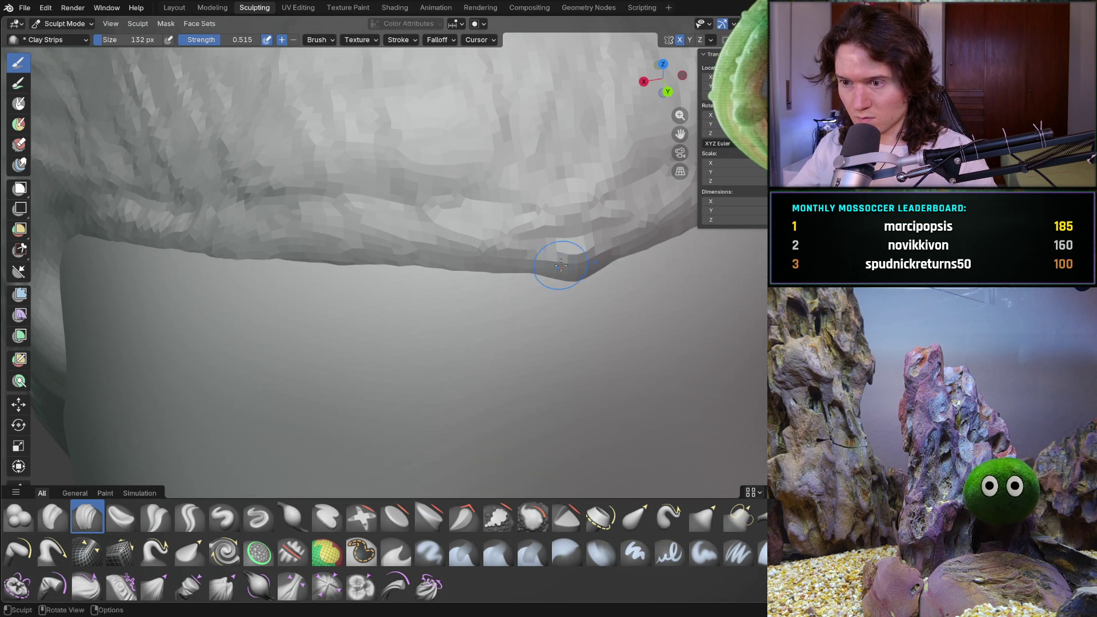
scroll(424, 246, "down", 3)
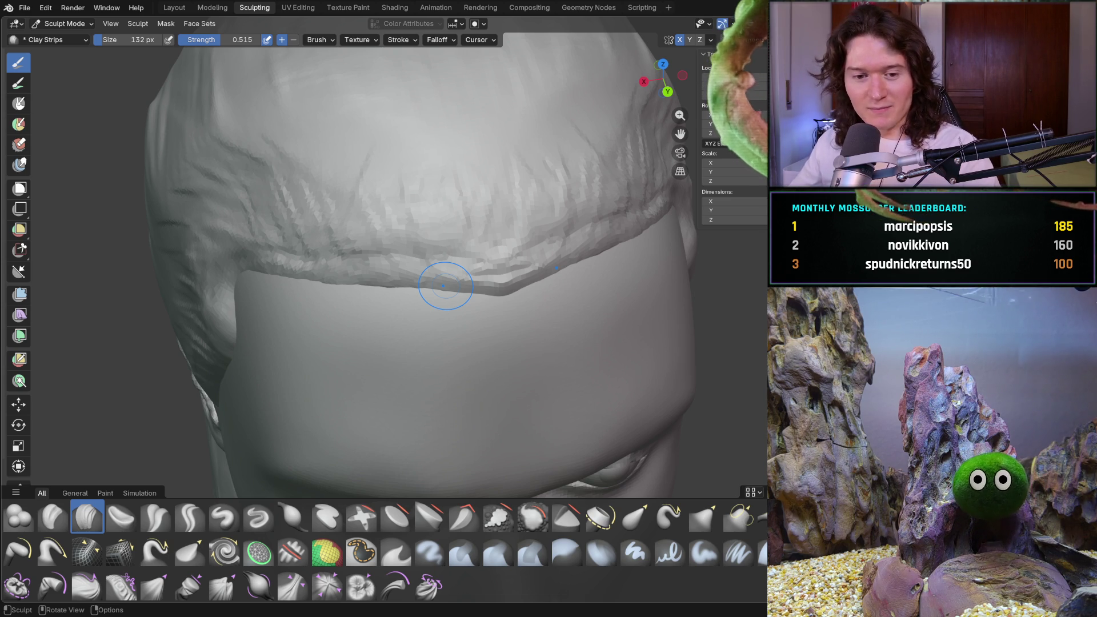
mouse_move(448, 330)
middle_mouse_down("ctrl")
mouse_move(432, 344)
mouse_move(416, 325)
middle_mouse_up("ctrl")
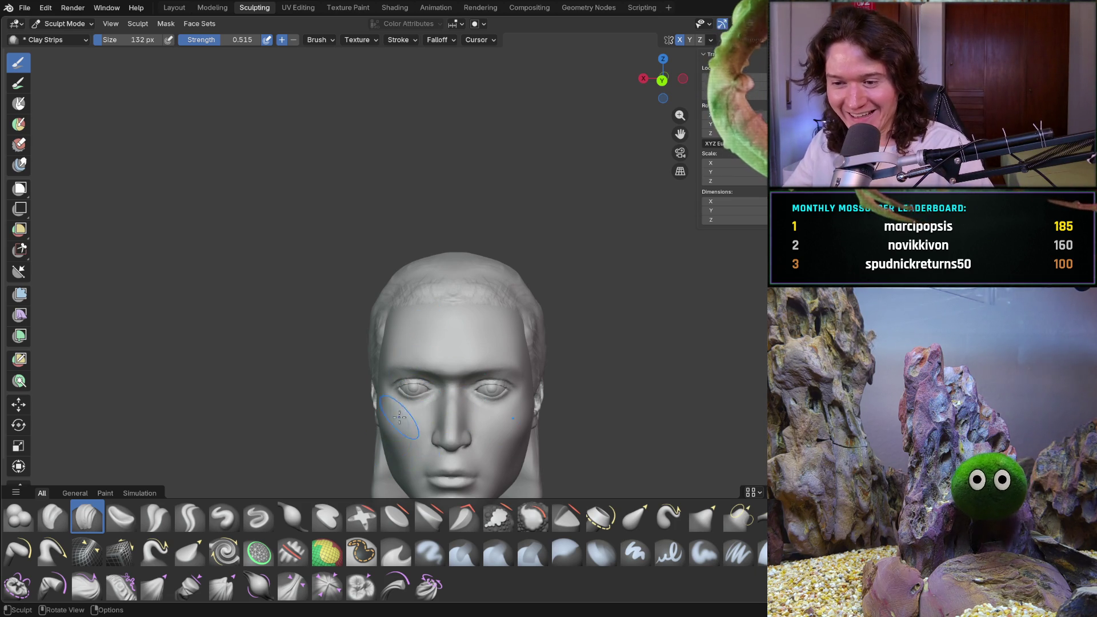
middle_click_drag(395, 417, 502, 415)
mouse_move(395, 415)
middle_mouse_down("ctrl")
mouse_move(391, 368)
mouse_move(448, 372)
middle_mouse_up("ctrl")
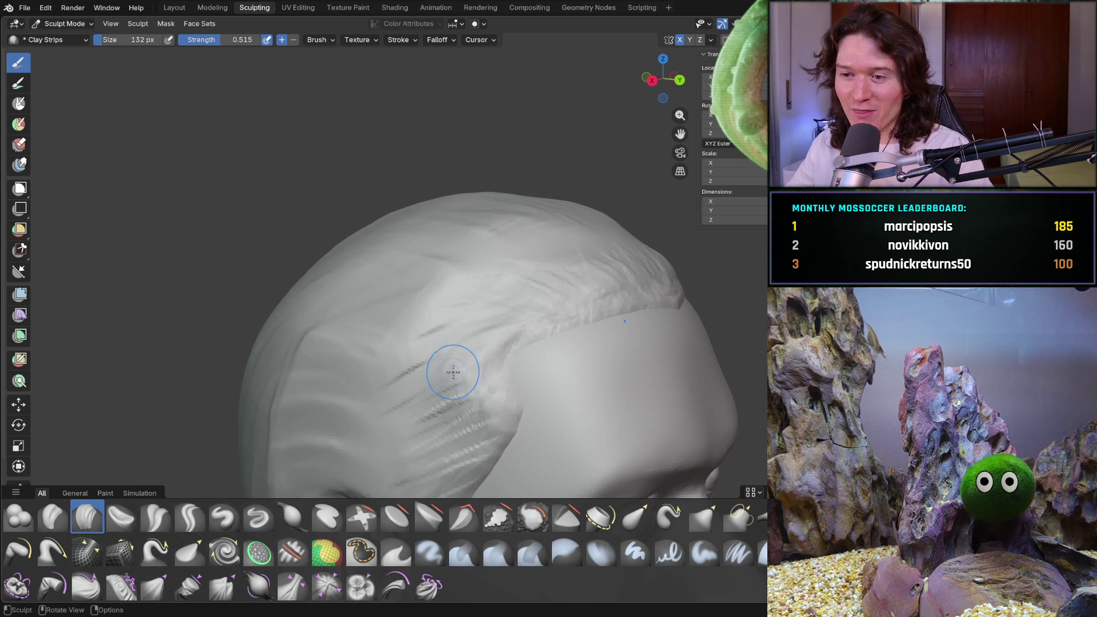
scroll(477, 379, "down", 2)
scroll(471, 377, "down", 2)
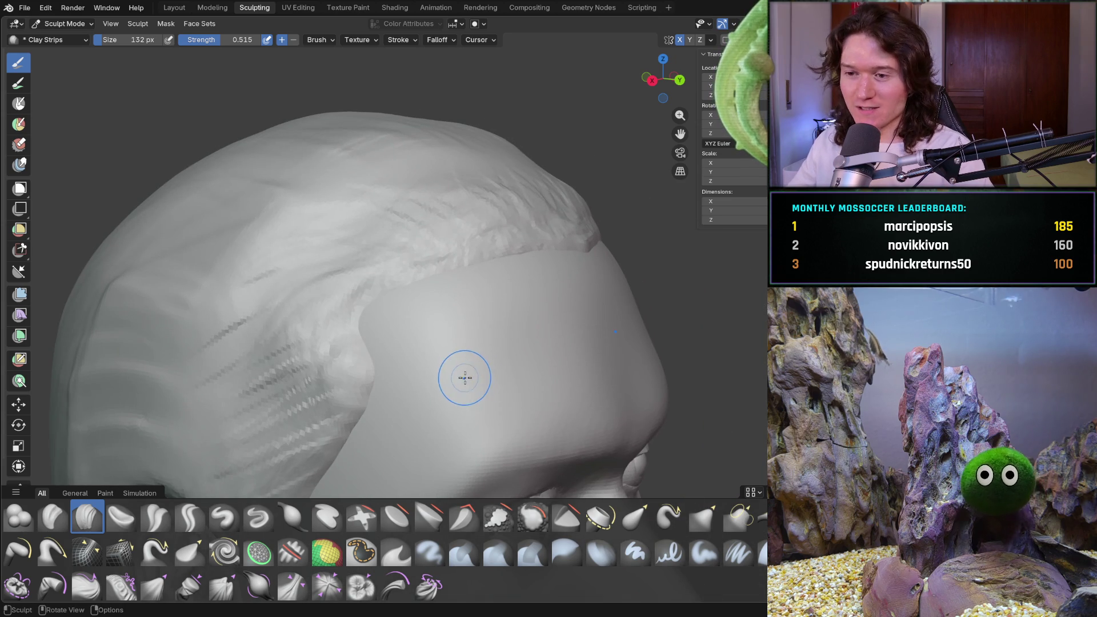
scroll(454, 371, "down", 2)
scroll(441, 367, "down", 2)
mouse_move(441, 366)
middle_mouse_down()
mouse_move(297, 380)
mouse_move(370, 380)
middle_mouse_up()
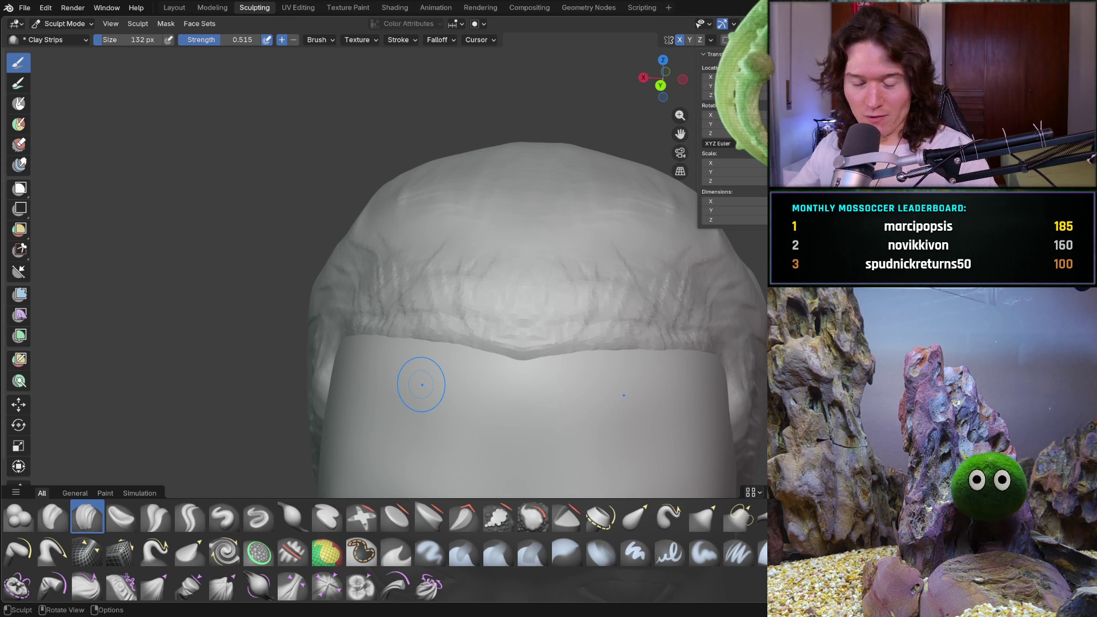
mouse_move(439, 349)
middle_mouse_down()
mouse_move(399, 343)
mouse_move(362, 314)
mouse_move(385, 293)
mouse_move(389, 316)
middle_mouse_up()
scroll(416, 301, "up", 5)
- Add strand texture along the sharpened hairline ridge and check it from the front
middle_click_drag(349, 311, 348, 311)
scroll(369, 274, "up", 2)
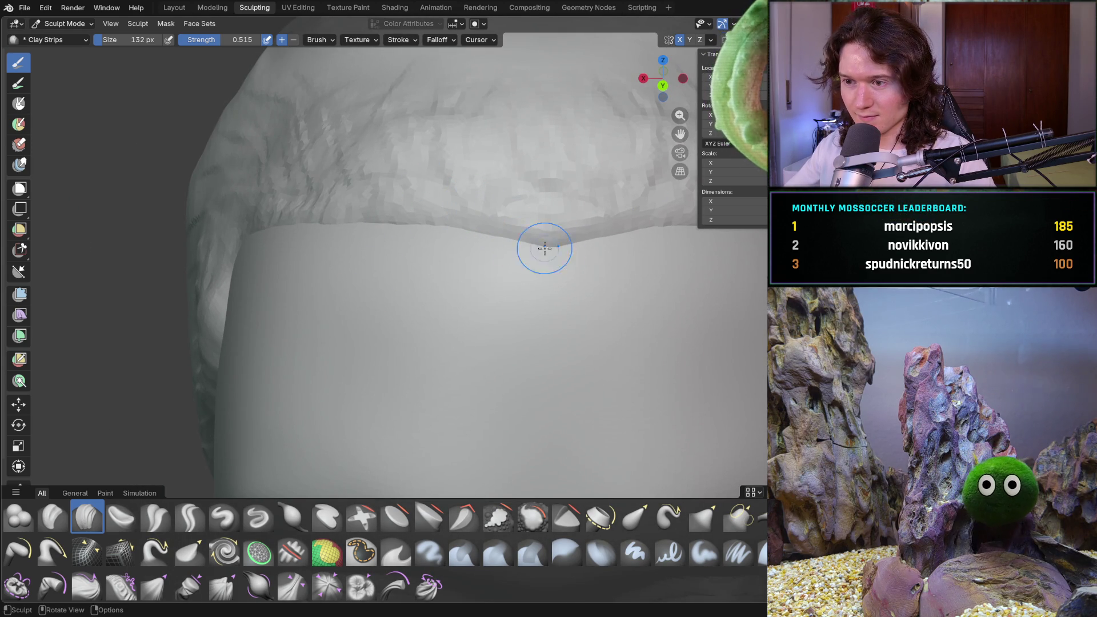
left_click_drag(502, 238, 458, 220)
middle_click_drag(368, 217, 476, 296)
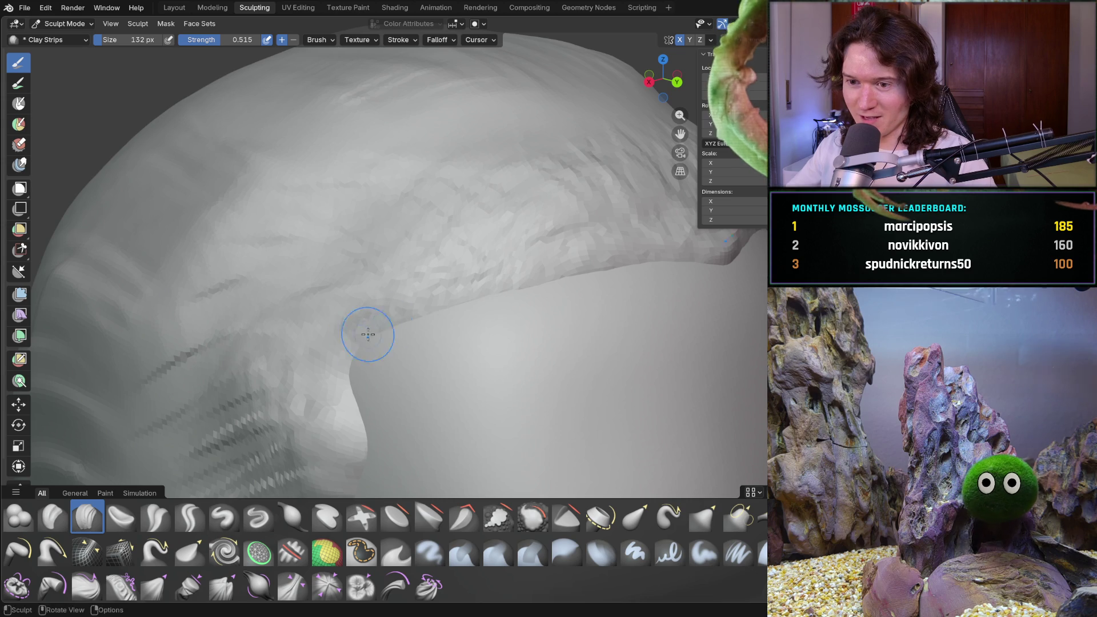
left_click_drag(445, 300, 543, 285)
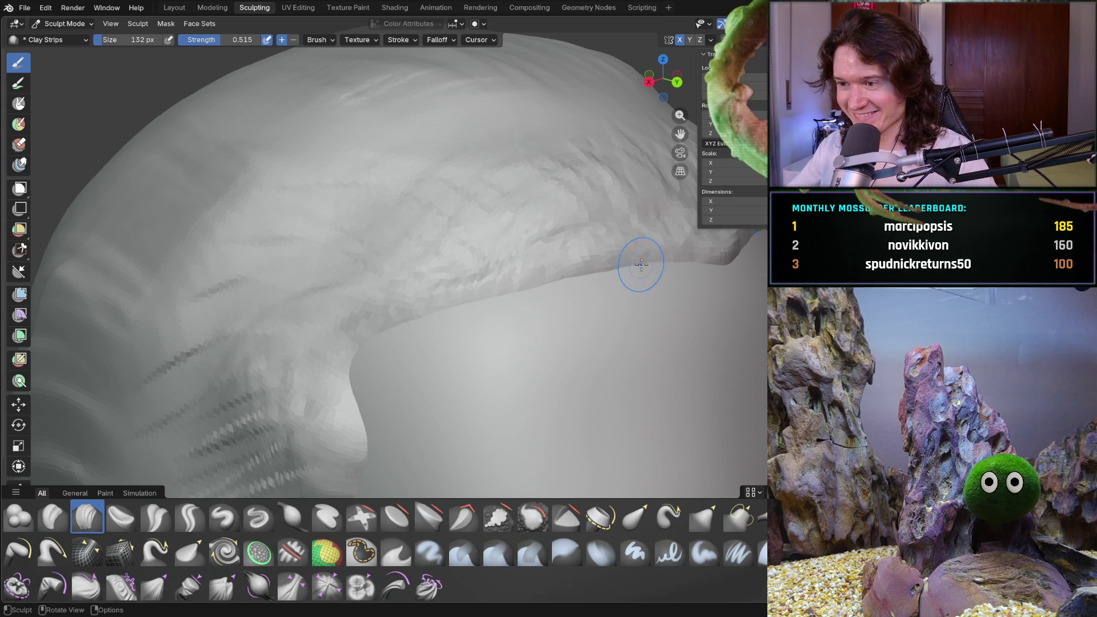
scroll(638, 261, "down", 5)
mouse_move(638, 261)
middle_mouse_down()
mouse_move(506, 313)
mouse_move(541, 280)
middle_mouse_up()
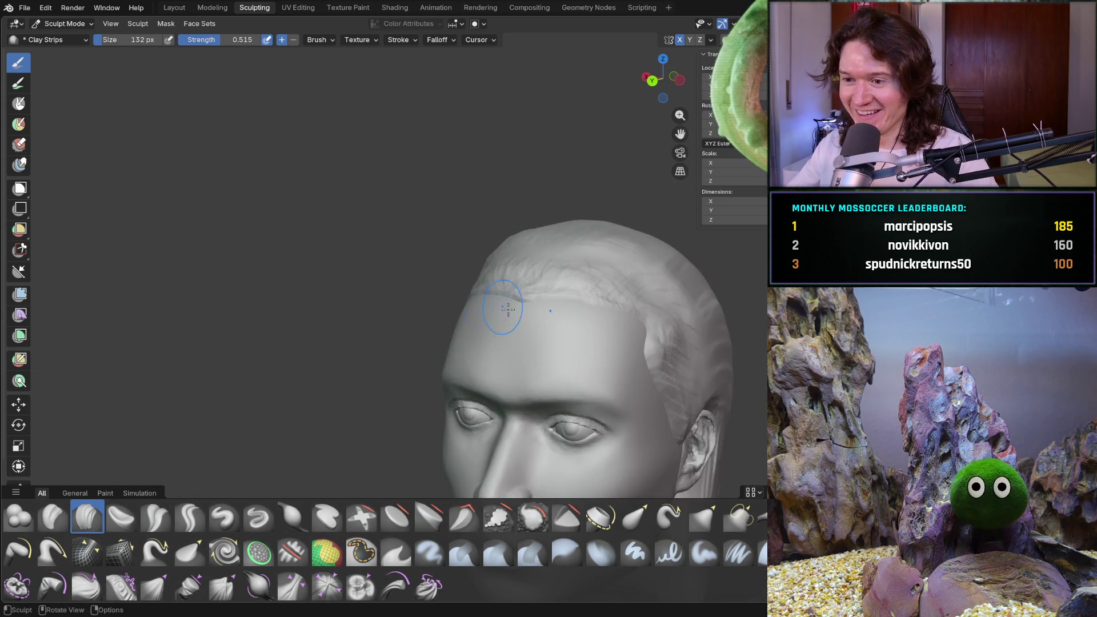
scroll(542, 279, "up", 3)
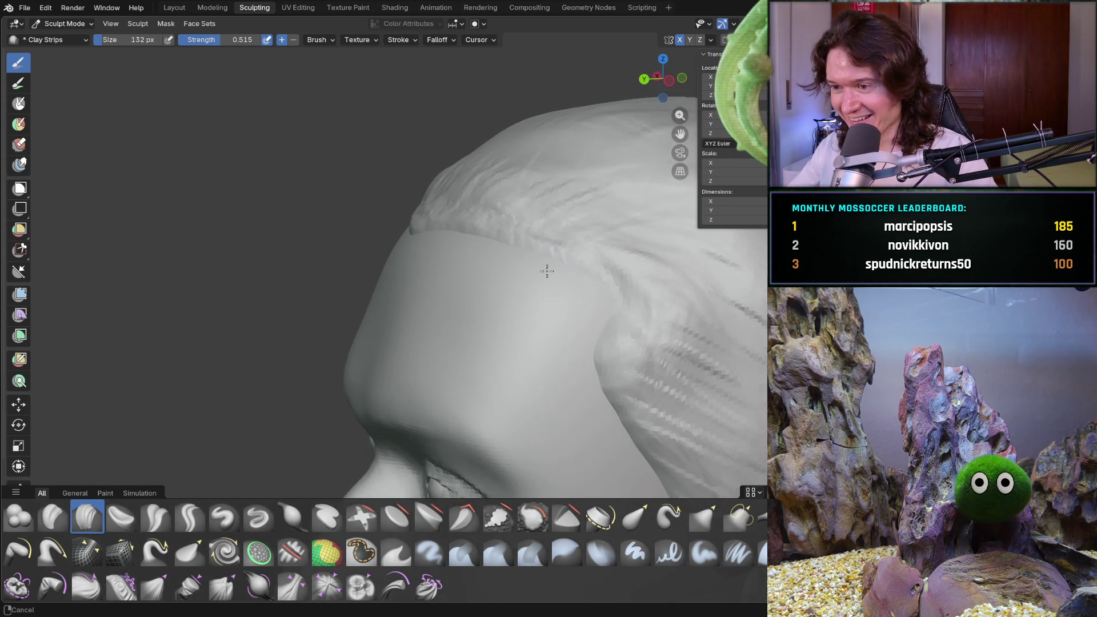
scroll(543, 265, "up", 2)
scroll(544, 265, "up", 2)
scroll(637, 246, "up", 2)
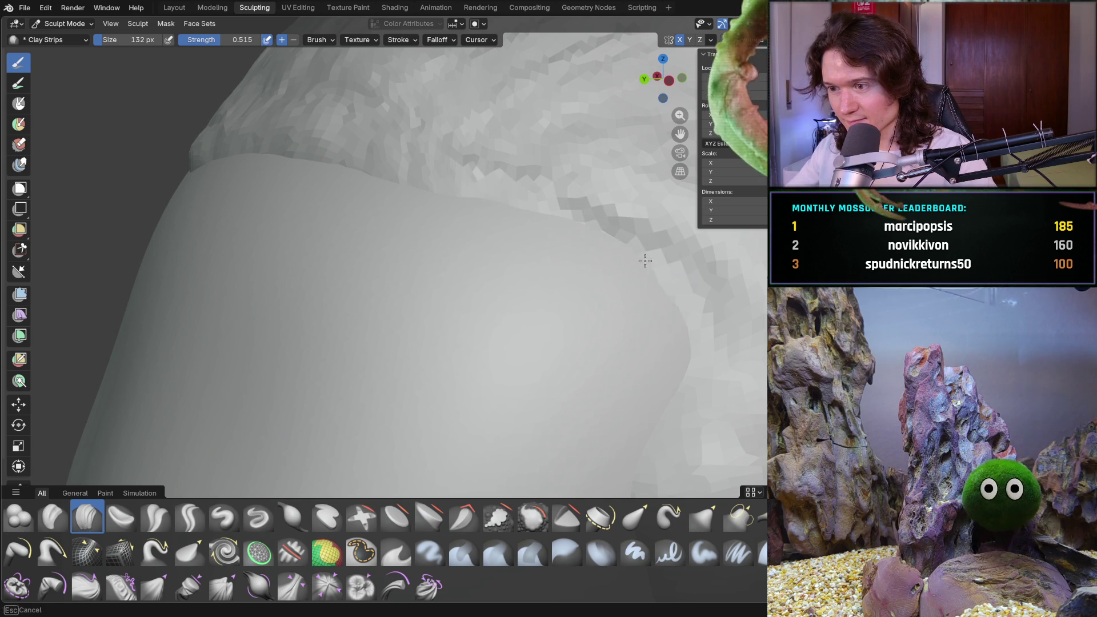
scroll(669, 335, "down", 5)
mouse_move(651, 335)
middle_mouse_down()
mouse_move(584, 328)
mouse_move(676, 324)
mouse_move(478, 332)
mouse_move(535, 335)
mouse_move(458, 281)
middle_mouse_up()
scroll(485, 318, "up", 4)
- Build up the hair along the right-side contour and check it in profile and front views
middle_click_drag(485, 318, 514, 325)
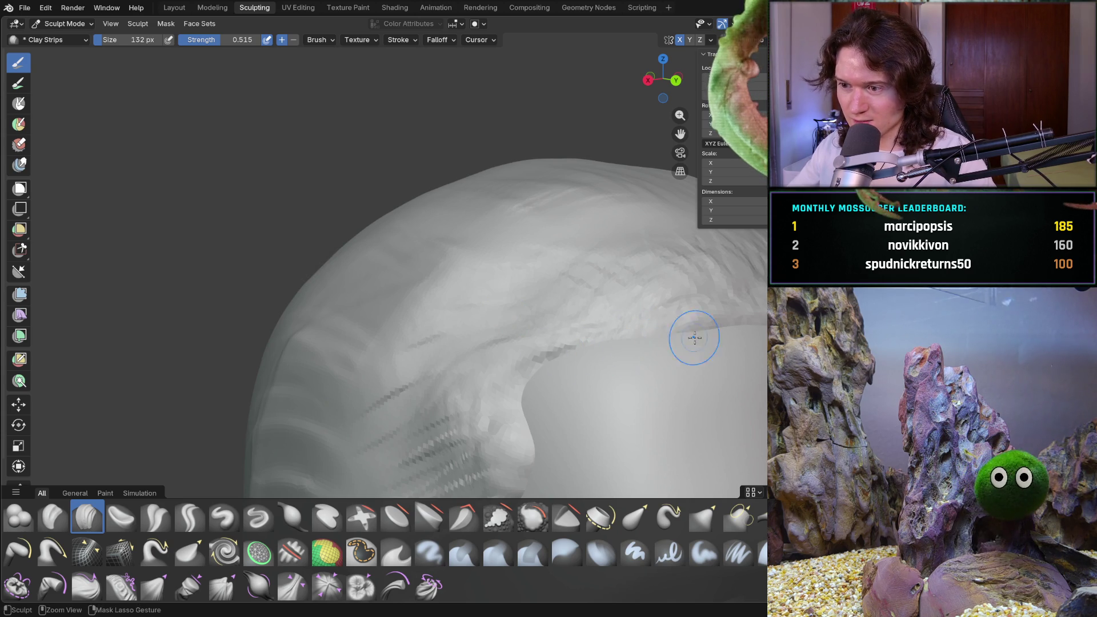
middle_click_drag(677, 277, 689, 276)
mouse_move(661, 233)
left_mouse_down()
mouse_move(537, 451)
mouse_move(627, 350)
left_mouse_up()
left_click_drag(654, 310, 661, 306)
scroll(651, 317, "down", 5)
middle_click_drag(642, 332, 502, 330)
mouse_move(578, 352)
middle_mouse_down()
mouse_move(594, 346)
mouse_move(549, 342)
mouse_move(470, 366)
mouse_move(467, 338)
mouse_move(559, 319)
mouse_move(537, 315)
middle_mouse_up()
scroll(514, 351, "down", 3)
scroll(470, 365, "down", 3)
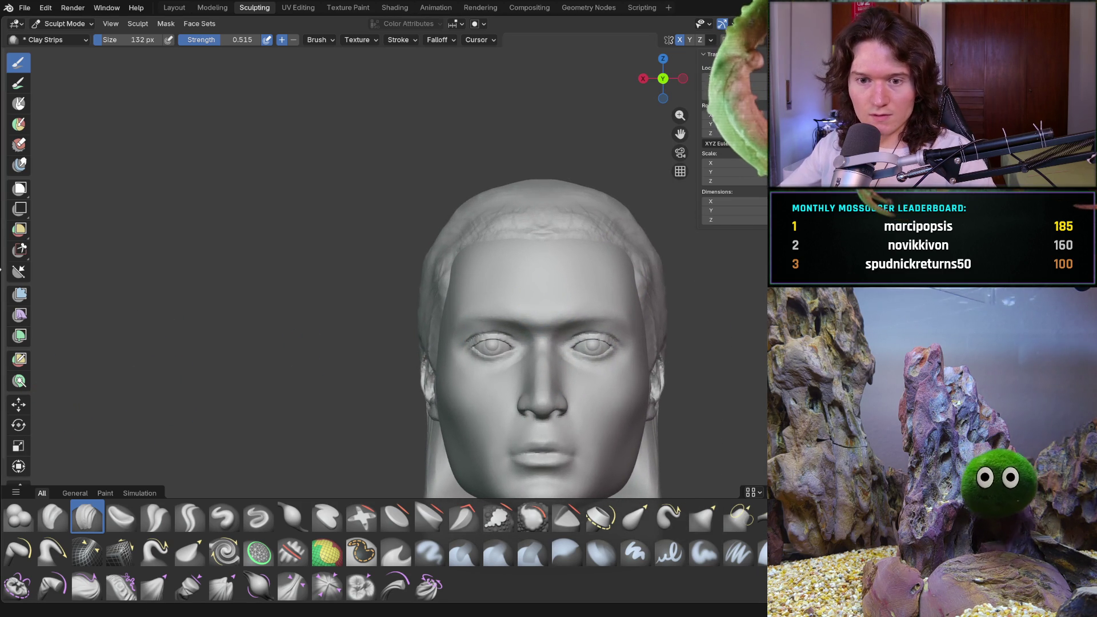
left_click(61, 23)
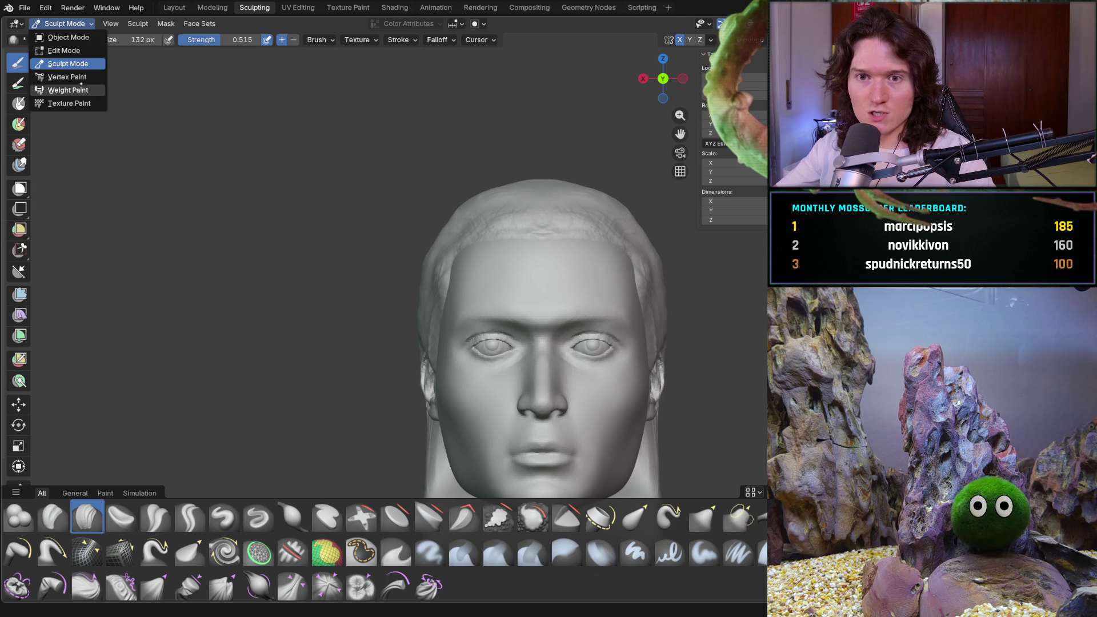
left_click(84, 36)
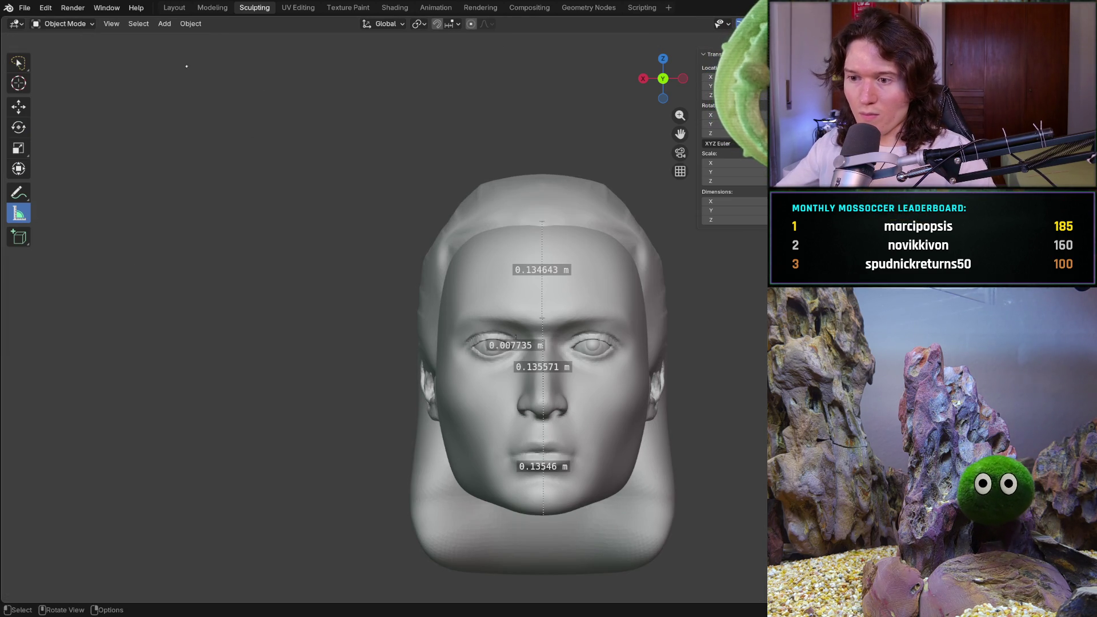
left_click(83, 25)
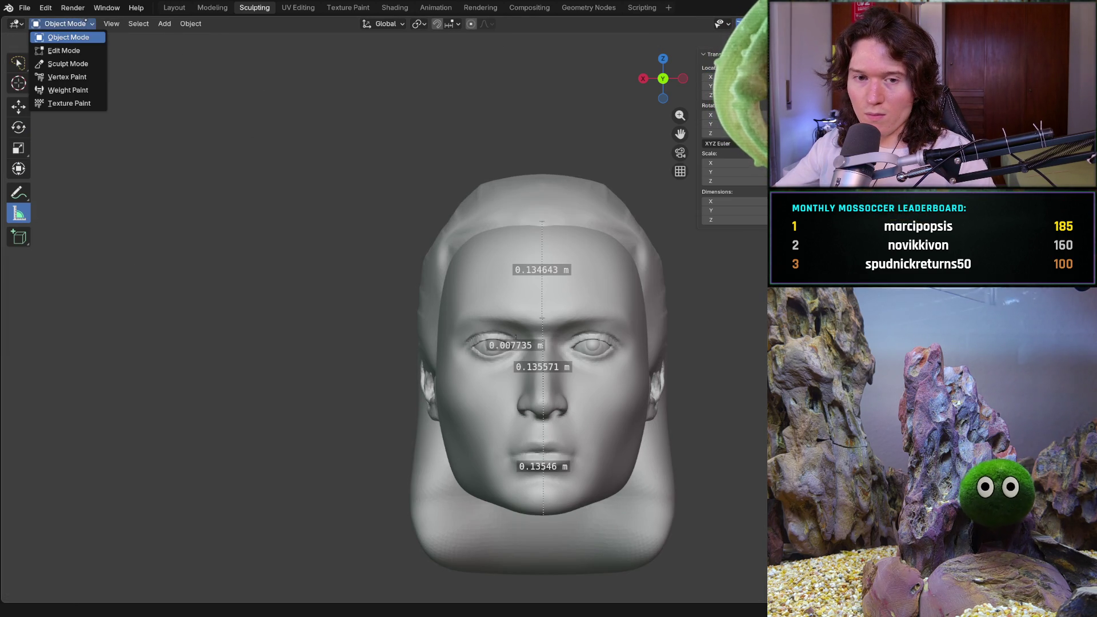
left_click(78, 37)
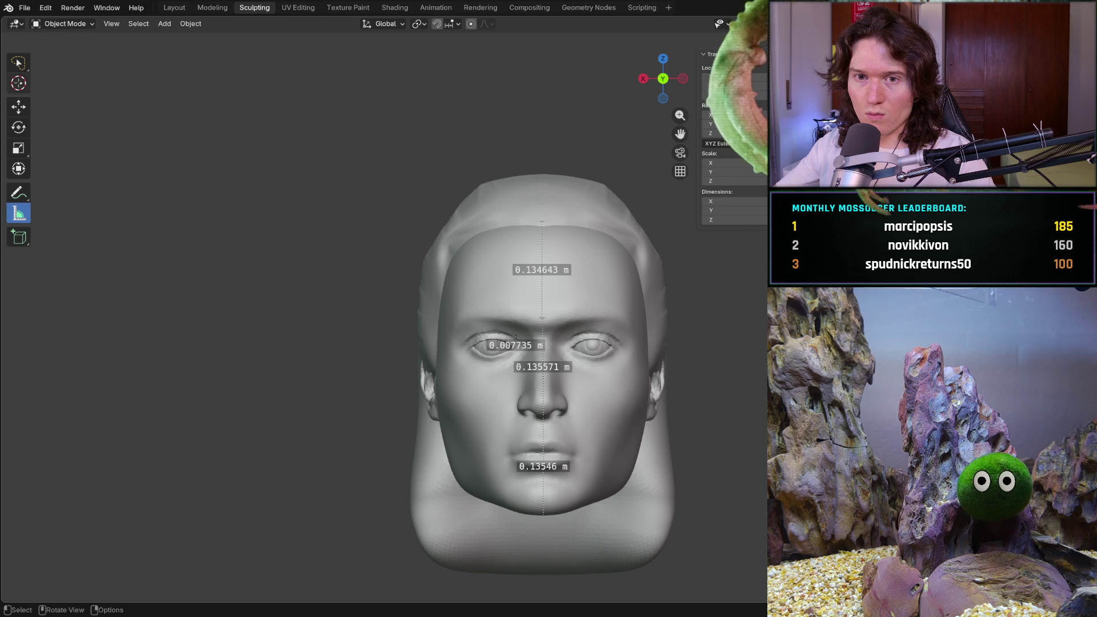
left_click(64, 26)
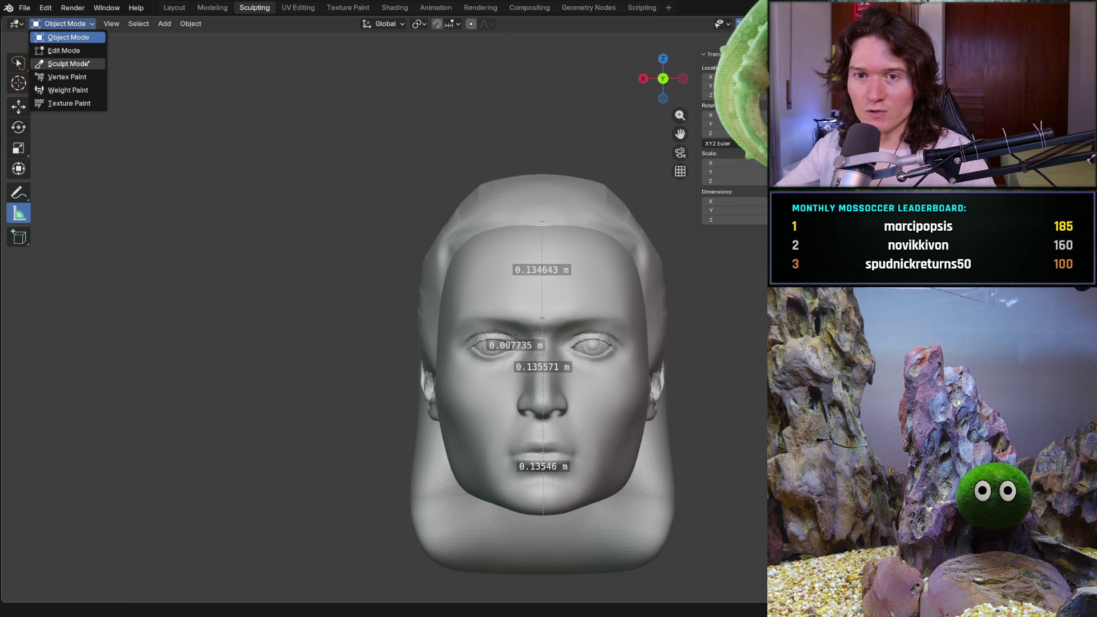
left_click(68, 65)
mouse_move(429, 377)
middle_mouse_down()
mouse_move(532, 285)
mouse_move(491, 335)
mouse_move(506, 264)
mouse_move(465, 330)
mouse_move(521, 296)
middle_mouse_up()
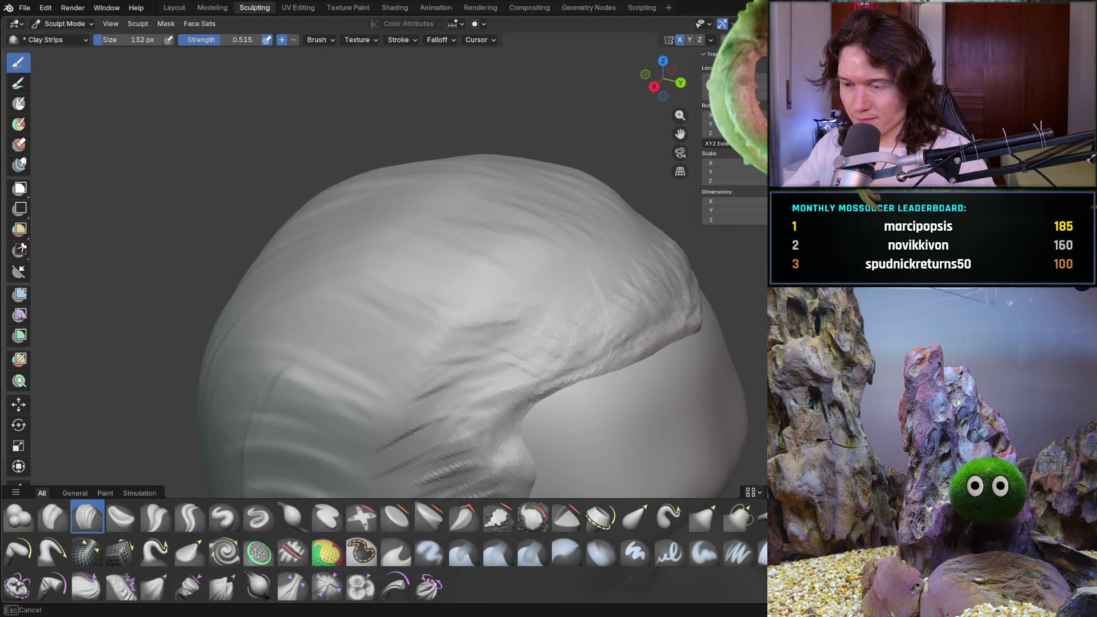
- Lay crisscrossing clay-strip strand strokes over the top, lower side and top edge of the hair
left_click_drag(586, 230, 398, 165)
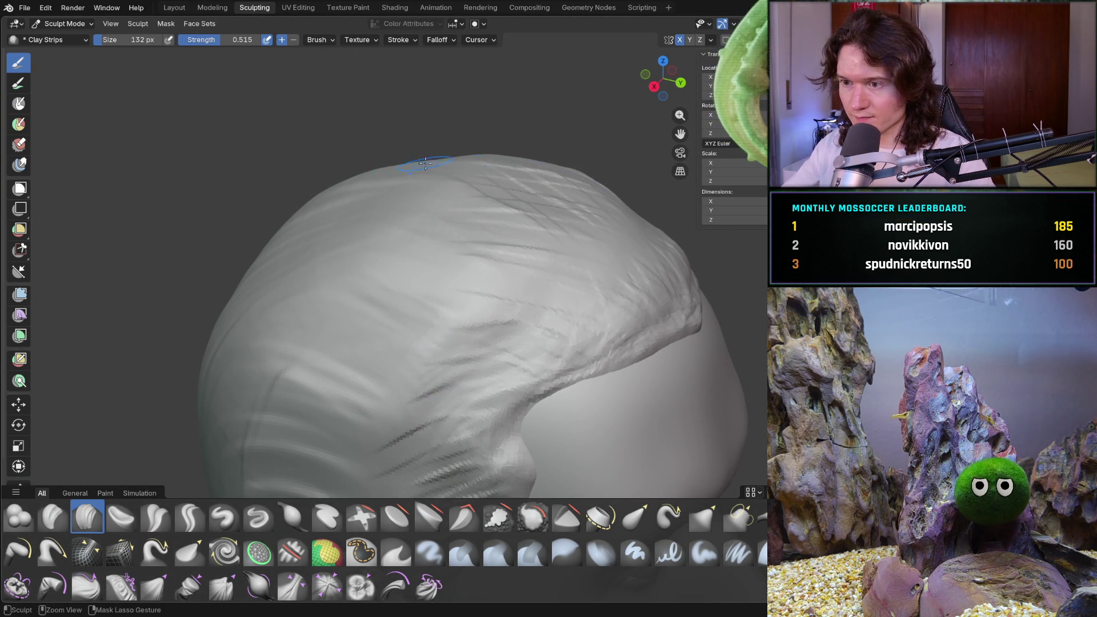
left_click_drag(517, 176, 391, 245)
left_click_drag(515, 227, 360, 274)
left_click_drag(527, 299, 326, 377)
left_click_drag(454, 411, 284, 424)
left_click_drag(440, 433, 280, 446)
left_click_drag(440, 403, 257, 459)
left_click_drag(617, 252, 379, 220)
mouse_move(582, 223)
left_mouse_down()
mouse_move(543, 177)
mouse_move(463, 209)
left_mouse_up()
- Add strand strokes across the middle of the hair toward the crown
mouse_move(508, 163)
middle_mouse_down()
mouse_move(458, 149)
mouse_move(570, 172)
middle_mouse_up()
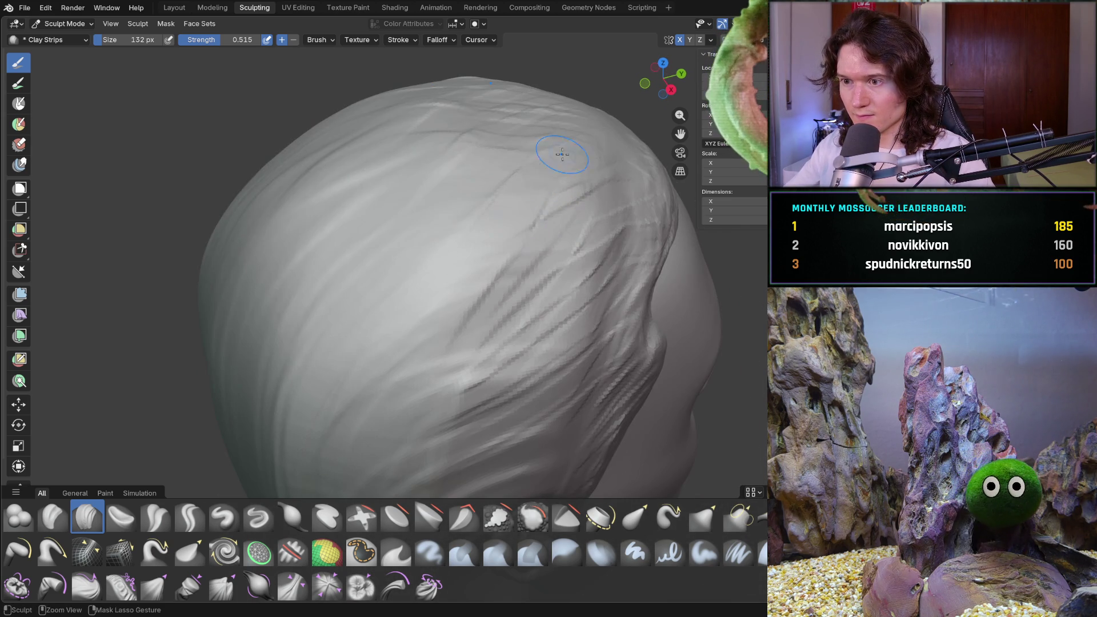
left_click_drag(446, 157, 309, 317)
left_click_drag(239, 111, 480, 360)
mouse_move(343, 309)
left_mouse_down()
mouse_move(452, 369)
mouse_move(411, 462)
mouse_move(515, 283)
mouse_move(409, 228)
mouse_move(593, 130)
mouse_move(297, 184)
left_mouse_up()
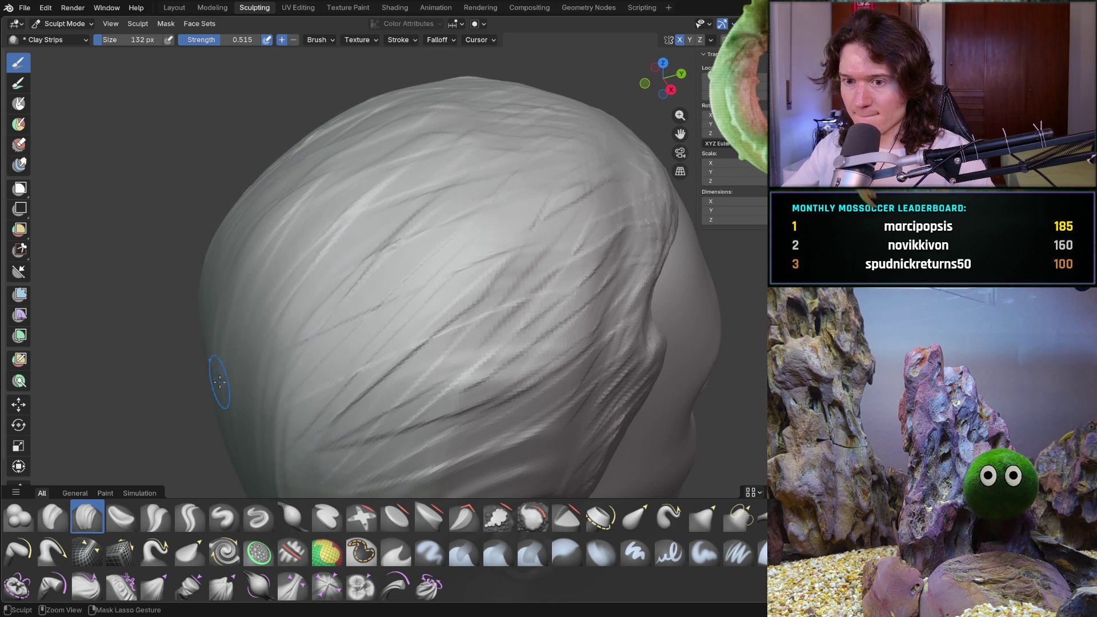
scroll(320, 283, "down", 5)
middle_click_drag(319, 283, 376, 273)
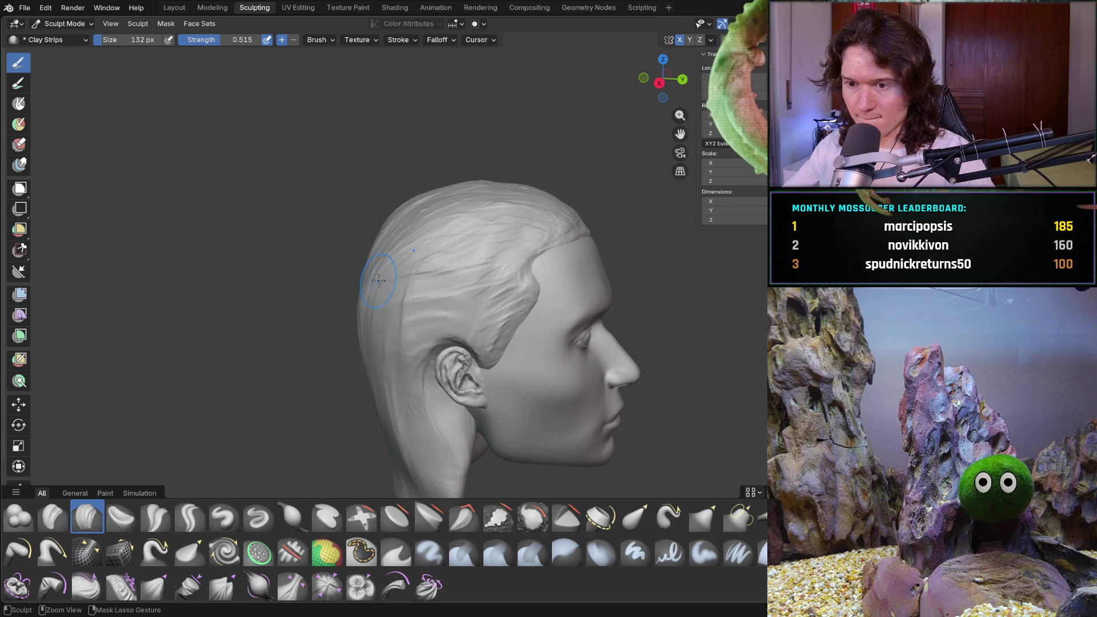
mouse_move(413, 396)
middle_mouse_down()
mouse_move(429, 411)
mouse_move(441, 387)
mouse_move(432, 416)
mouse_move(386, 314)
middle_mouse_up()
scroll(429, 411, "up", 5)
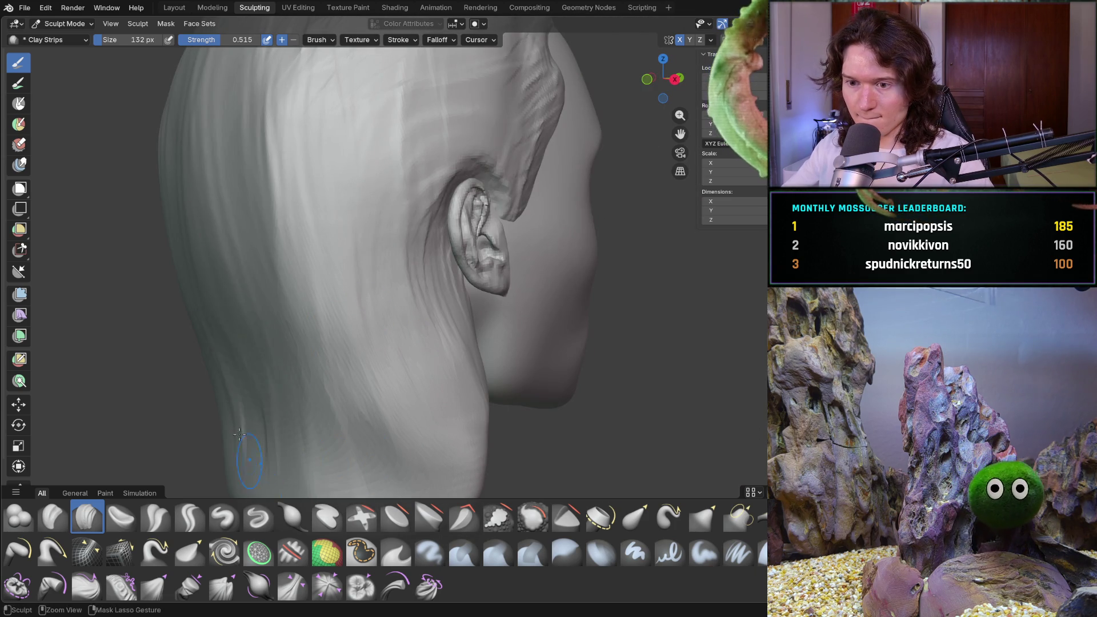
- Carve a clay-strip strand groove down the hair on the back of the head
middle_click(292, 244)
middle_click_drag(408, 458, 456, 502)
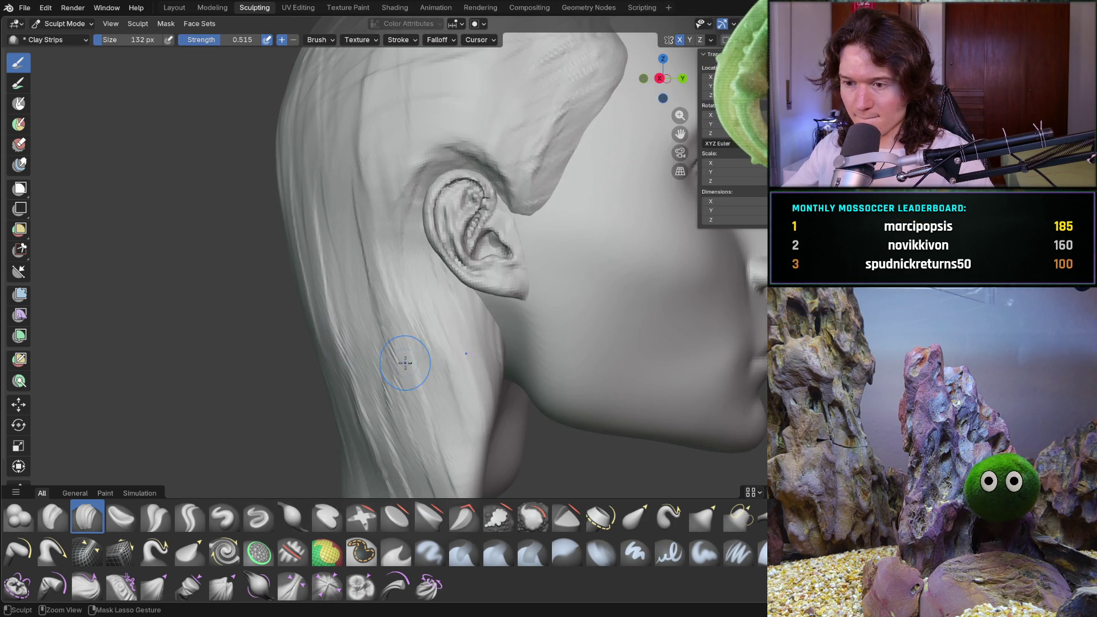
middle_click_drag(404, 360, 480, 389)
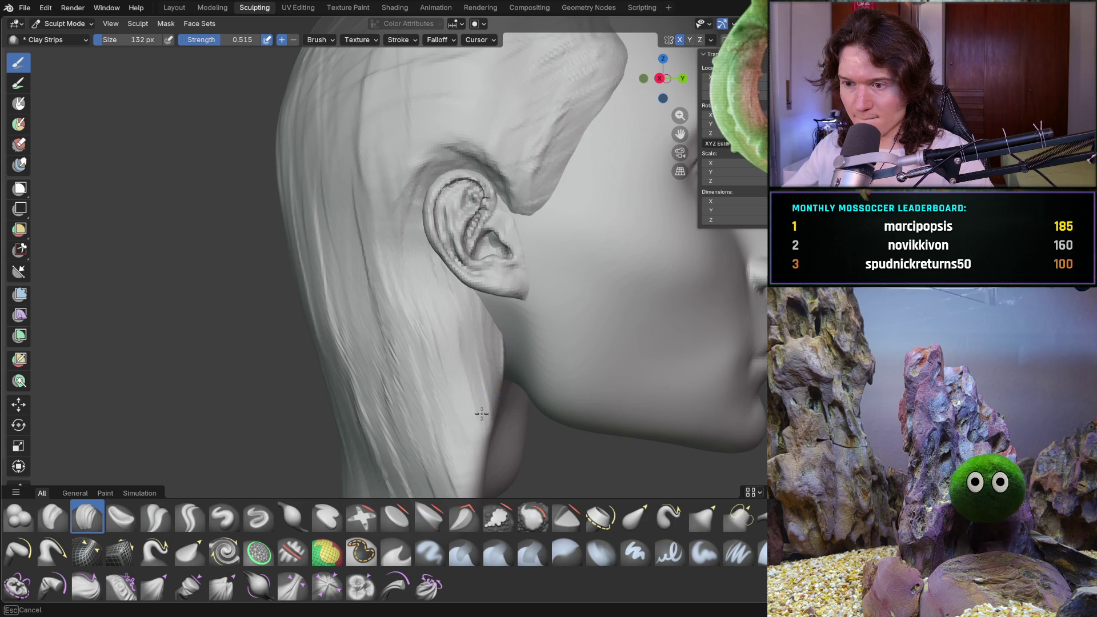
middle_click_drag(455, 403, 423, 311, "shift")
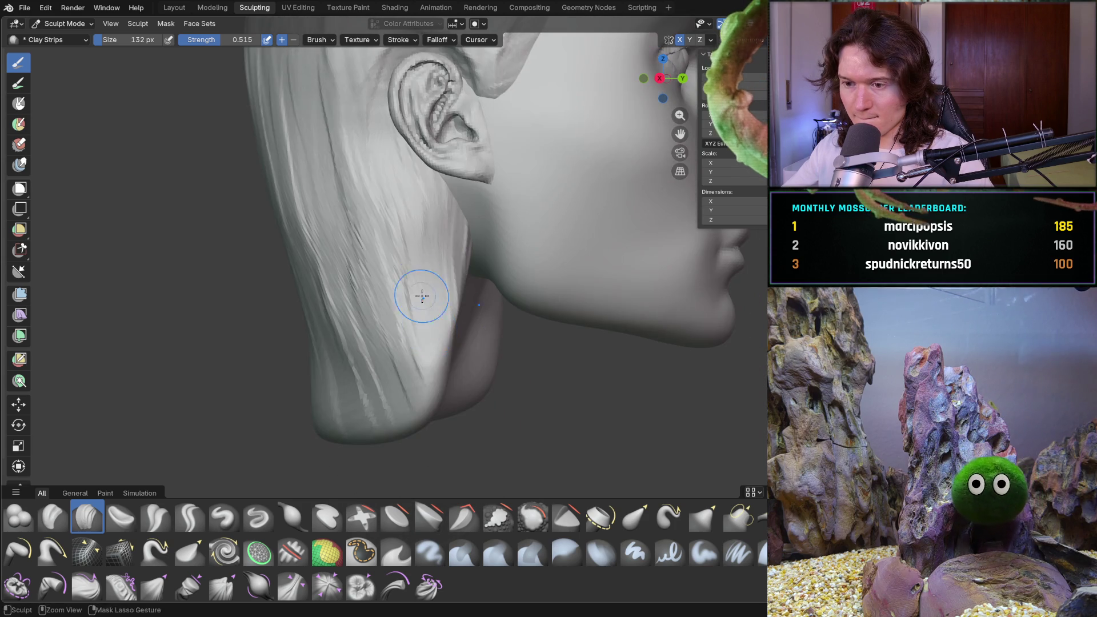
middle_click_drag(318, 428, 387, 381)
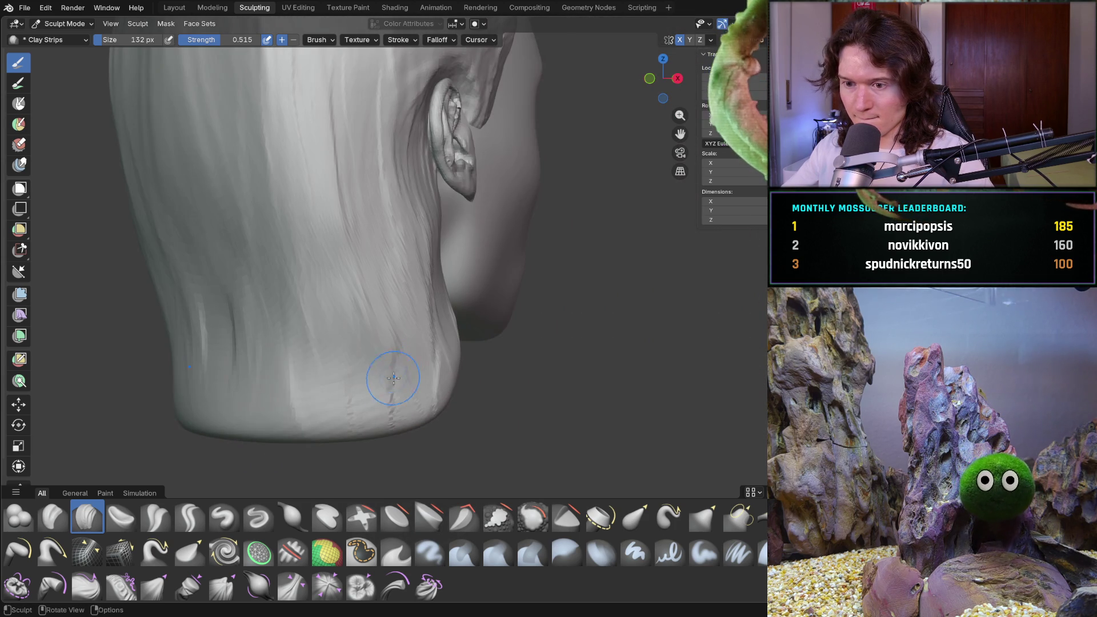
middle_click_drag(216, 384, 225, 378)
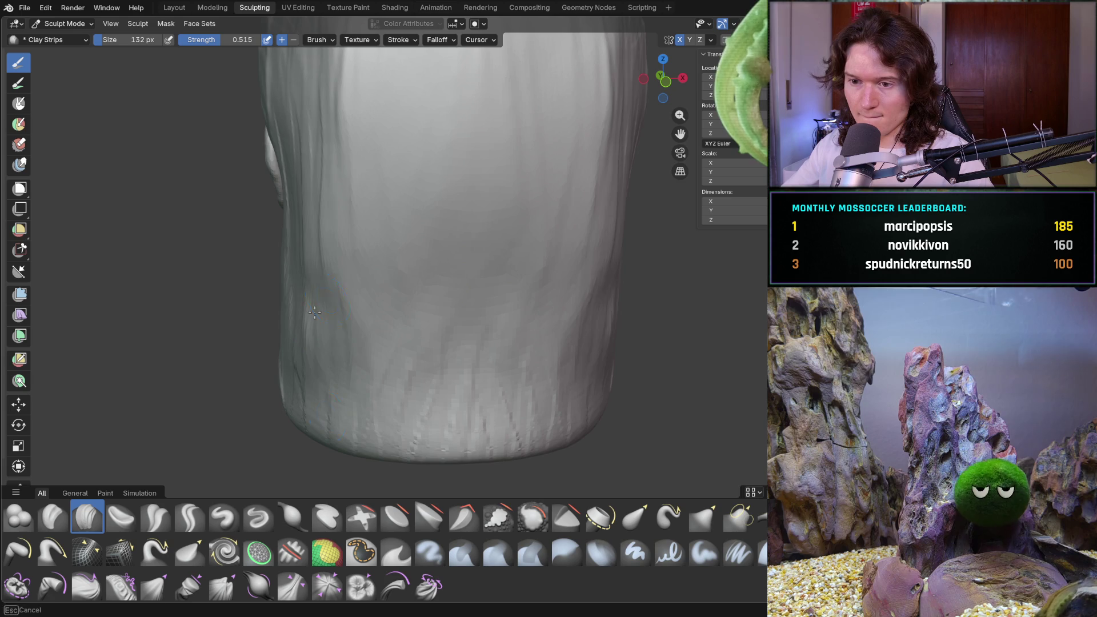
left_click_drag(356, 331, 417, 111)
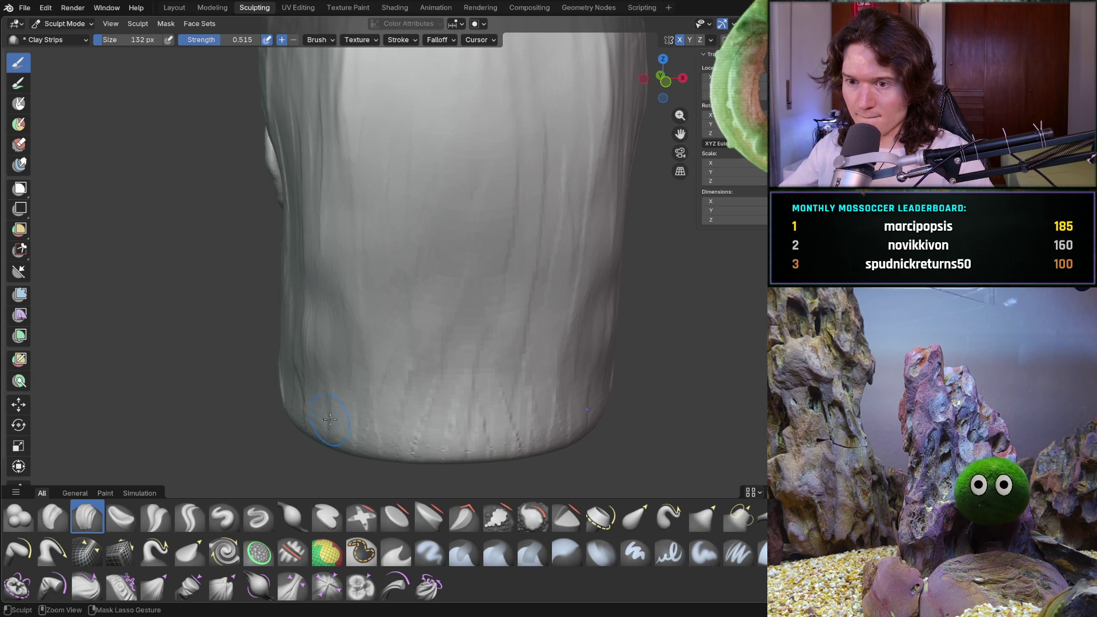
- Stroke the hair from the temple down behind the ear into strand grooves
middle_click_drag(332, 418, 262, 419)
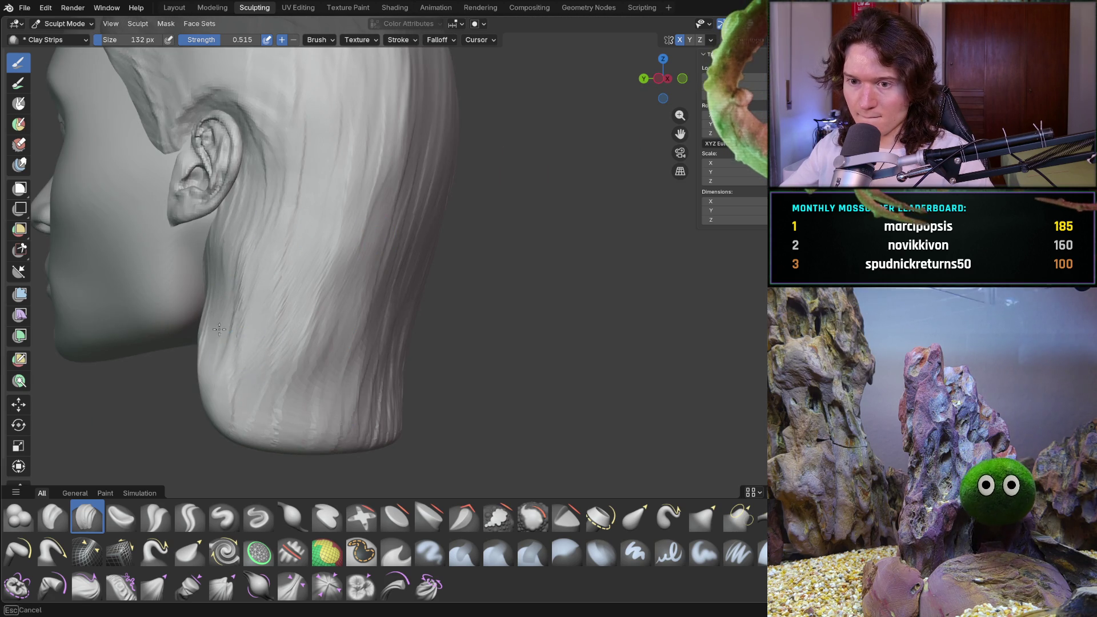
scroll(309, 268, "down", 2)
middle_click_drag(318, 286, 276, 261)
scroll(291, 274, "up", 3)
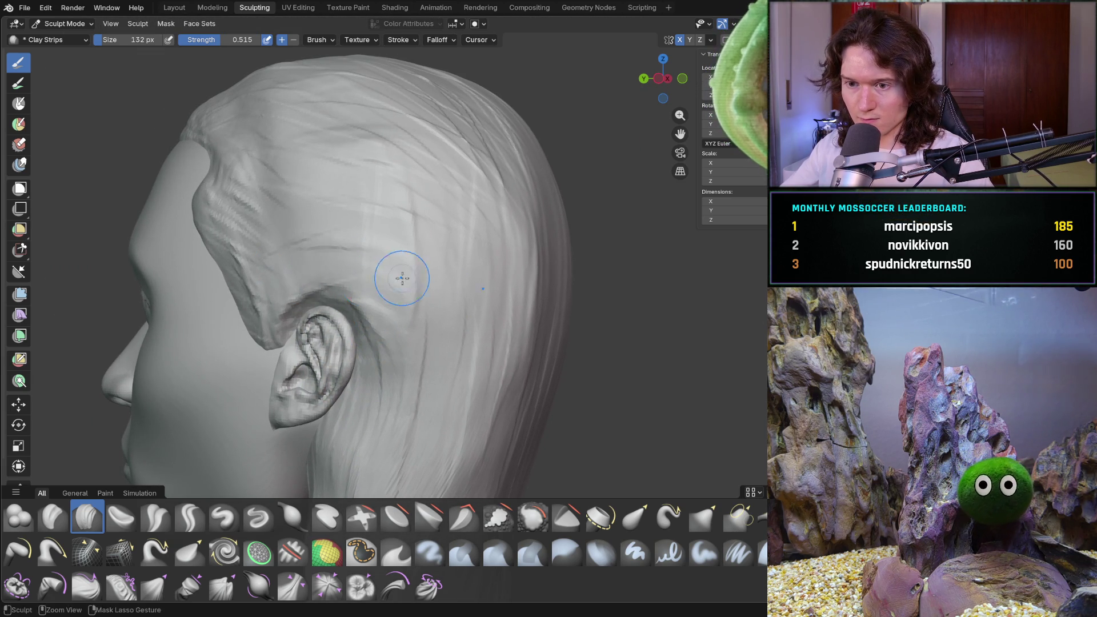
middle_click_drag(352, 310, 286, 251)
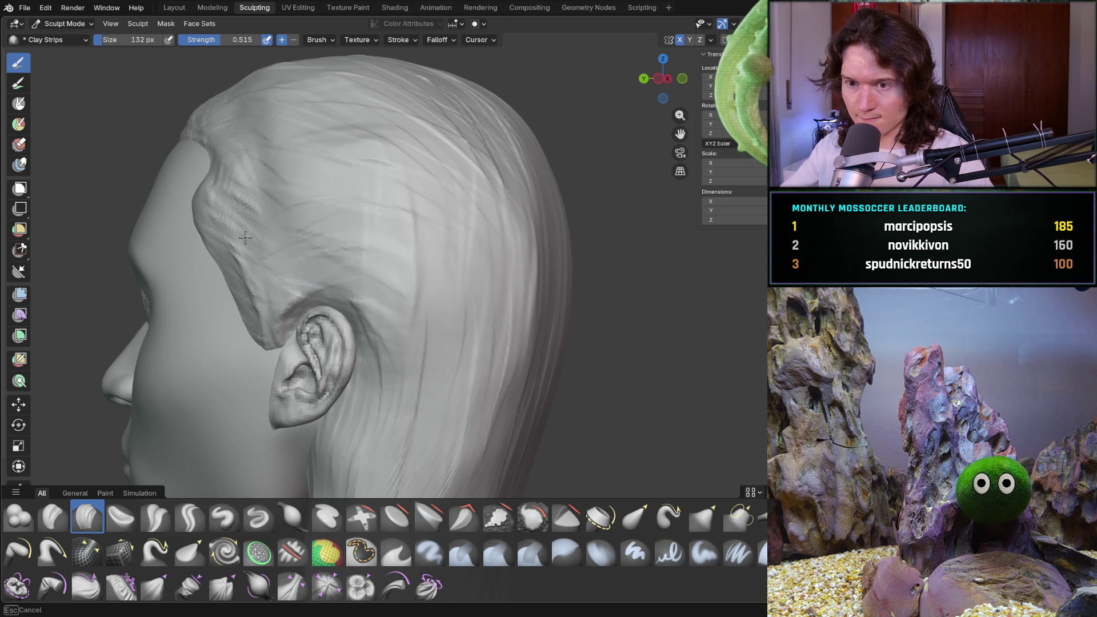
left_click_drag(322, 227, 383, 484)
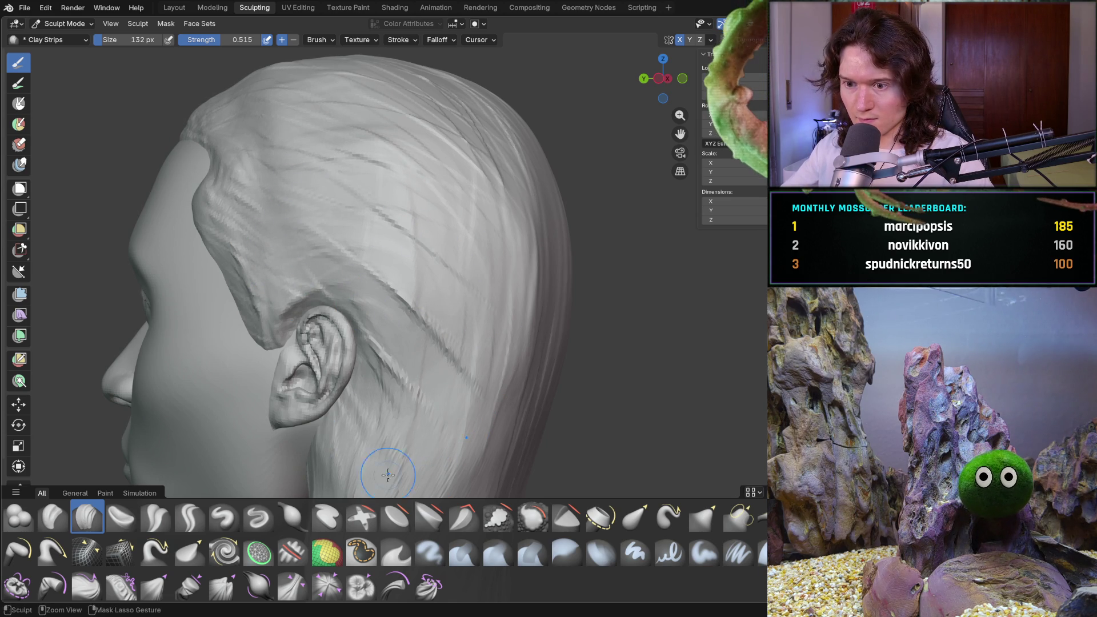
middle_click_drag(506, 291, 452, 263)
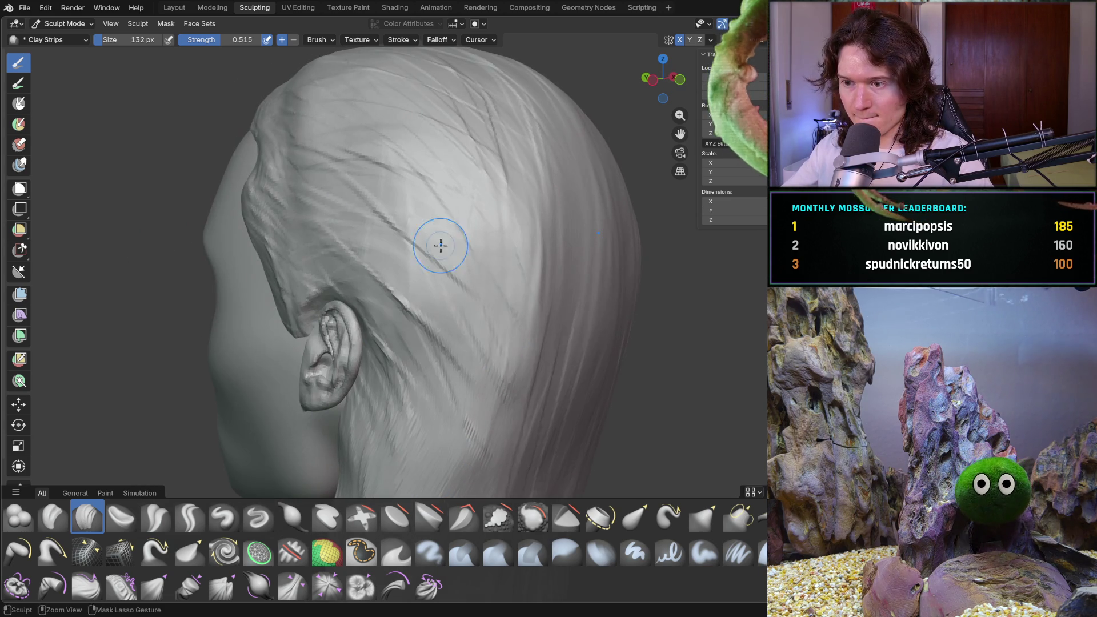
- Add clay-strip strand grooves and marks across the crown and back of the hair
left_click_drag(501, 385, 514, 257, "ctrl")
middle_click_drag(610, 314, 571, 324)
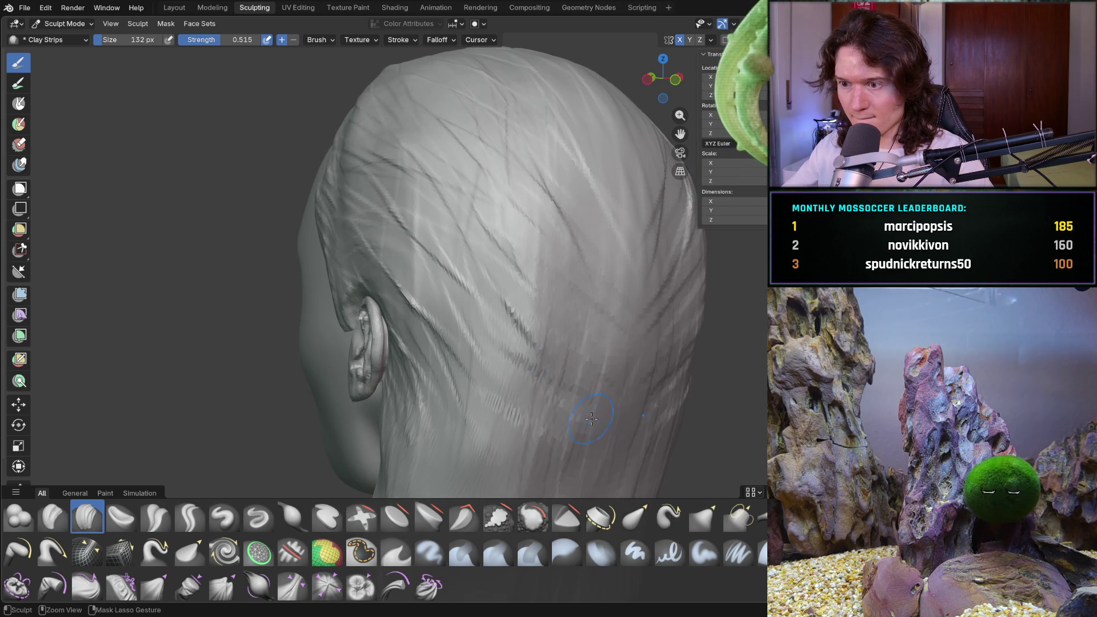
middle_click_drag(526, 191, 561, 290)
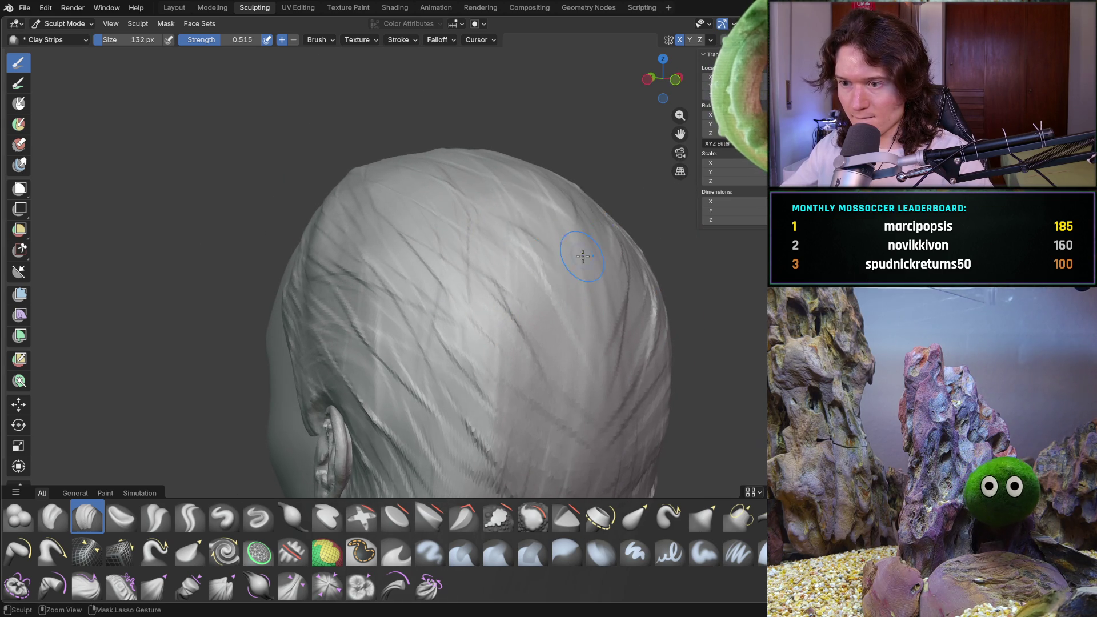
middle_click_drag(566, 248, 489, 257)
left_click_drag(467, 331, 522, 446)
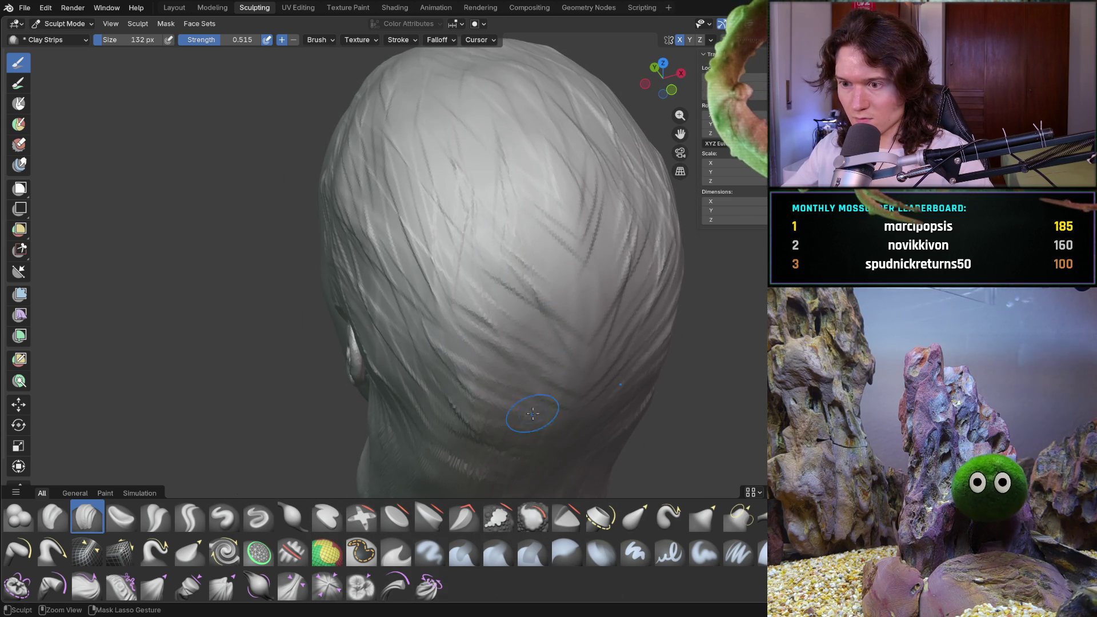
- Orbit around the back and side of the head to inspect the hair strands closely
left_click_drag(406, 374, 428, 423)
mouse_move(429, 424)
middle_mouse_down()
mouse_move(506, 319)
mouse_move(445, 360)
middle_mouse_up()
mouse_move(445, 360)
left_mouse_down()
mouse_move(415, 396)
mouse_move(591, 437)
left_mouse_up()
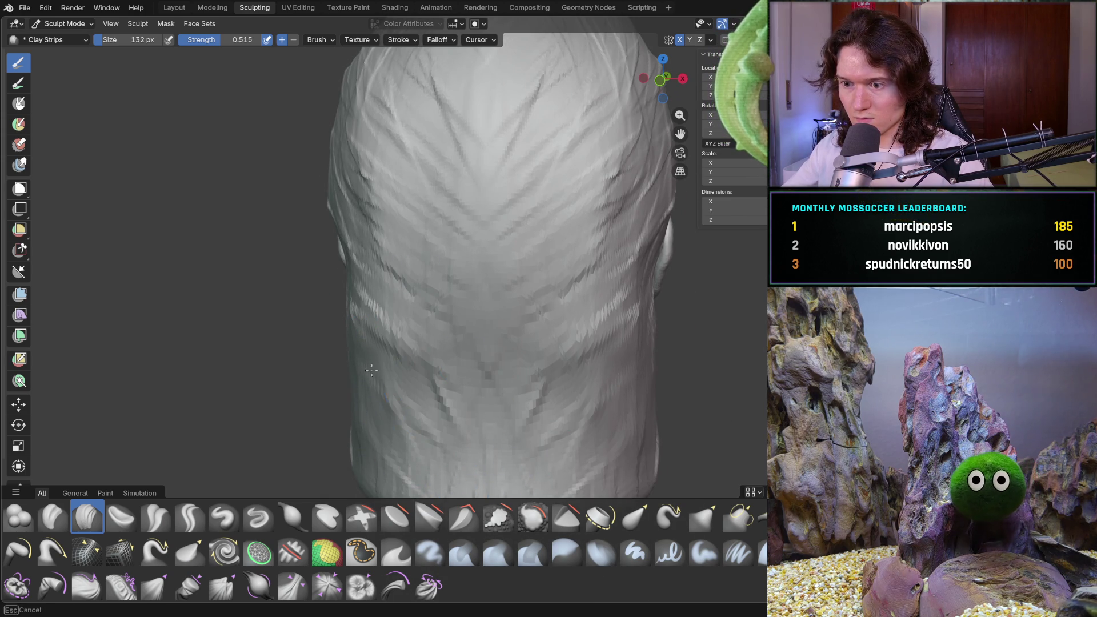
middle_click_drag(415, 391, 323, 361)
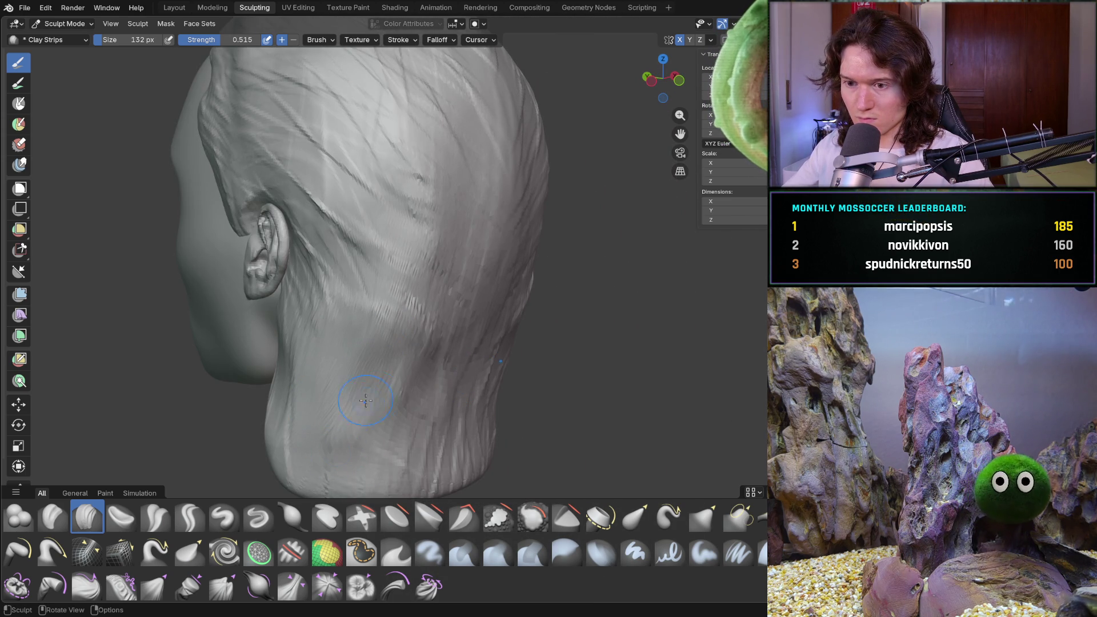
mouse_move(322, 362)
middle_mouse_down()
mouse_move(378, 381)
mouse_move(411, 361)
middle_mouse_up()
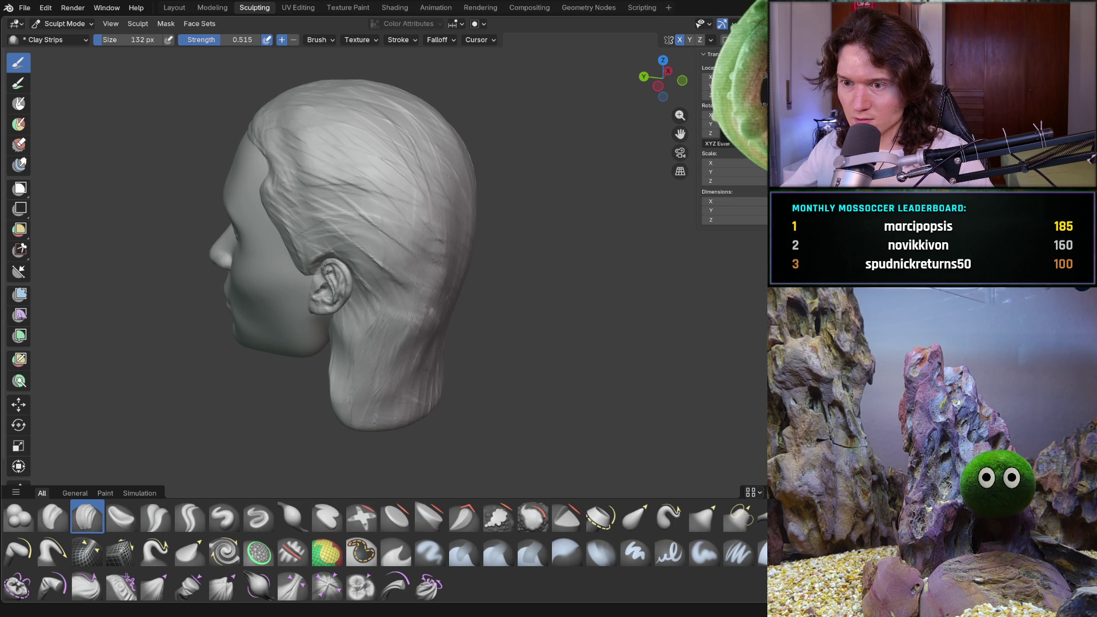
mouse_move(472, 219)
middle_mouse_down()
mouse_move(379, 350)
mouse_move(398, 303)
middle_mouse_up()
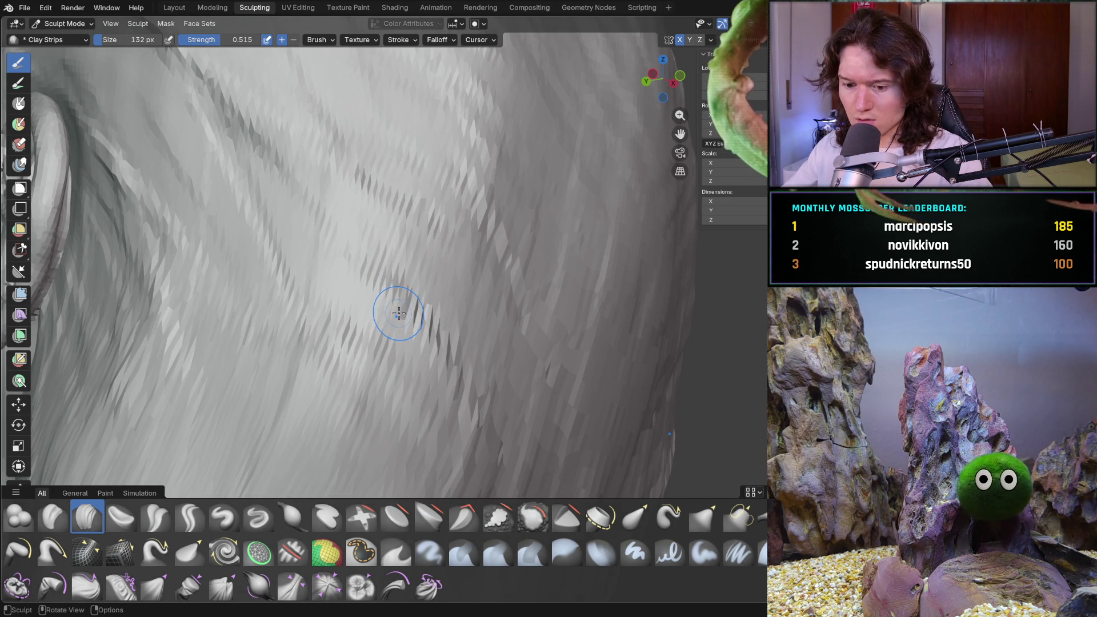